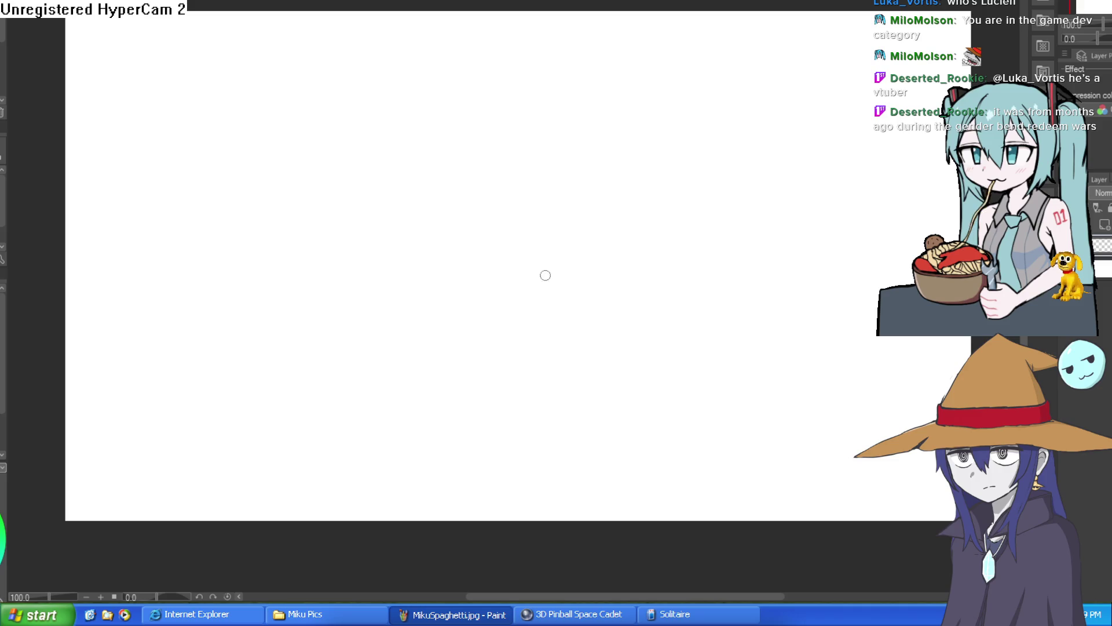
# Draw the egg-shaped head outline, undoing two rejected body strokes.
pyautogui.moveTo(533, 261)
pyautogui.mouseDown()
pyautogui.moveTo(640, 236)
pyautogui.moveTo(589, 301)
pyautogui.moveTo(596, 315)
pyautogui.mouseUp()
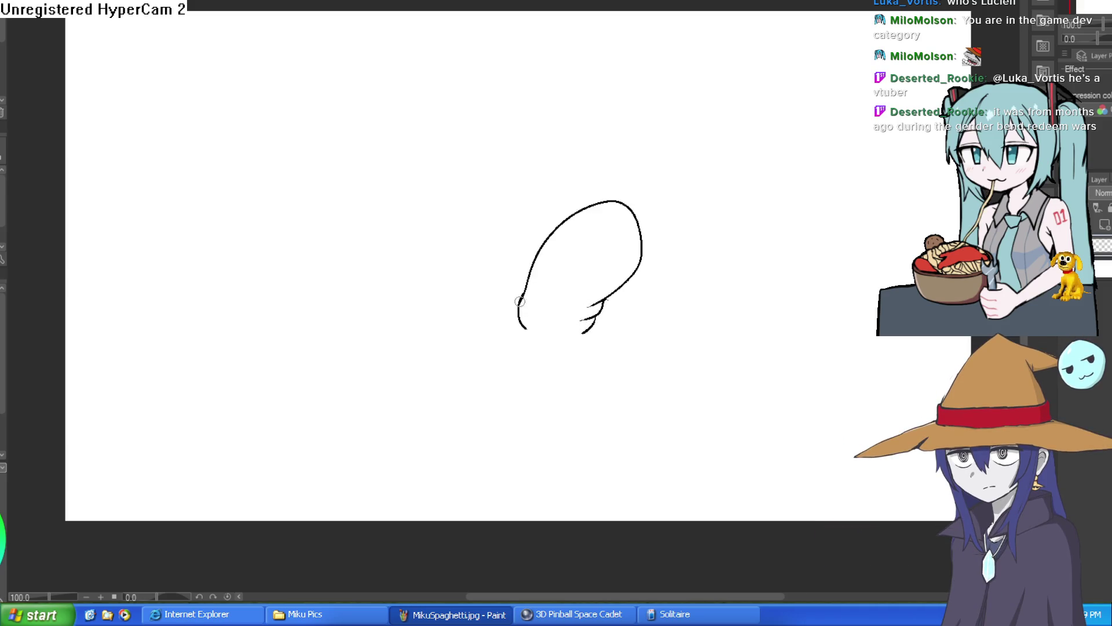
pyautogui.moveTo(499, 320)
pyautogui.mouseDown()
pyautogui.moveTo(417, 377)
pyautogui.moveTo(541, 386)
pyautogui.mouseUp()
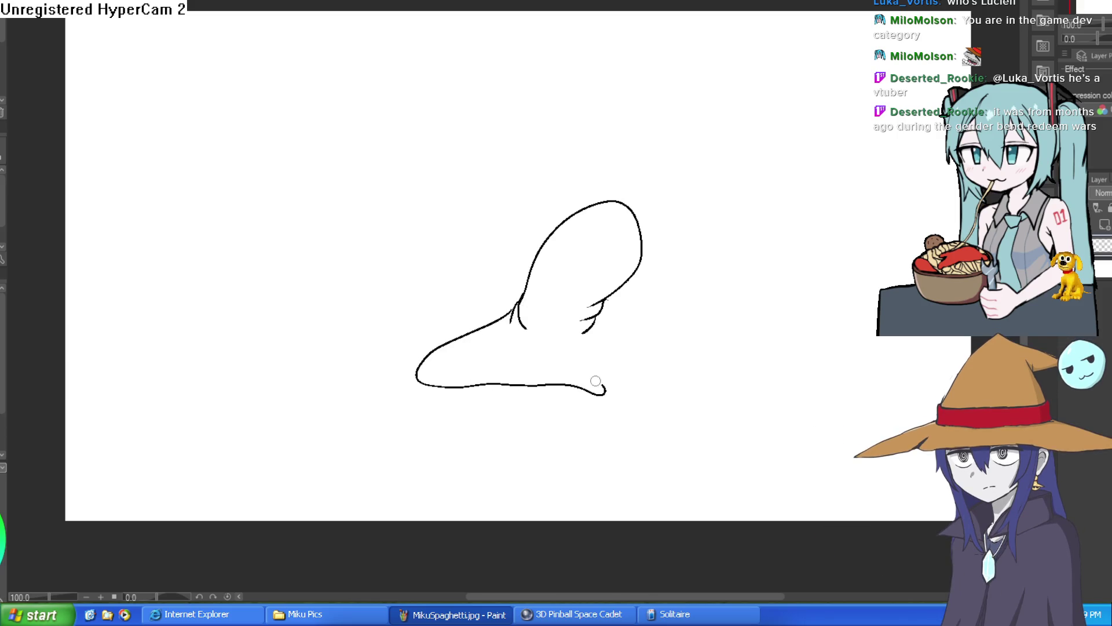
pyautogui.hotkey('ctrl', 'z')
pyautogui.hotkey('ctrl', 'z')
pyautogui.scroll(2, 550, 350)
pyautogui.moveTo(456, 322)
pyautogui.mouseDown()
pyautogui.moveTo(457, 409)
pyautogui.moveTo(600, 368)
pyautogui.mouseUp()
# Draw the scowling eyes with lashed lids and a pupil dot.
pyautogui.hotkey('ctrl', 'z')
pyautogui.scroll(3, 610, 194)
pyautogui.moveTo(601, 206)
pyautogui.mouseDown()
pyautogui.moveTo(670, 179)
pyautogui.moveTo(705, 201)
pyautogui.moveTo(664, 232)
pyautogui.mouseUp()
pyautogui.hotkey('ctrl', 'z')
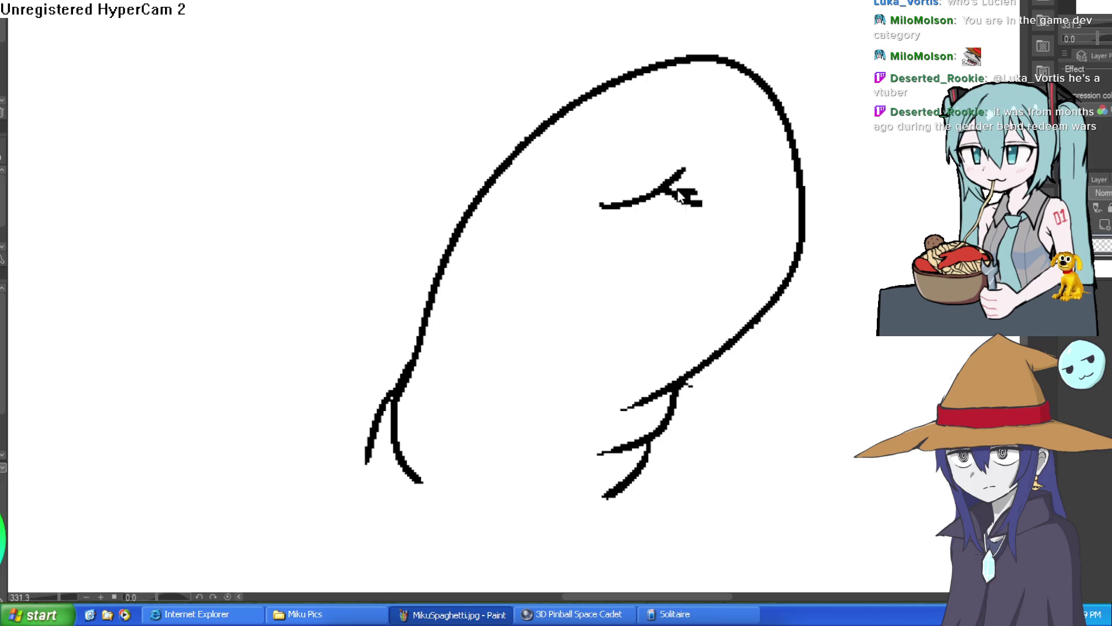
pyautogui.moveTo(602, 206)
pyautogui.mouseDown()
pyautogui.moveTo(695, 239)
pyautogui.moveTo(699, 196)
pyautogui.moveTo(692, 237)
pyautogui.moveTo(663, 208)
pyautogui.moveTo(763, 218)
pyautogui.moveTo(774, 247)
pyautogui.moveTo(738, 248)
pyautogui.moveTo(715, 235)
pyautogui.moveTo(728, 199)
pyautogui.mouseUp()
pyautogui.click(751, 242)
pyautogui.moveTo(834, 220)
pyautogui.mouseDown()
pyautogui.moveTo(695, 104)
pyautogui.moveTo(732, 162)
pyautogui.moveTo(676, 204)
pyautogui.moveTo(722, 240)
pyautogui.moveTo(621, 274)
pyautogui.mouseUp()
# Erase the stray tick and duplicate line around the nose.
pyautogui.moveTo(692, 266)
pyautogui.mouseDown()
pyautogui.moveTo(682, 278)
pyautogui.moveTo(715, 241)
pyautogui.moveTo(707, 228)
pyautogui.moveTo(705, 248)
pyautogui.mouseUp()
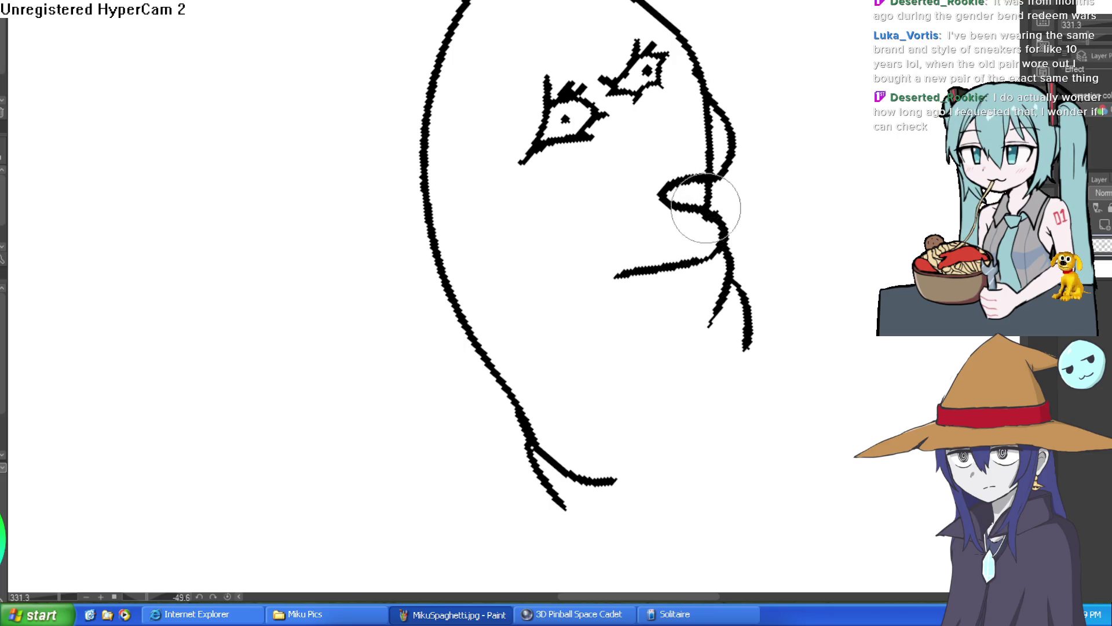
pyautogui.moveTo(690, 179); pyautogui.dragTo(703, 112)
pyautogui.moveTo(811, 127)
pyautogui.mouseDown()
pyautogui.moveTo(801, 318)
pyautogui.moveTo(728, 360)
pyautogui.mouseUp()
# Add a curve above the hooked nose and extend the downturned mouth line.
pyautogui.moveTo(809, 300)
pyautogui.mouseDown()
pyautogui.moveTo(787, 249)
pyautogui.moveTo(753, 214)
pyautogui.mouseUp()
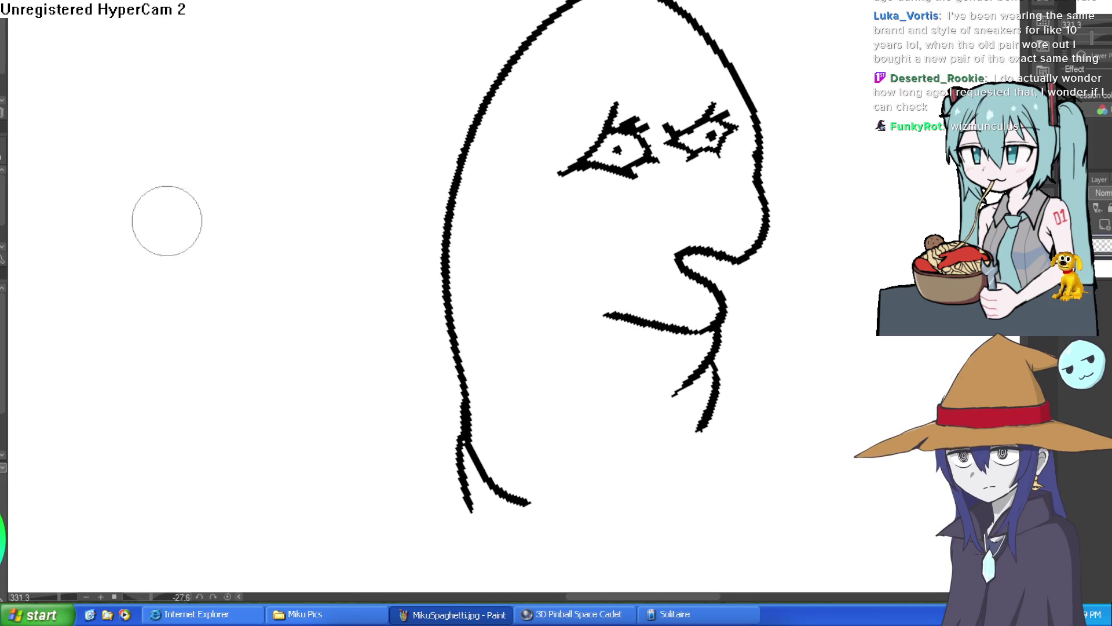
pyautogui.scroll(3, 702, 260)
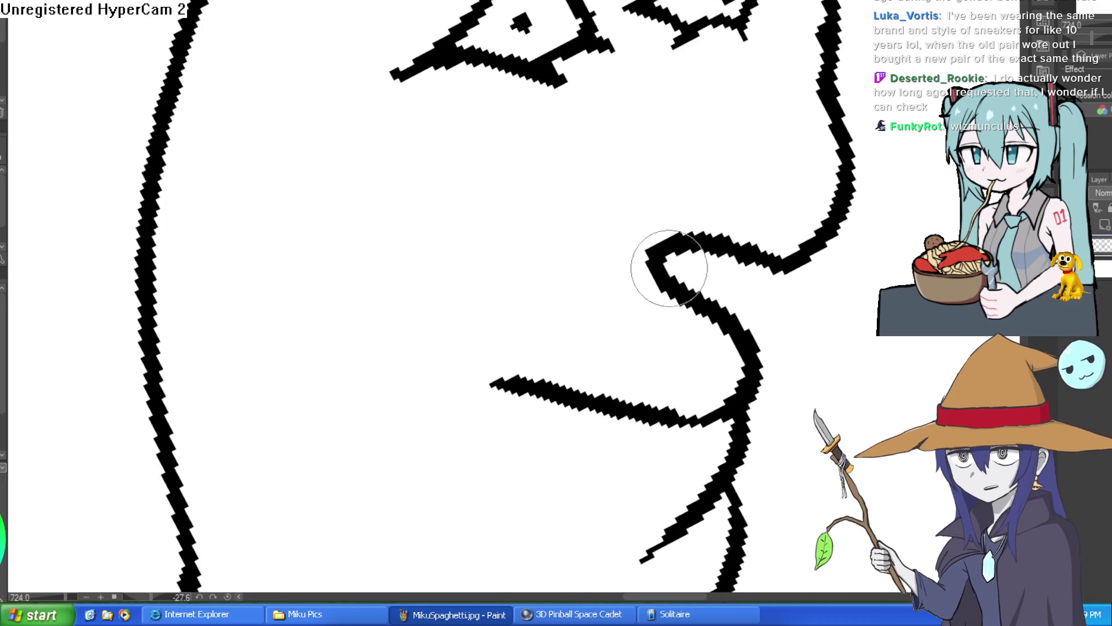
pyautogui.moveTo(691, 199); pyautogui.dragTo(569, 277)
pyautogui.moveTo(495, 383)
pyautogui.mouseDown()
pyautogui.moveTo(378, 386)
pyautogui.moveTo(430, 417)
pyautogui.mouseUp()
pyautogui.scroll(-5, 452, 403)
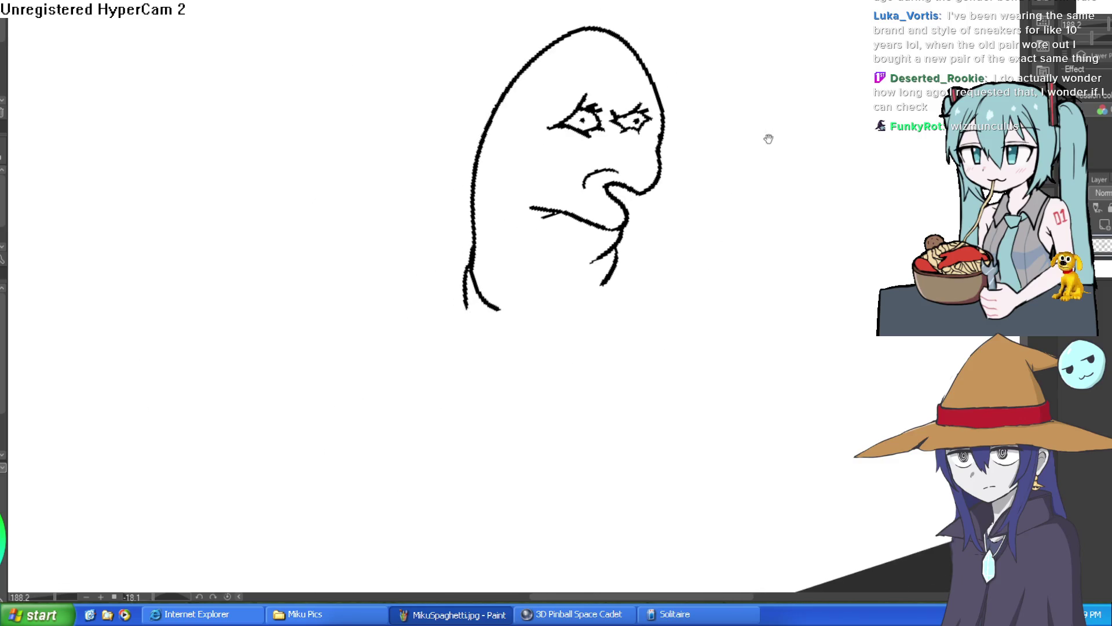
# Draw the long sprawled body line from the chin and two arm lines.
pyautogui.scroll(2, 578, 286)
pyautogui.moveTo(639, 227)
pyautogui.mouseDown()
pyautogui.moveTo(614, 282)
pyautogui.moveTo(832, 248)
pyautogui.moveTo(921, 255)
pyautogui.moveTo(894, 268)
pyautogui.mouseUp()
pyautogui.moveTo(894, 268)
pyautogui.mouseDown()
pyautogui.moveTo(805, 219)
pyautogui.moveTo(901, 231)
pyautogui.moveTo(790, 275)
pyautogui.moveTo(732, 251)
pyautogui.moveTo(522, 298)
pyautogui.mouseUp()
pyautogui.moveTo(508, 215)
pyautogui.mouseDown()
pyautogui.moveTo(918, 240)
pyautogui.moveTo(904, 289)
pyautogui.moveTo(819, 331)
pyautogui.moveTo(760, 332)
pyautogui.moveTo(722, 313)
pyautogui.moveTo(698, 268)
pyautogui.moveTo(474, 286)
pyautogui.mouseUp()
pyautogui.moveTo(519, 216)
pyautogui.mouseDown()
pyautogui.moveTo(479, 203)
pyautogui.moveTo(442, 216)
pyautogui.mouseUp()
pyautogui.moveTo(605, 186)
pyautogui.mouseDown()
pyautogui.moveTo(549, 181)
pyautogui.moveTo(542, 216)
pyautogui.mouseUp()
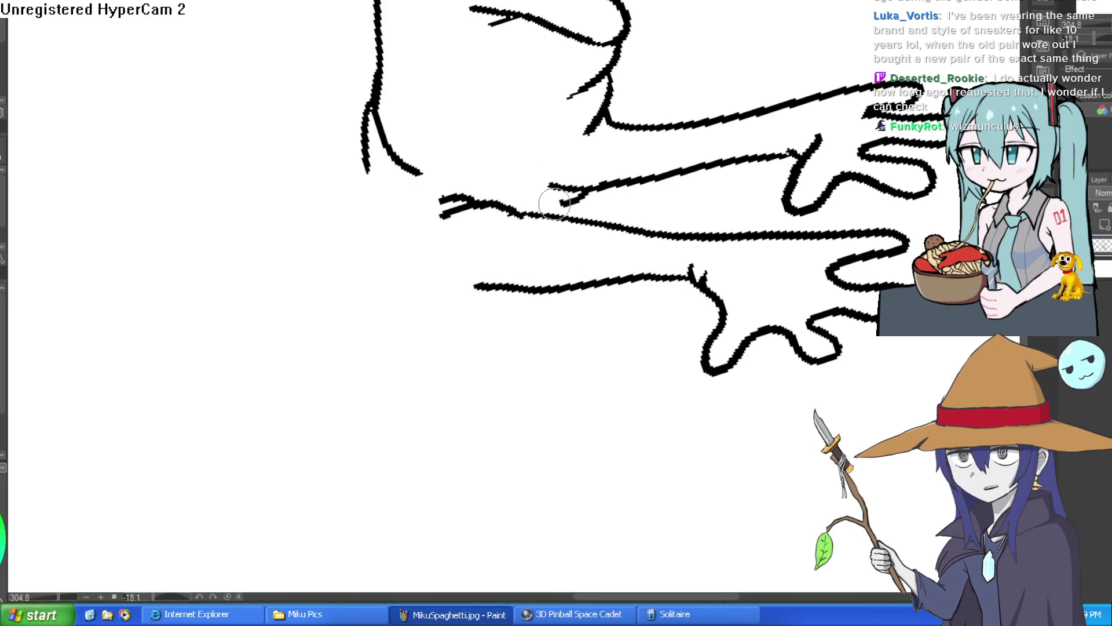
# Rework the arm's start, undoing the extra curve and hook strokes.
pyautogui.scroll(-3, 629, 208)
pyautogui.moveTo(629, 207)
pyautogui.mouseDown()
pyautogui.moveTo(523, 309)
pyautogui.moveTo(551, 203)
pyautogui.mouseUp()
pyautogui.moveTo(612, 301); pyautogui.dragTo(596, 262)
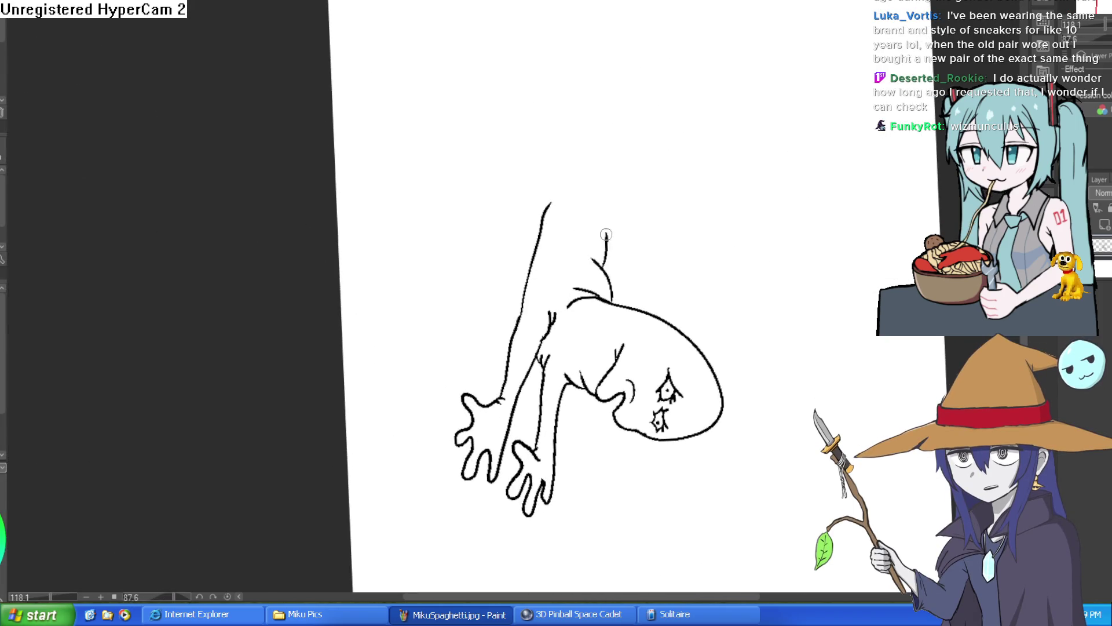
pyautogui.hotkey('ctrl', 'z')
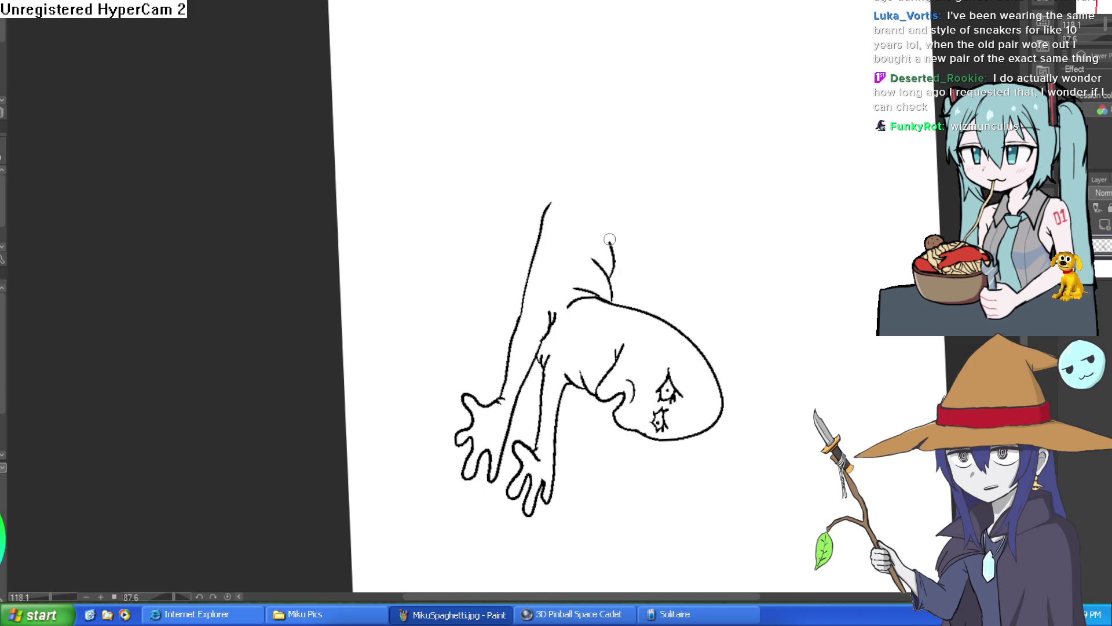
pyautogui.moveTo(627, 205)
pyautogui.mouseDown()
pyautogui.moveTo(667, 318)
pyautogui.moveTo(579, 220)
pyautogui.moveTo(552, 139)
pyautogui.mouseUp()
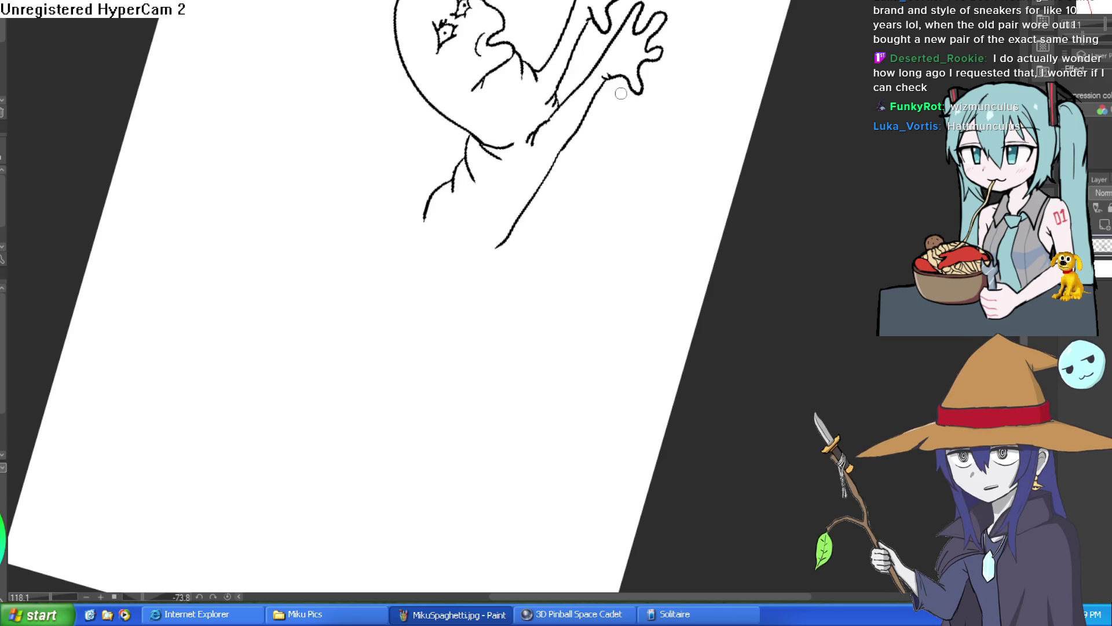
pyautogui.moveTo(681, 102)
pyautogui.mouseDown()
pyautogui.moveTo(683, 290)
pyautogui.moveTo(719, 226)
pyautogui.moveTo(634, 259)
pyautogui.mouseUp()
pyautogui.hotkey('ctrl', 'z')
# Extend both arms leftward and rightward into splayed clawed hands.
pyautogui.moveTo(523, 242); pyautogui.dragTo(497, 204)
pyautogui.moveTo(503, 147)
pyautogui.mouseDown()
pyautogui.moveTo(303, 141)
pyautogui.moveTo(213, 159)
pyautogui.moveTo(223, 180)
pyautogui.moveTo(263, 173)
pyautogui.mouseUp()
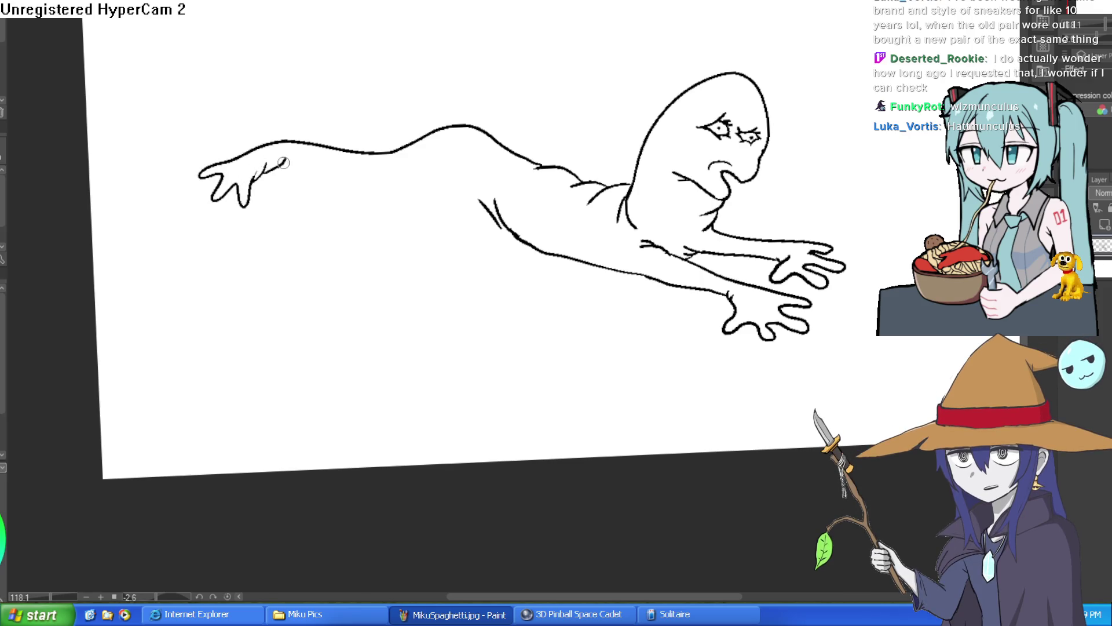
pyautogui.moveTo(331, 172)
pyautogui.mouseDown()
pyautogui.moveTo(382, 180)
pyautogui.moveTo(446, 168)
pyautogui.mouseUp()
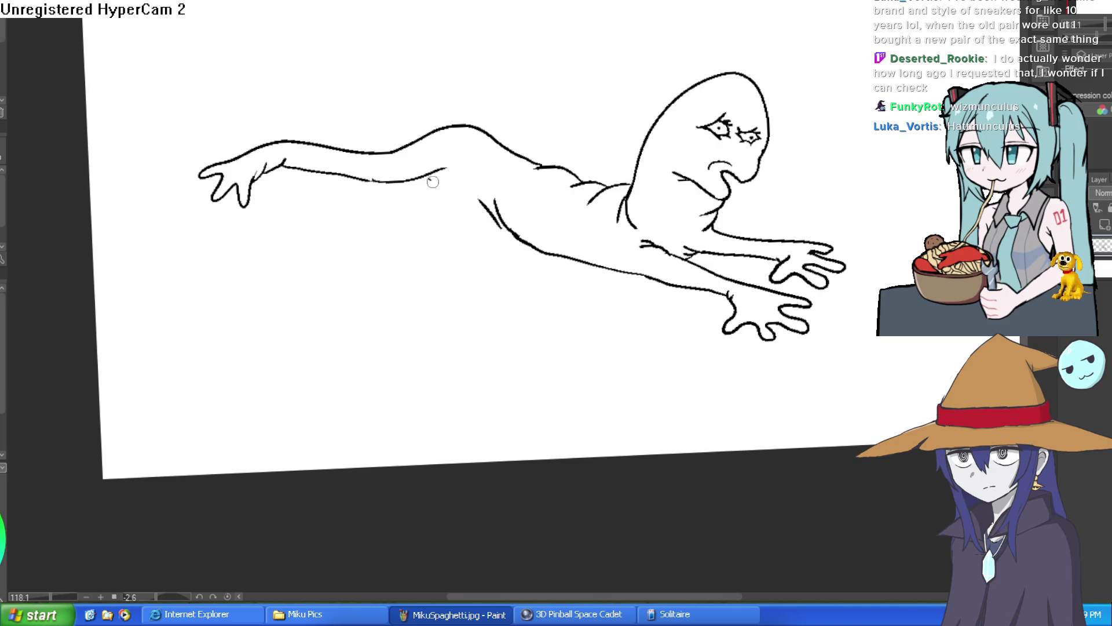
pyautogui.moveTo(683, 105); pyautogui.dragTo(546, 25)
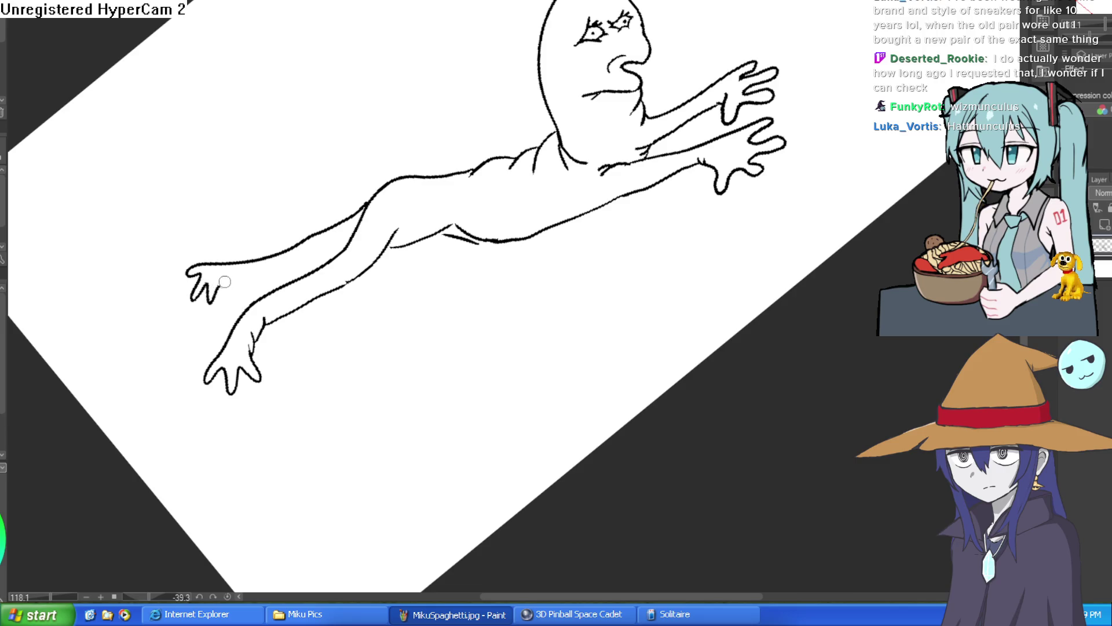
pyautogui.moveTo(434, 196)
pyautogui.mouseDown()
pyautogui.moveTo(735, 309)
pyautogui.moveTo(735, 266)
pyautogui.moveTo(797, 286)
pyautogui.mouseUp()
pyautogui.scroll(-3, 735, 309)
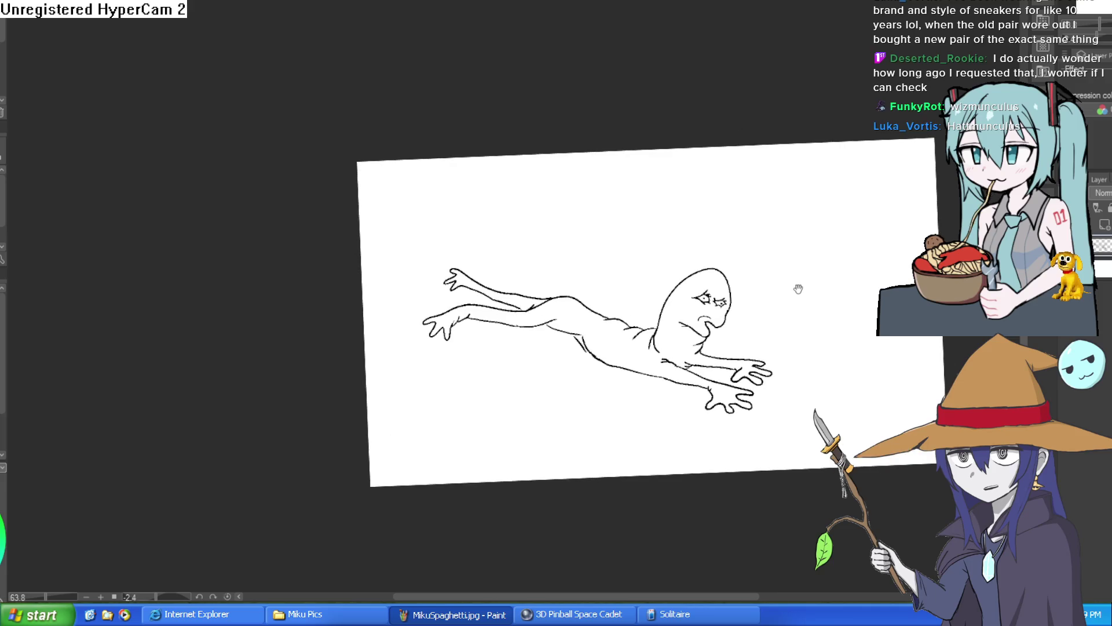
# Draw the tube outline with a zigzag crack at the top-left and a wide banded base.
pyautogui.moveTo(596, 273)
pyautogui.mouseDown()
pyautogui.moveTo(636, 264)
pyautogui.moveTo(641, 246)
pyautogui.moveTo(637, 224)
pyautogui.moveTo(606, 233)
pyautogui.mouseUp()
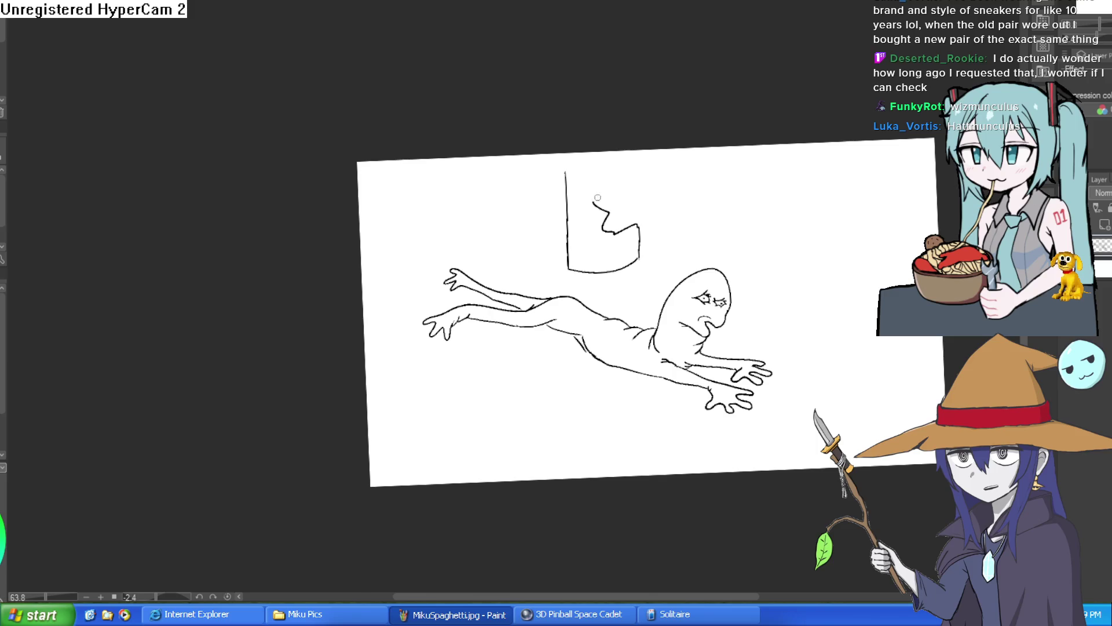
pyautogui.hotkey('ctrl', 'z')
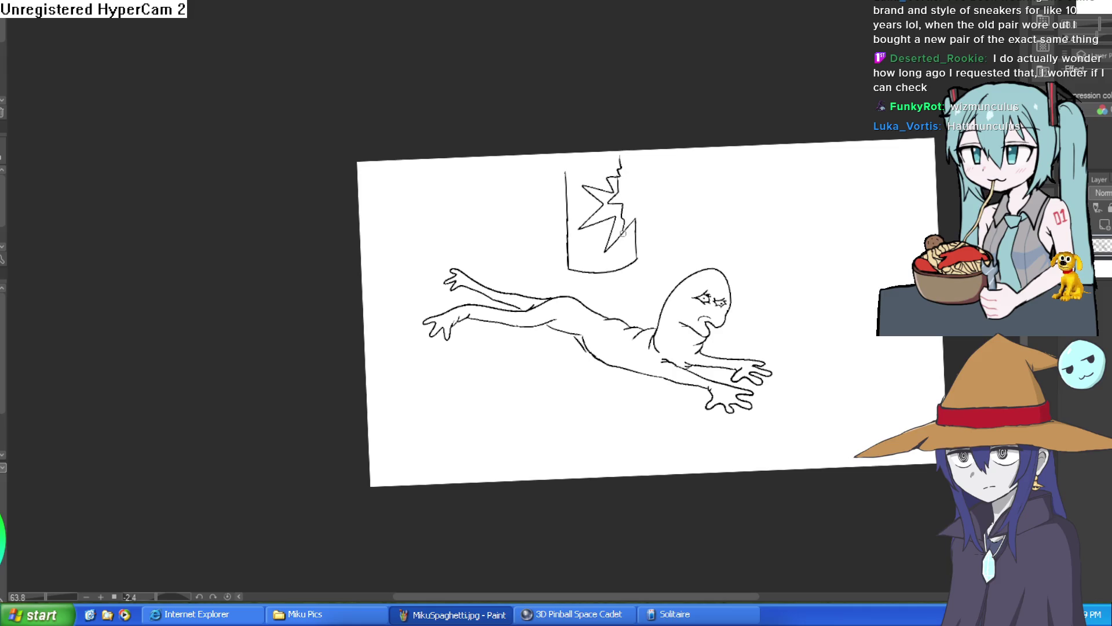
pyautogui.scroll(3, 611, 228)
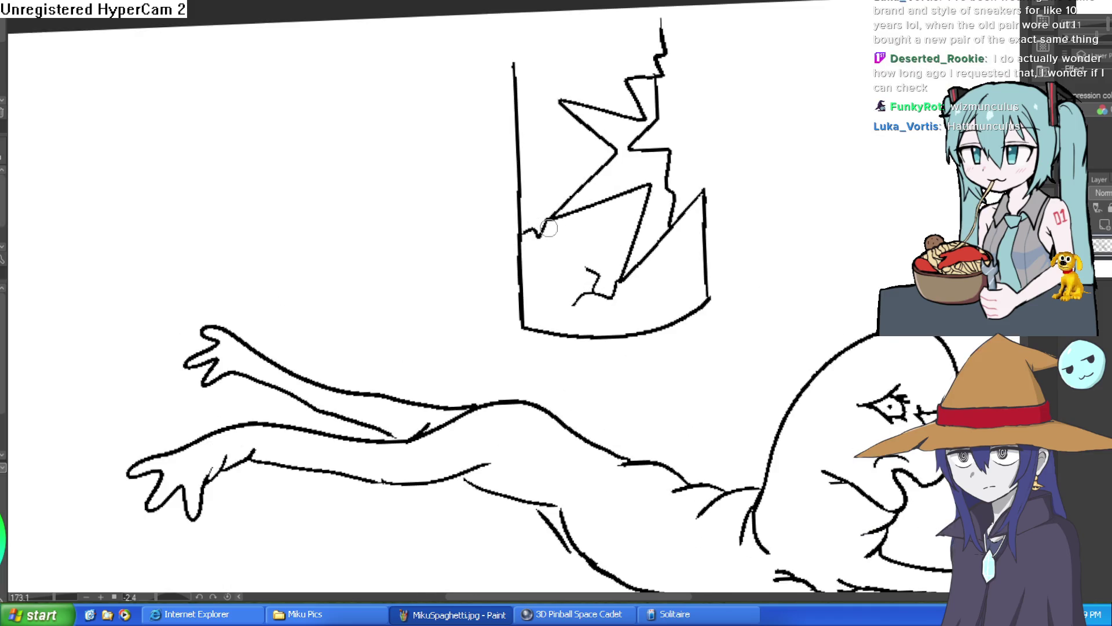
pyautogui.moveTo(556, 103); pyautogui.dragTo(530, 72)
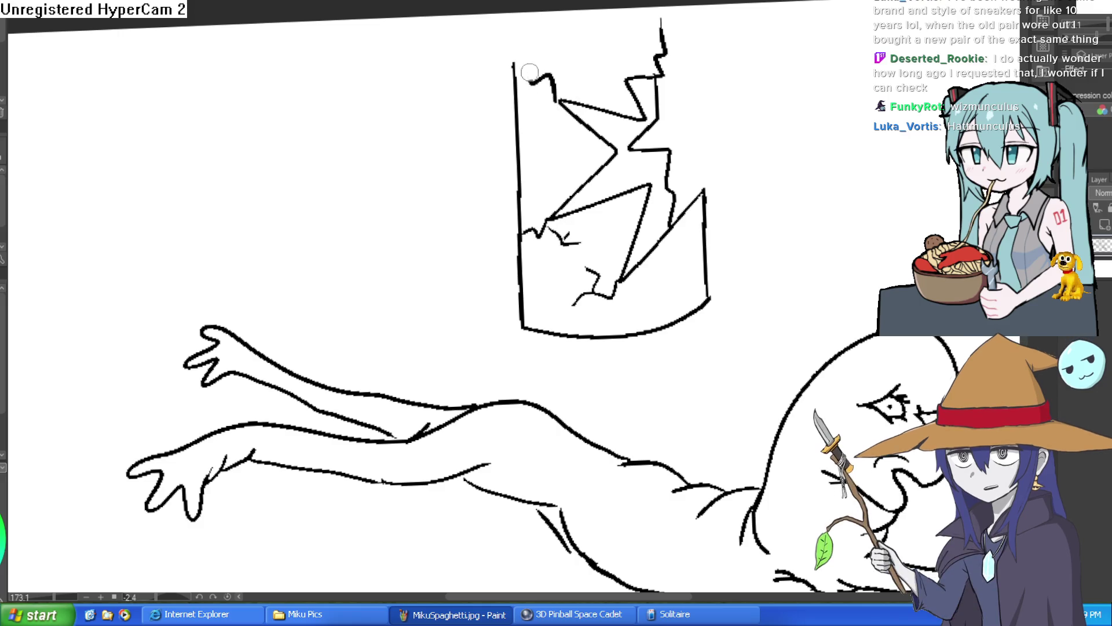
pyautogui.scroll(-3, 528, 127)
pyautogui.moveTo(702, 187)
pyautogui.mouseDown()
pyautogui.moveTo(715, 192)
pyautogui.moveTo(714, 230)
pyautogui.moveTo(645, 260)
pyautogui.moveTo(496, 256)
pyautogui.moveTo(505, 213)
pyautogui.mouseUp()
pyautogui.moveTo(714, 237); pyautogui.dragTo(715, 339)
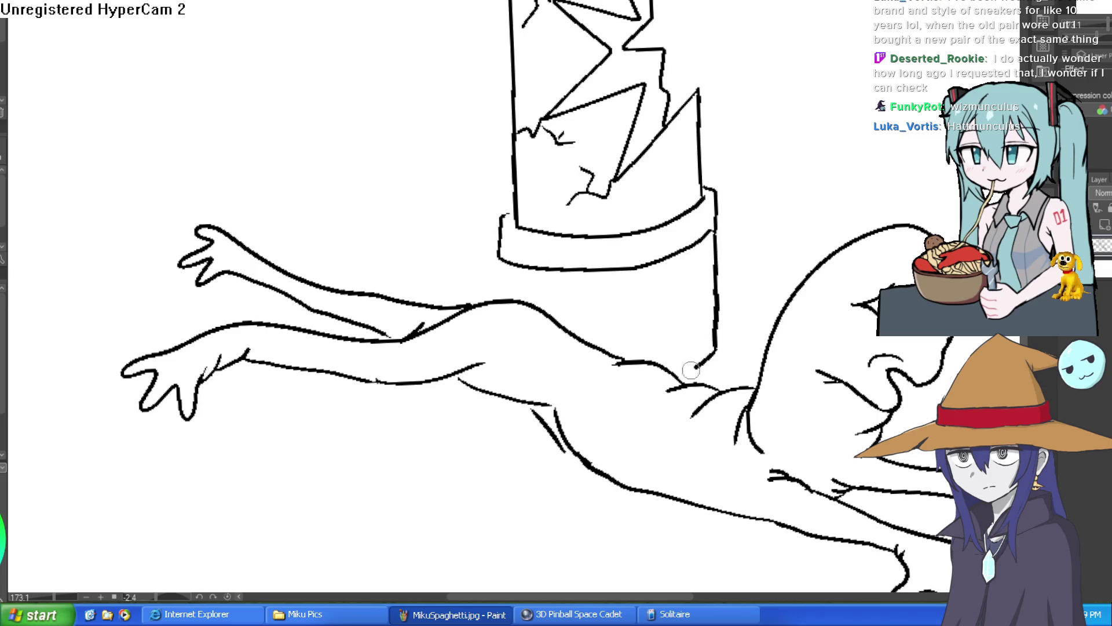
pyautogui.moveTo(745, 202); pyautogui.dragTo(688, 209)
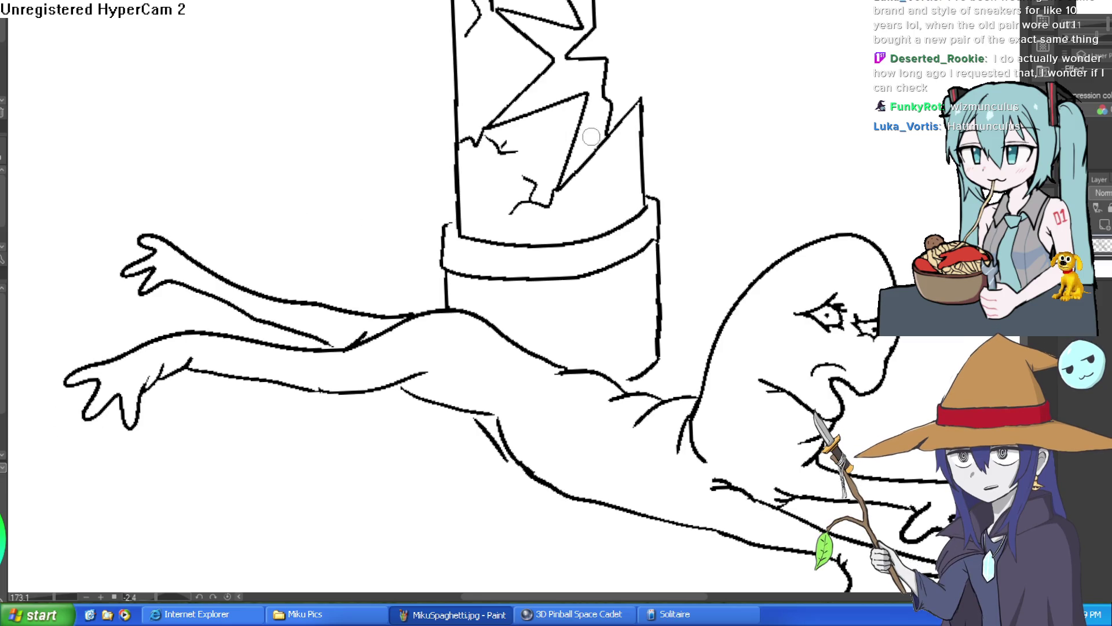
# Draw a green goo level line and flood the tube below it with green.
pyautogui.moveTo(584, 130); pyautogui.dragTo(540, 145)
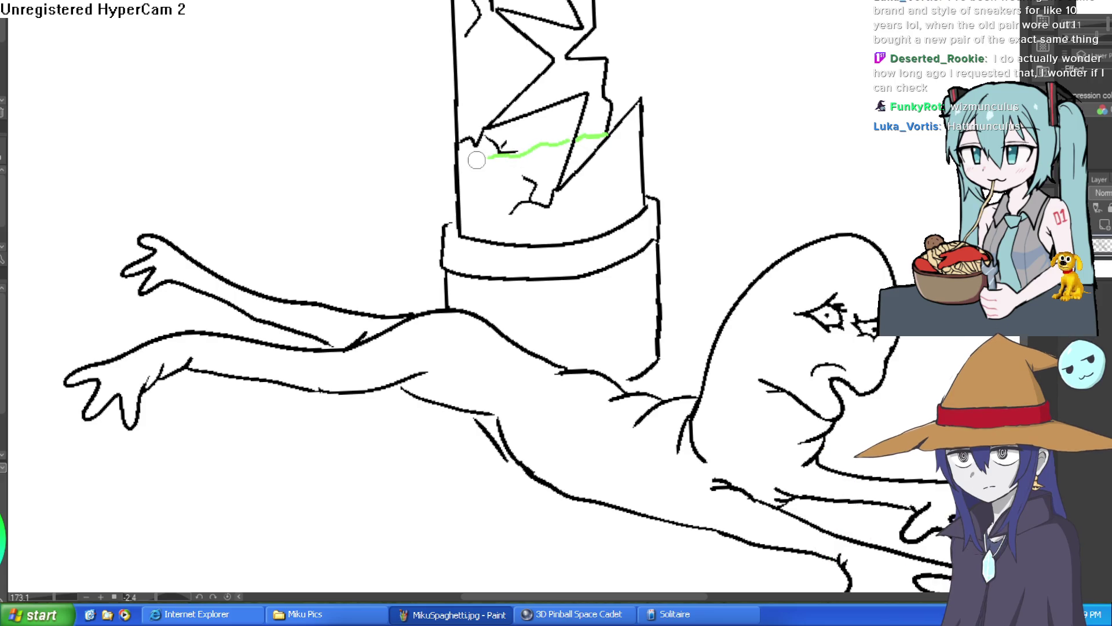
pyautogui.press('g')
pyautogui.click(597, 183)
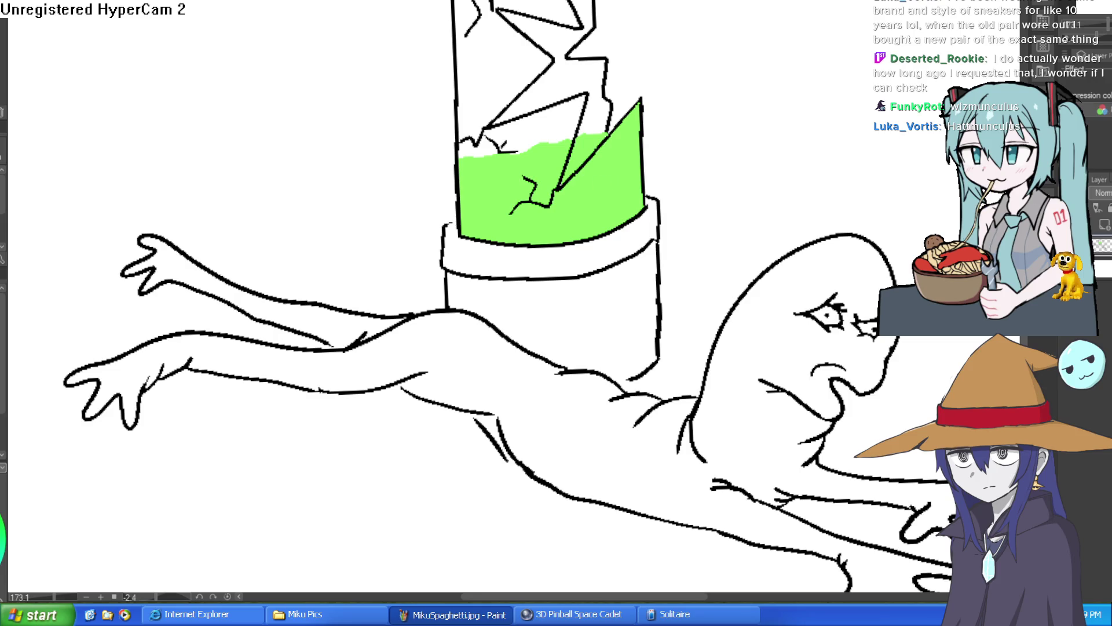
pyautogui.scroll(3, 609, 186)
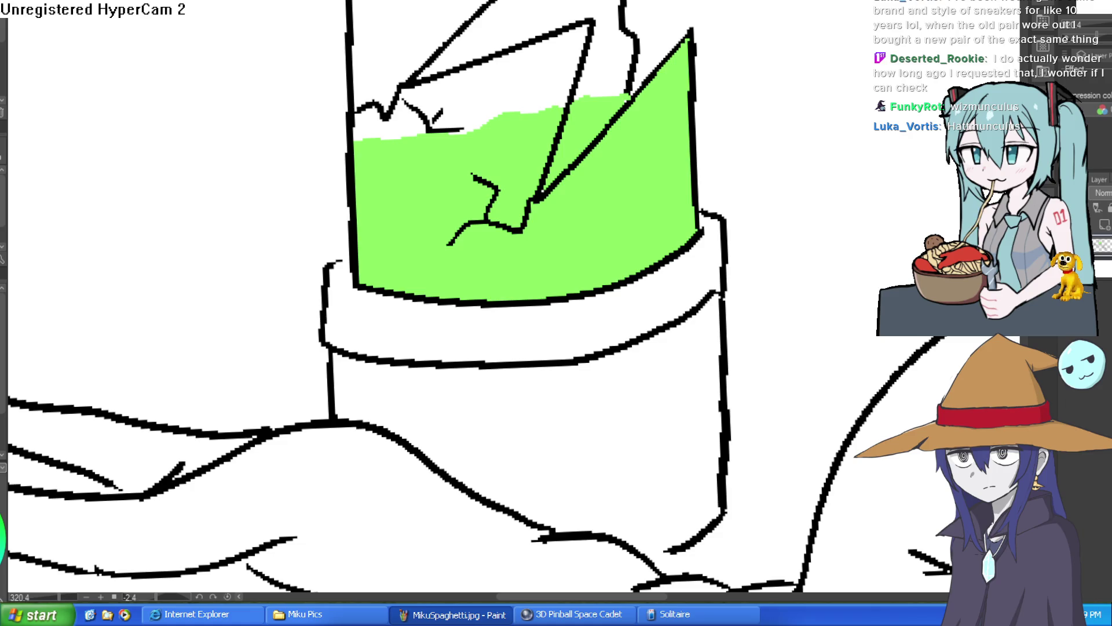
pyautogui.scroll(1, 612, 134)
# Paint dark green shading streaks through the goo.
pyautogui.moveTo(609, 124)
pyautogui.mouseDown()
pyautogui.moveTo(604, 268)
pyautogui.moveTo(614, 127)
pyautogui.moveTo(614, 280)
pyautogui.mouseUp()
pyautogui.moveTo(654, 78); pyautogui.dragTo(654, 229)
pyautogui.moveTo(648, 58); pyautogui.dragTo(646, 168)
pyautogui.moveTo(637, 99); pyautogui.dragTo(629, 125)
pyautogui.moveTo(579, 155); pyautogui.dragTo(576, 237)
pyautogui.moveTo(536, 115); pyautogui.dragTo(528, 159)
pyautogui.moveTo(654, 278); pyautogui.dragTo(678, 137)
# Paint long green drips and darker shading down the tube's base.
pyautogui.moveTo(684, 58); pyautogui.dragTo(683, 147)
pyautogui.moveTo(684, 101)
pyautogui.mouseDown()
pyautogui.moveTo(687, 194)
pyautogui.moveTo(735, 139)
pyautogui.mouseUp()
pyautogui.moveTo(686, 176); pyautogui.dragTo(695, 501)
pyautogui.moveTo(640, 135)
pyautogui.mouseDown()
pyautogui.moveTo(643, 197)
pyautogui.moveTo(641, 185)
pyautogui.moveTo(630, 208)
pyautogui.moveTo(697, 177)
pyautogui.moveTo(618, 236)
pyautogui.moveTo(628, 293)
pyautogui.moveTo(680, 274)
pyautogui.moveTo(599, 417)
pyautogui.moveTo(599, 499)
pyautogui.mouseUp()
pyautogui.moveTo(605, 365); pyautogui.dragTo(653, 297)
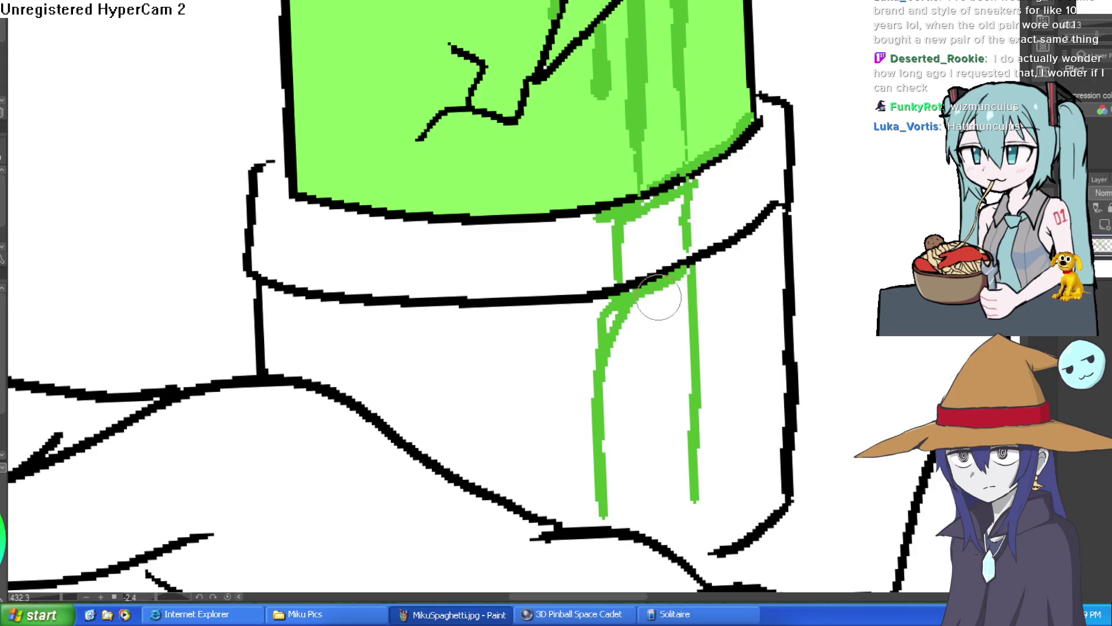
pyautogui.scroll(-6, 649, 205)
pyautogui.moveTo(753, 220); pyautogui.dragTo(792, 205)
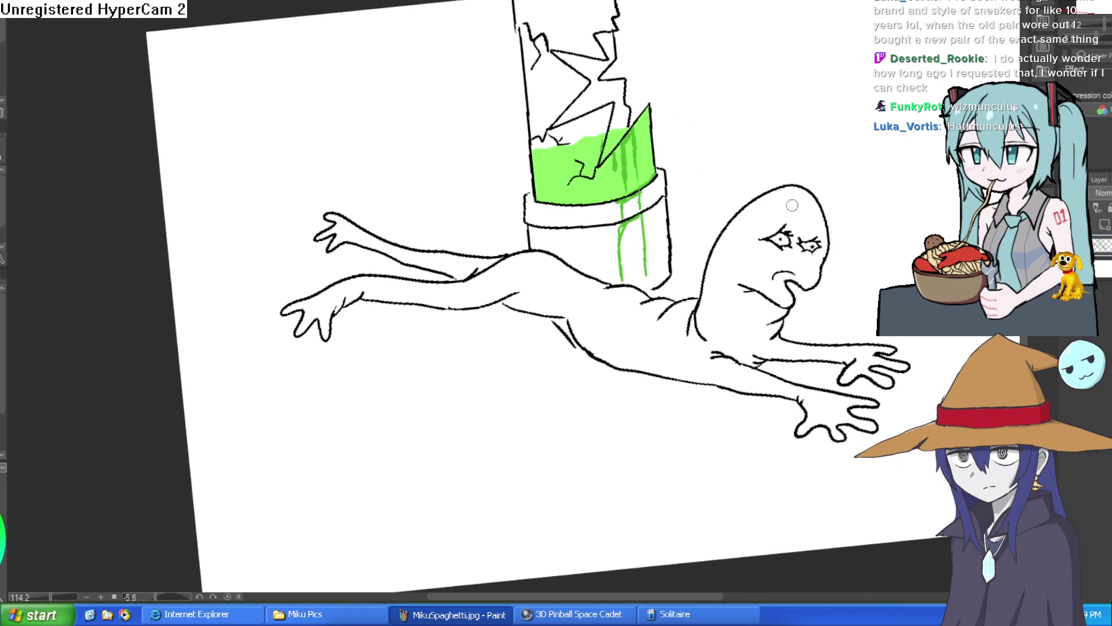
# Draw green wavy floor lines under the arms, undoing a stray line and background fill.
pyautogui.moveTo(534, 349); pyautogui.dragTo(215, 347)
pyautogui.hotkey('ctrl', 'z')
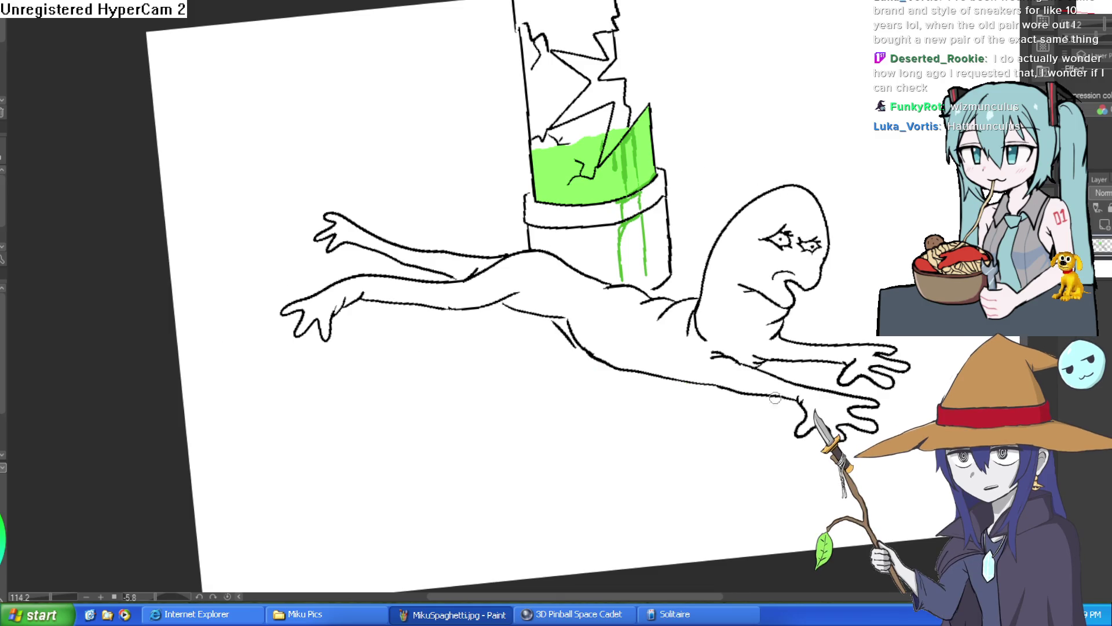
pyautogui.moveTo(798, 439)
pyautogui.mouseDown()
pyautogui.moveTo(544, 365)
pyautogui.moveTo(376, 341)
pyautogui.moveTo(191, 359)
pyautogui.mouseUp()
pyautogui.moveTo(312, 234); pyautogui.dragTo(168, 220)
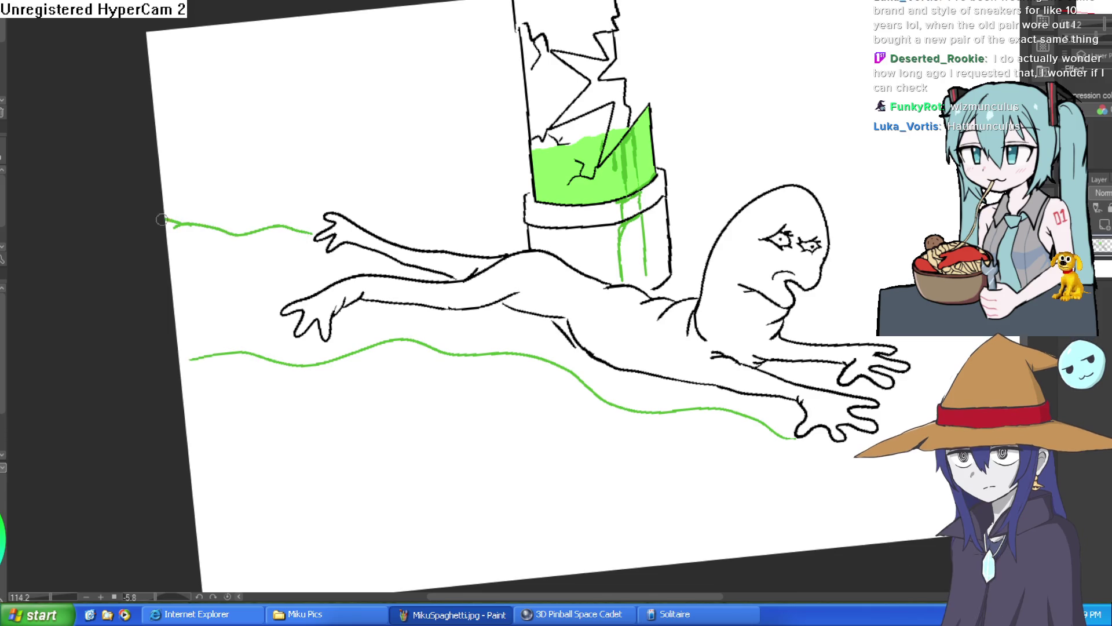
pyautogui.click(515, 324)
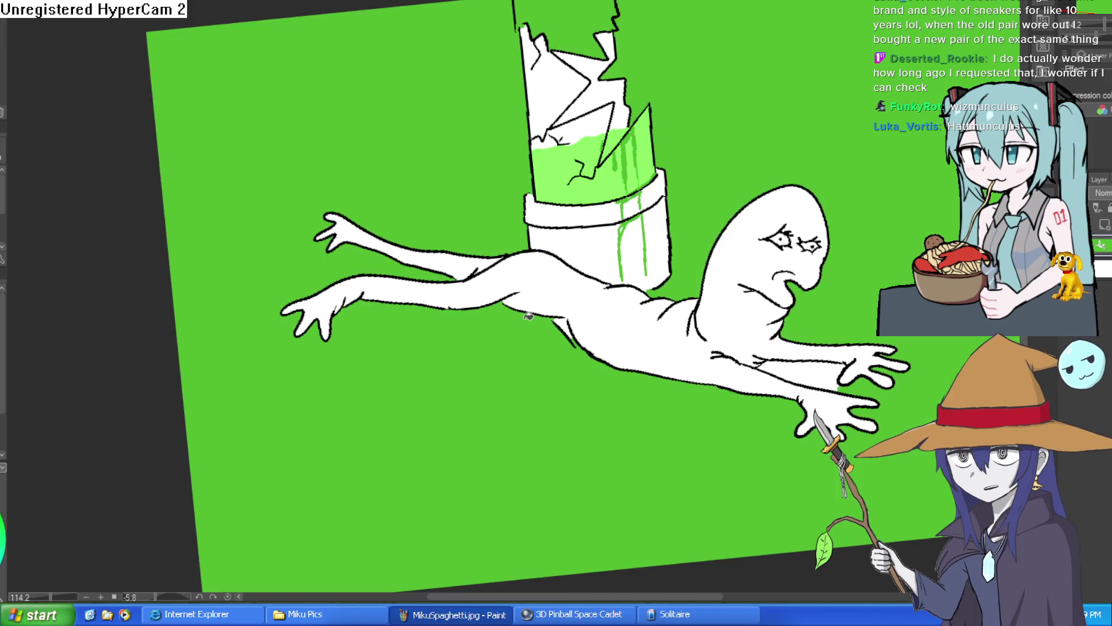
pyautogui.hotkey('ctrl', 'z')
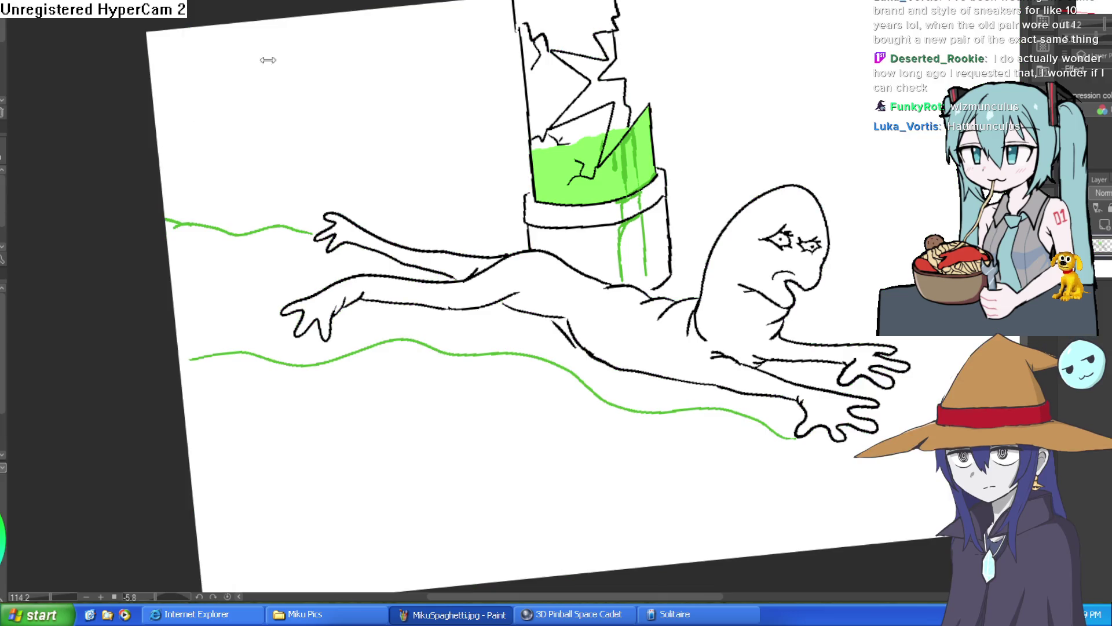
pyautogui.scroll(3, 226, 343)
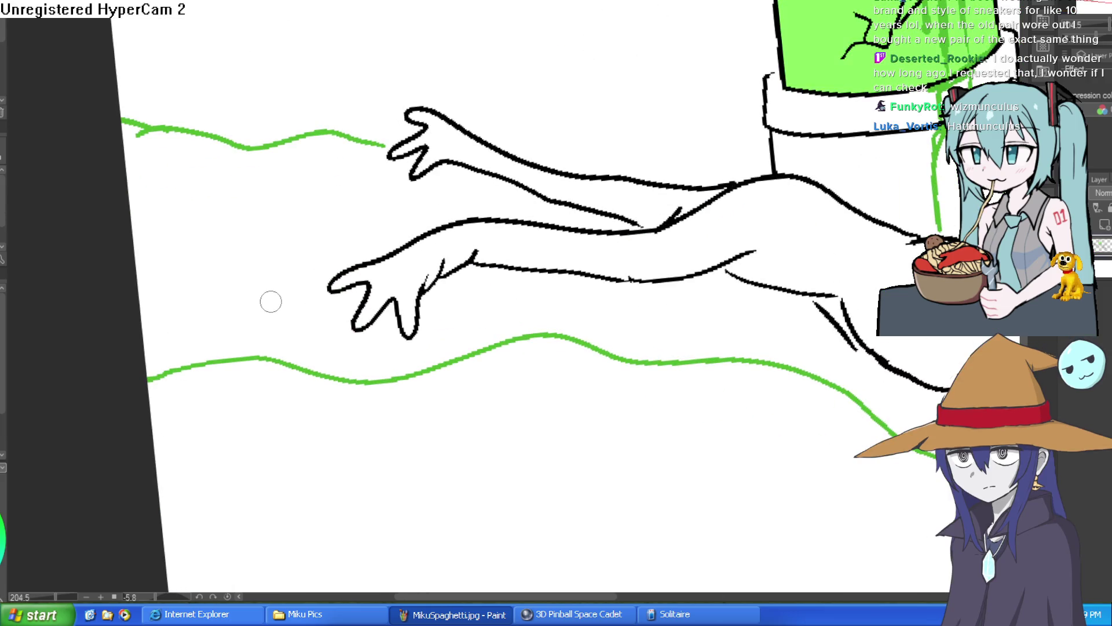
# Fill between the wavy lines and beneath the right hand with green, then level the view.
pyautogui.press('g')
pyautogui.click(322, 274)
pyautogui.scroll(-4, 826, 394)
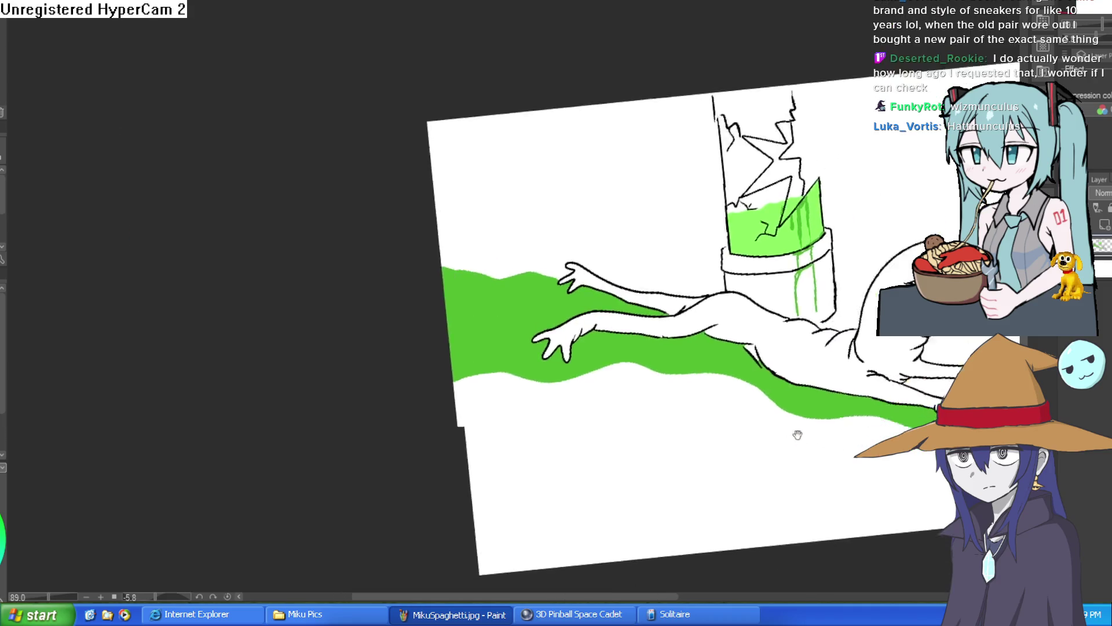
pyautogui.scroll(2, 794, 434)
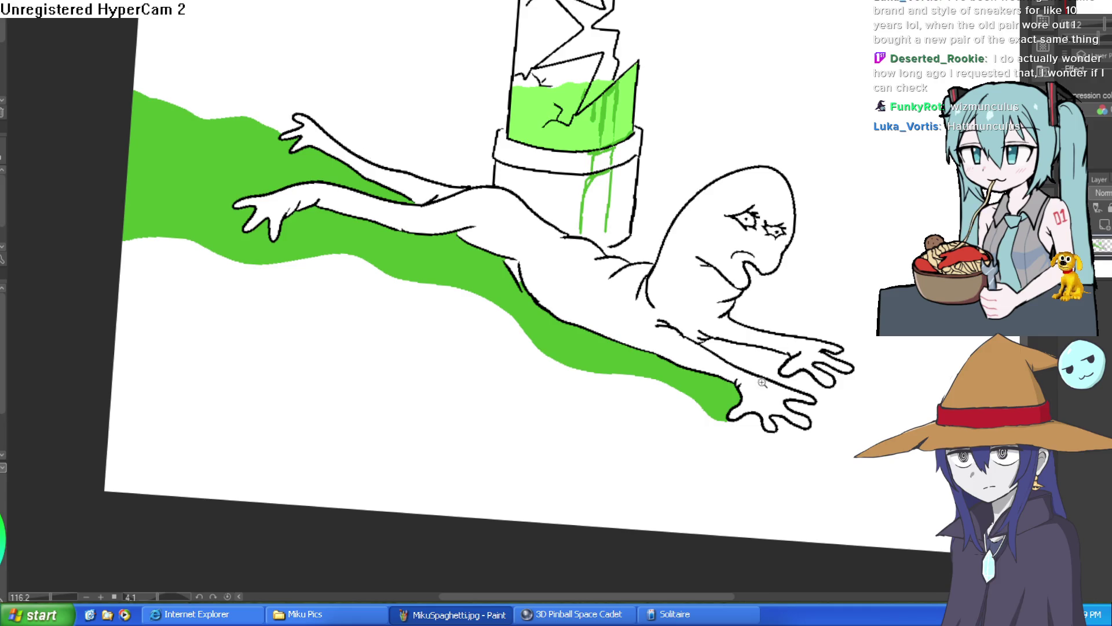
pyautogui.scroll(5, 763, 382)
pyautogui.click(811, 371)
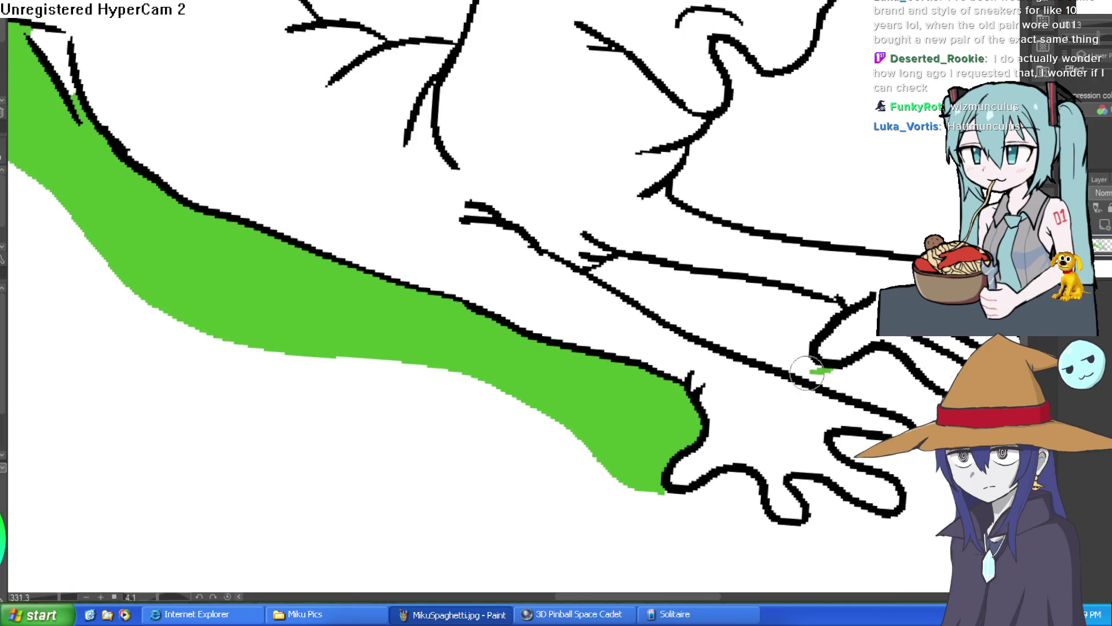
pyautogui.click(767, 330)
pyautogui.scroll(-6, 834, 347)
pyautogui.moveTo(837, 341)
pyautogui.mouseDown()
pyautogui.moveTo(836, 311)
pyautogui.moveTo(837, 341)
pyautogui.mouseUp()
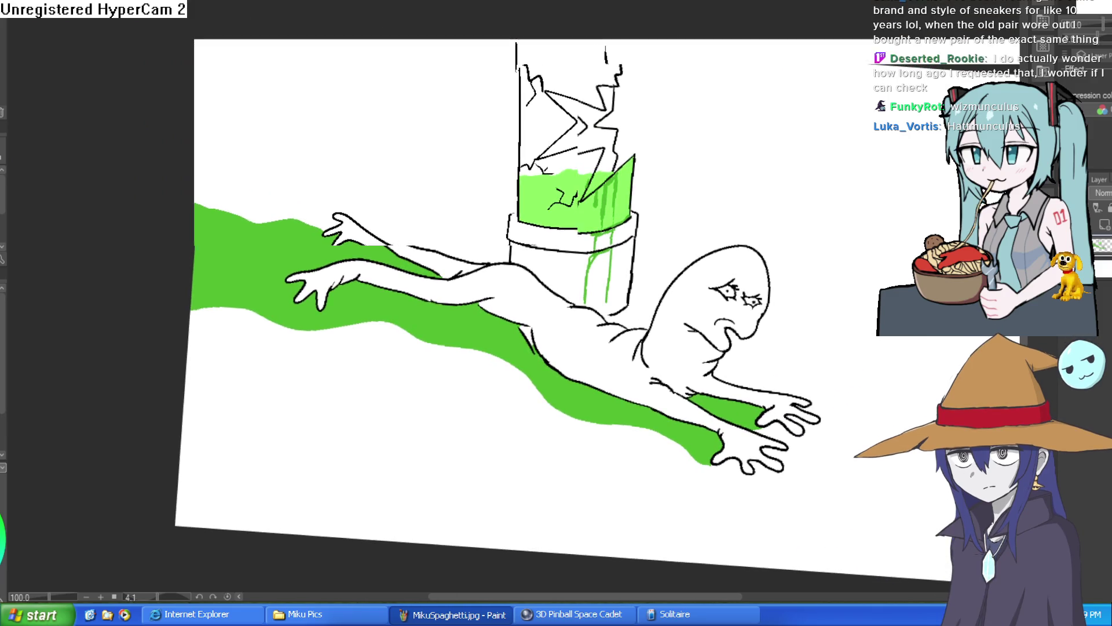
pyautogui.press('@')
pyautogui.moveTo(795, 255)
pyautogui.mouseDown()
pyautogui.moveTo(777, 233)
pyautogui.moveTo(776, 290)
pyautogui.mouseUp()
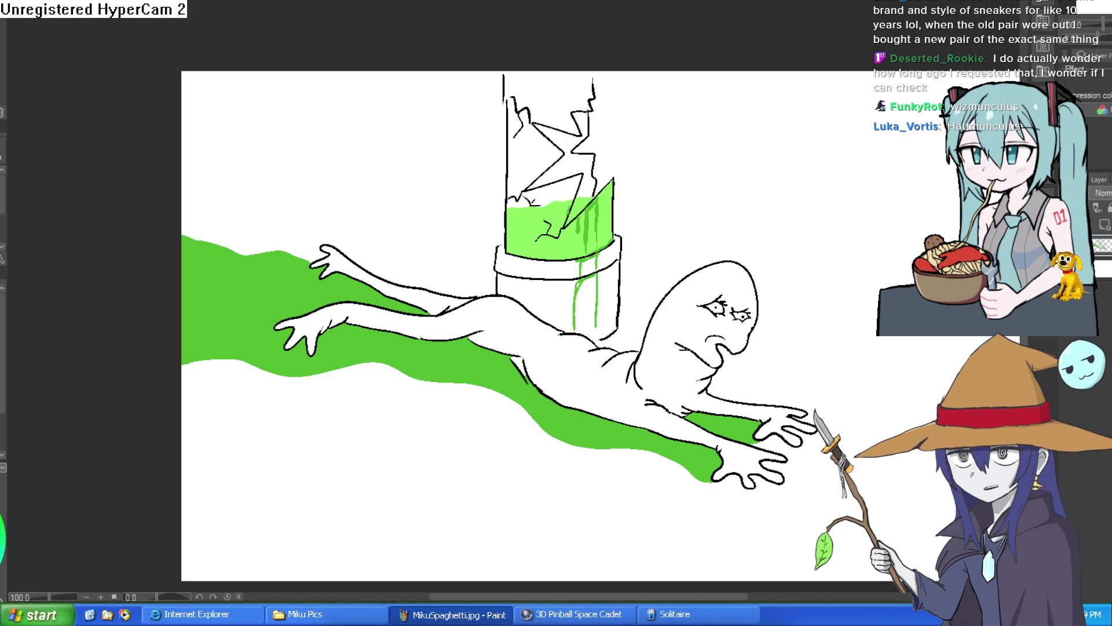
pyautogui.hotkey('ctrl', 'Tab')
pyautogui.click(584, 190)
# Undo the green fill on the blank canvas, then accidentally fill it green again.
pyautogui.hotkey('ctrl', 'z')
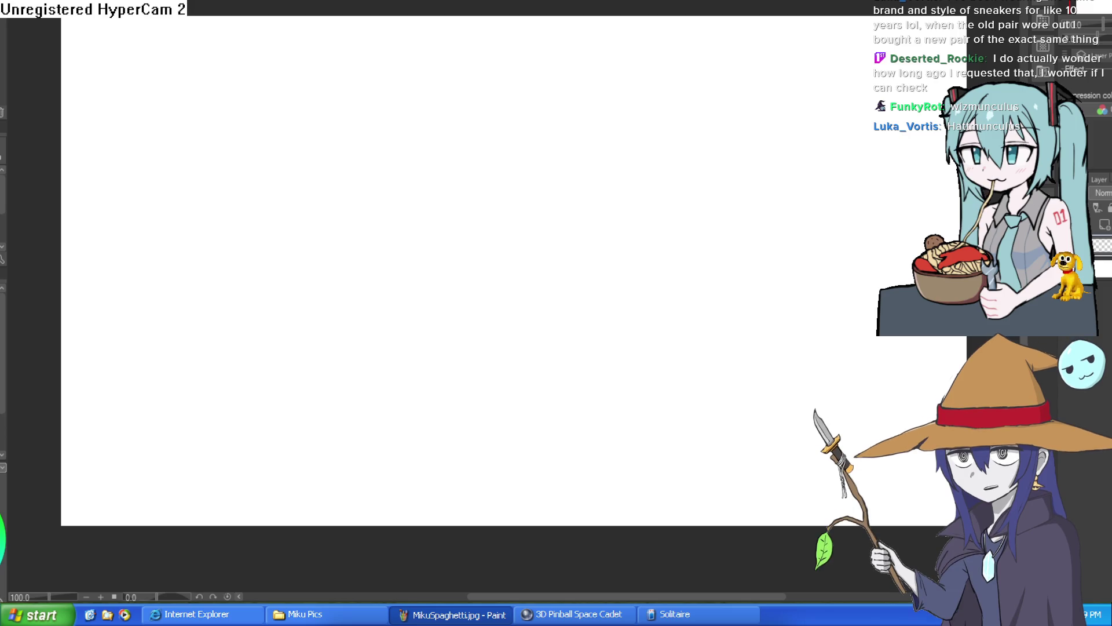
pyautogui.click(307, 68)
# Draw the tube's left side, top, jagged right side and curved bottom rim.
pyautogui.hotkey('ctrl', 'z')
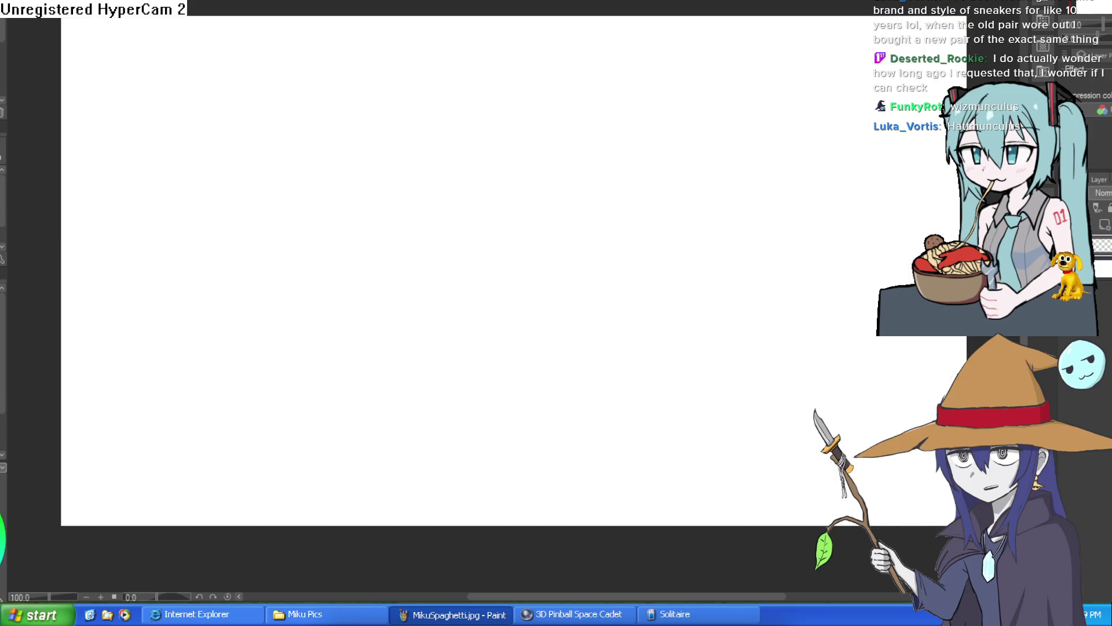
pyautogui.moveTo(62, 226); pyautogui.dragTo(714, 214)
pyautogui.hotkey('ctrl', 'z')
pyautogui.moveTo(342, 97); pyautogui.dragTo(343, 275)
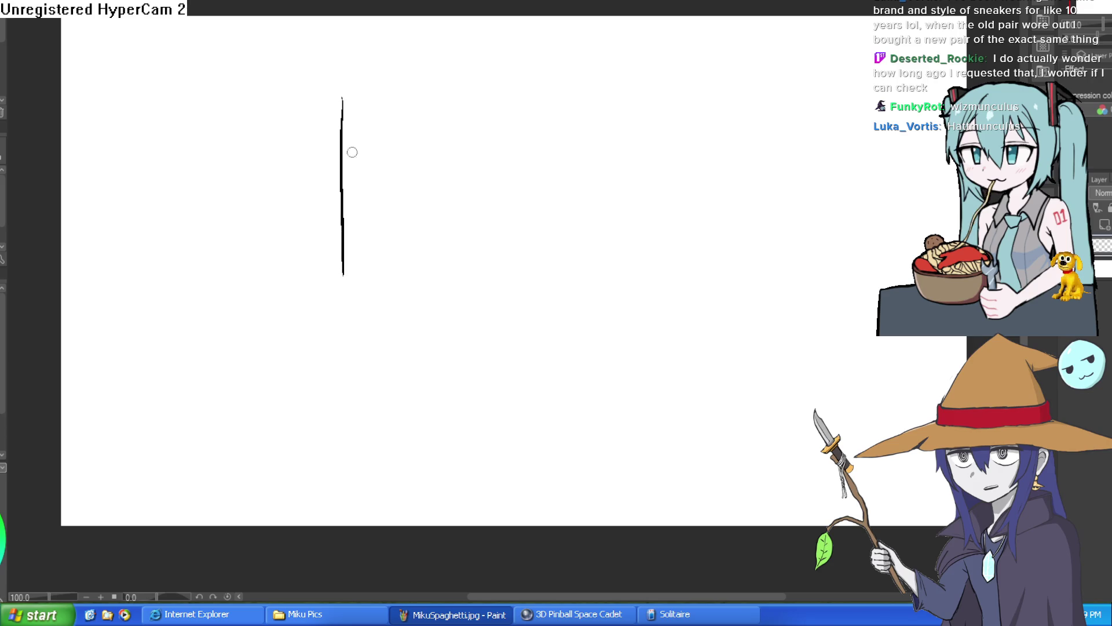
pyautogui.moveTo(343, 97)
pyautogui.mouseDown()
pyautogui.moveTo(474, 89)
pyautogui.moveTo(473, 179)
pyautogui.moveTo(461, 146)
pyautogui.moveTo(412, 149)
pyautogui.moveTo(405, 191)
pyautogui.moveTo(463, 243)
pyautogui.moveTo(479, 241)
pyautogui.moveTo(474, 339)
pyautogui.mouseUp()
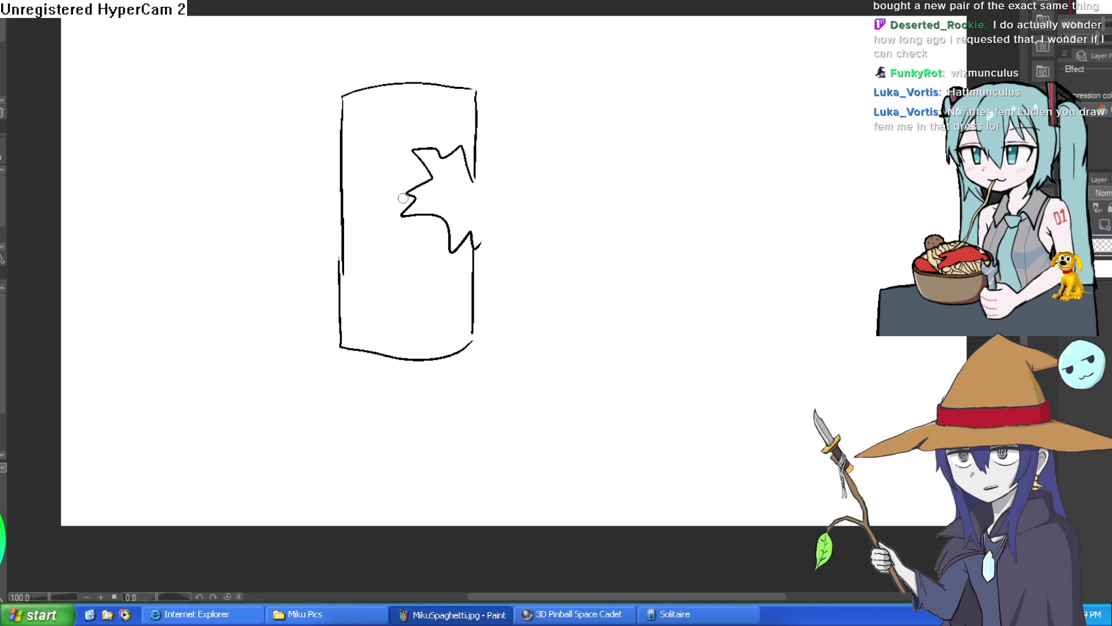
pyautogui.moveTo(341, 244)
pyautogui.mouseDown()
pyautogui.moveTo(340, 346)
pyautogui.moveTo(355, 358)
pyautogui.moveTo(471, 347)
pyautogui.moveTo(476, 322)
pyautogui.moveTo(450, 375)
pyautogui.moveTo(337, 371)
pyautogui.moveTo(339, 335)
pyautogui.mouseUp()
pyautogui.moveTo(476, 337); pyautogui.dragTo(475, 363)
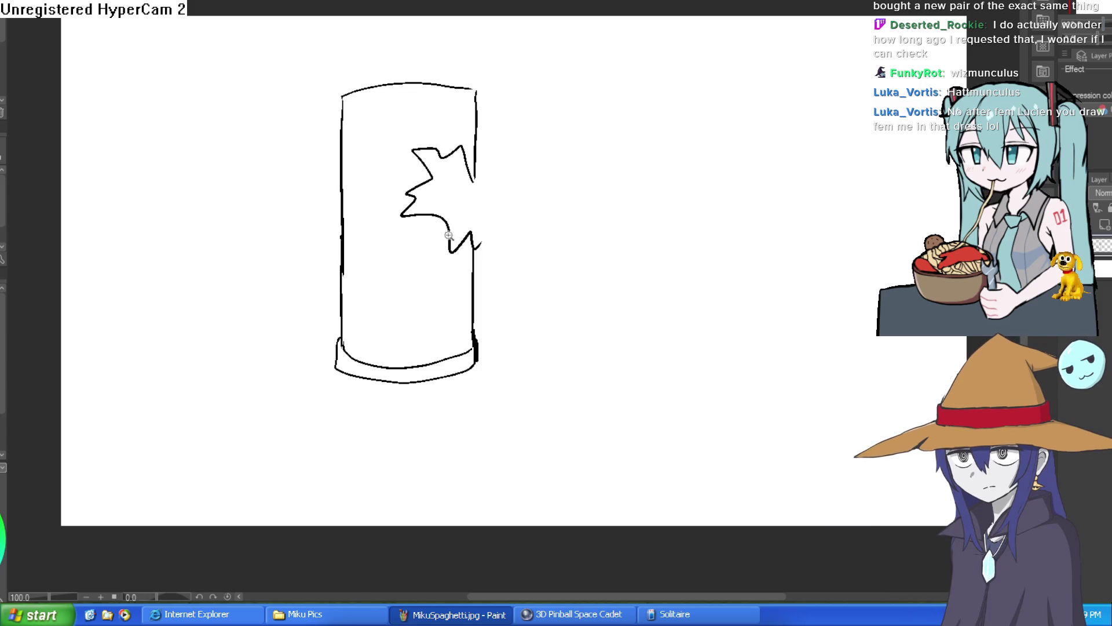
# Add the torn notch lines and spike at the tube's broken hole.
pyautogui.scroll(3, 449, 235)
pyautogui.moveTo(489, 246)
pyautogui.mouseDown()
pyautogui.moveTo(449, 301)
pyautogui.moveTo(472, 220)
pyautogui.moveTo(450, 310)
pyautogui.mouseUp()
pyautogui.hotkey('ctrl', 'z')
pyautogui.hotkey('ctrl', 'z')
pyautogui.moveTo(559, 159)
pyautogui.mouseDown()
pyautogui.moveTo(654, 220)
pyautogui.moveTo(666, 182)
pyautogui.mouseUp()
pyautogui.hotkey('ctrl', 'z')
pyautogui.moveTo(637, 242); pyautogui.dragTo(670, 183)
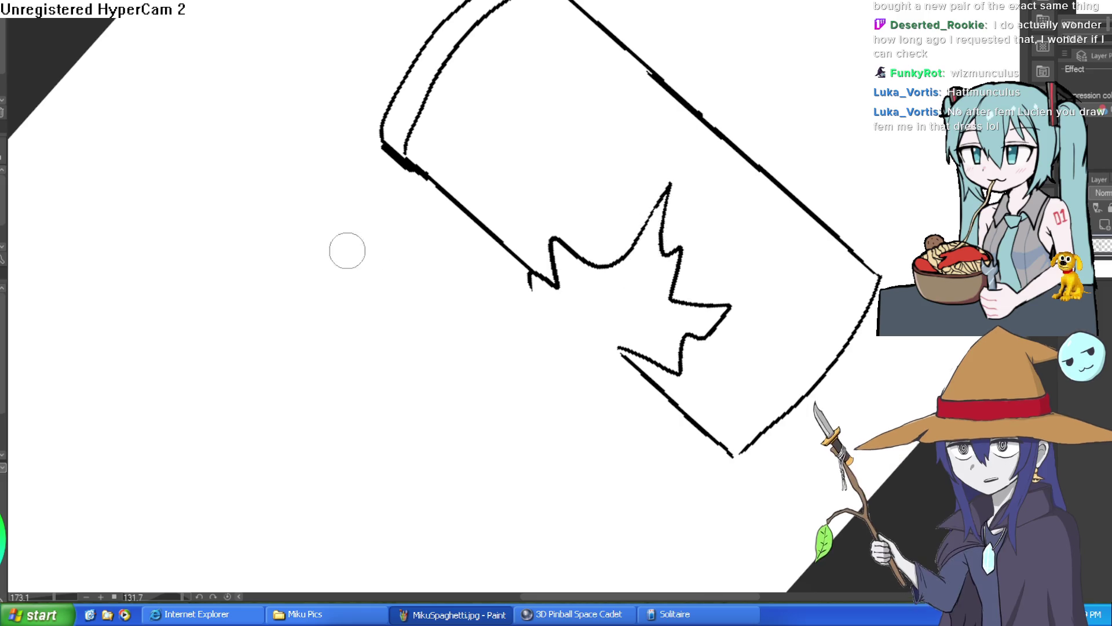
pyautogui.moveTo(162, 33); pyautogui.dragTo(635, 188)
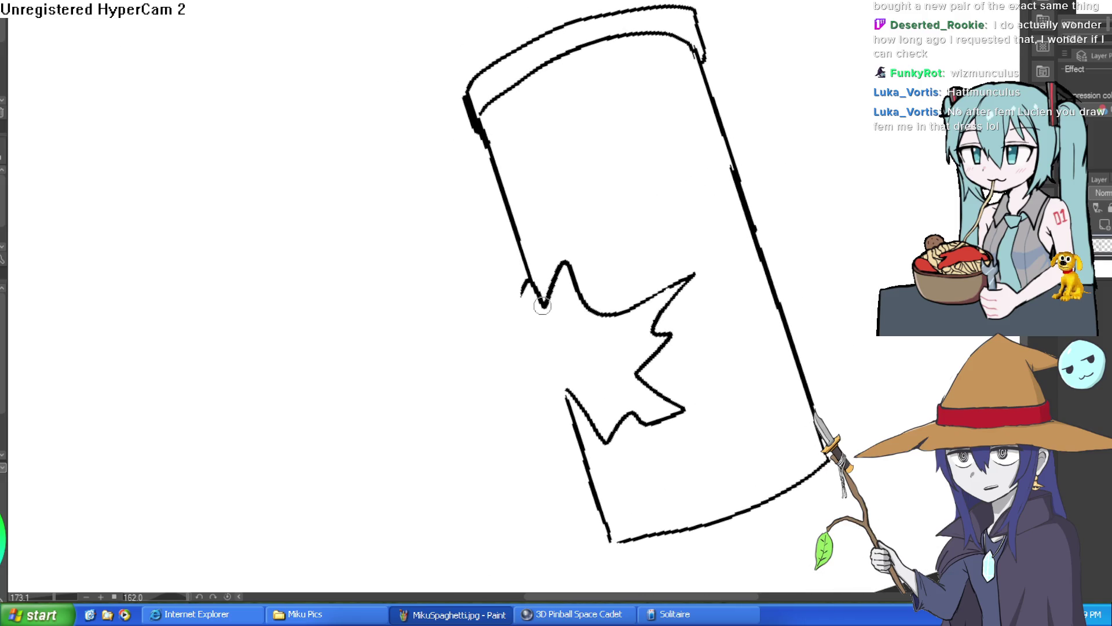
pyautogui.moveTo(575, 210)
pyautogui.mouseDown()
pyautogui.moveTo(573, 268)
pyautogui.moveTo(565, 249)
pyautogui.moveTo(545, 299)
pyautogui.moveTo(523, 289)
pyautogui.moveTo(543, 306)
pyautogui.mouseUp()
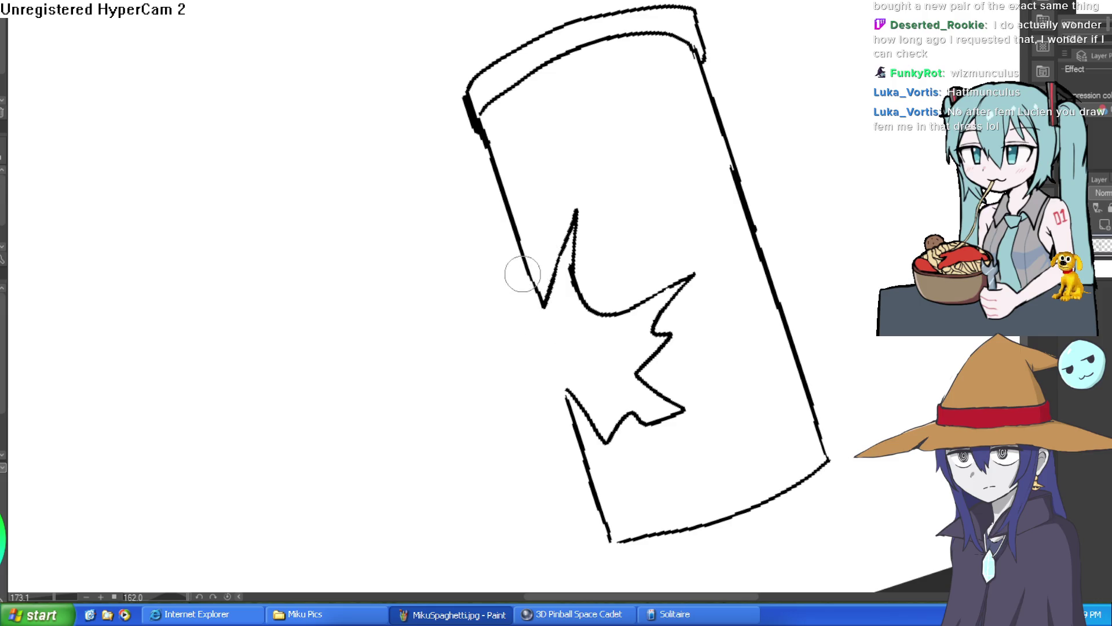
pyautogui.moveTo(560, 345)
pyautogui.mouseDown()
pyautogui.moveTo(324, 206)
pyautogui.moveTo(713, 55)
pyautogui.mouseUp()
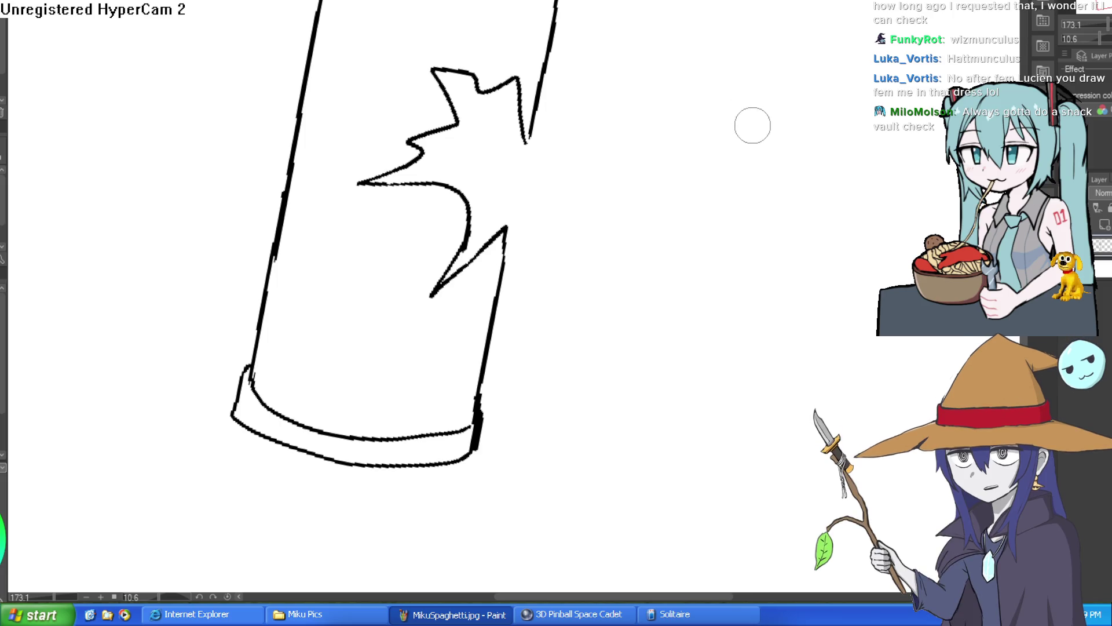
pyautogui.moveTo(675, 282)
pyautogui.mouseDown()
pyautogui.moveTo(718, 188)
pyautogui.moveTo(720, 241)
pyautogui.moveTo(711, 167)
pyautogui.moveTo(661, 167)
pyautogui.mouseUp()
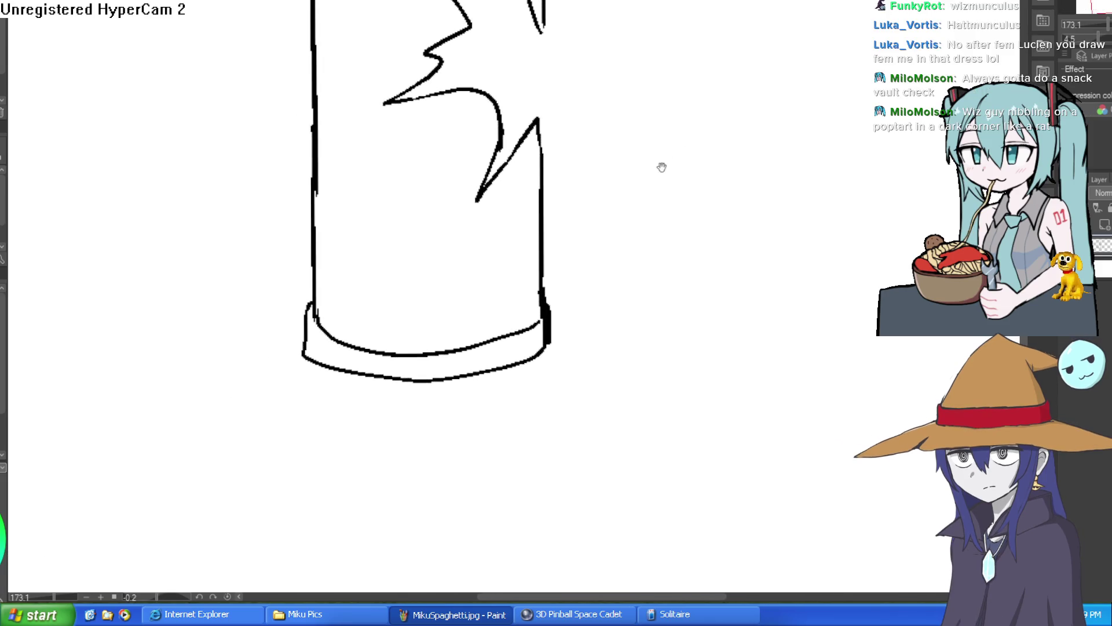
# Draw branching crack lines across the tube's glass.
pyautogui.scroll(2, 464, 203)
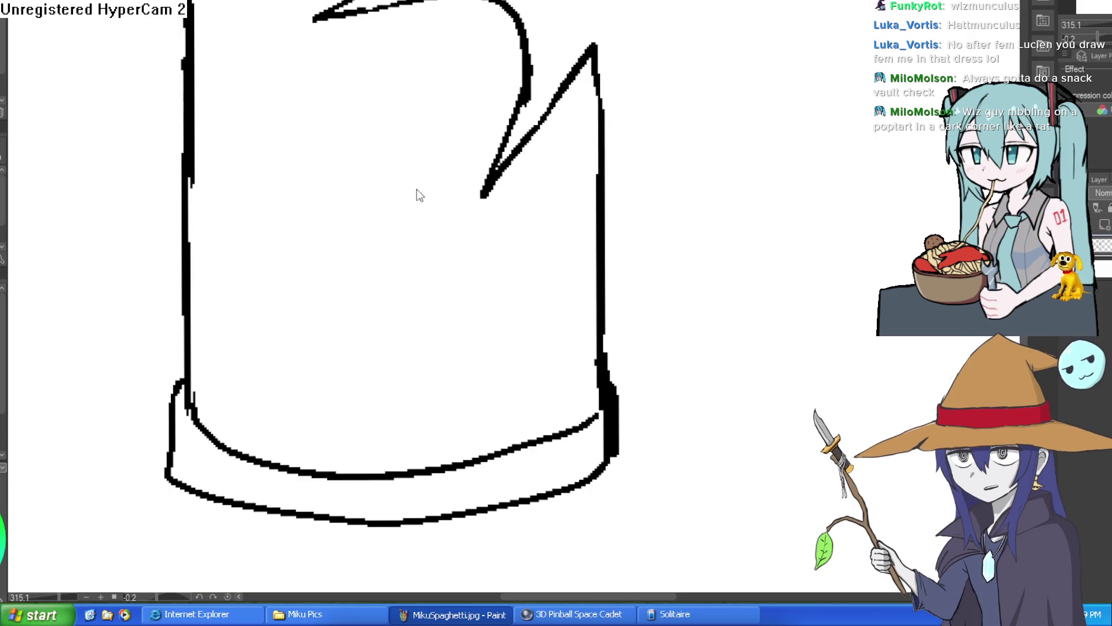
pyautogui.moveTo(469, 220)
pyautogui.mouseDown()
pyautogui.moveTo(454, 249)
pyautogui.moveTo(483, 248)
pyautogui.moveTo(516, 273)
pyautogui.moveTo(558, 238)
pyautogui.moveTo(551, 189)
pyautogui.moveTo(562, 203)
pyautogui.moveTo(583, 163)
pyautogui.mouseUp()
pyautogui.moveTo(690, 141); pyautogui.dragTo(740, 260)
pyautogui.moveTo(364, 138)
pyautogui.mouseDown()
pyautogui.moveTo(355, 157)
pyautogui.moveTo(295, 161)
pyautogui.moveTo(284, 205)
pyautogui.moveTo(278, 124)
pyautogui.moveTo(261, 79)
pyautogui.moveTo(246, 75)
pyautogui.mouseUp()
# Draw a V-shaped jagged point on the hole's upper edge and adjust brush size.
pyautogui.moveTo(556, 65); pyautogui.dragTo(561, 365)
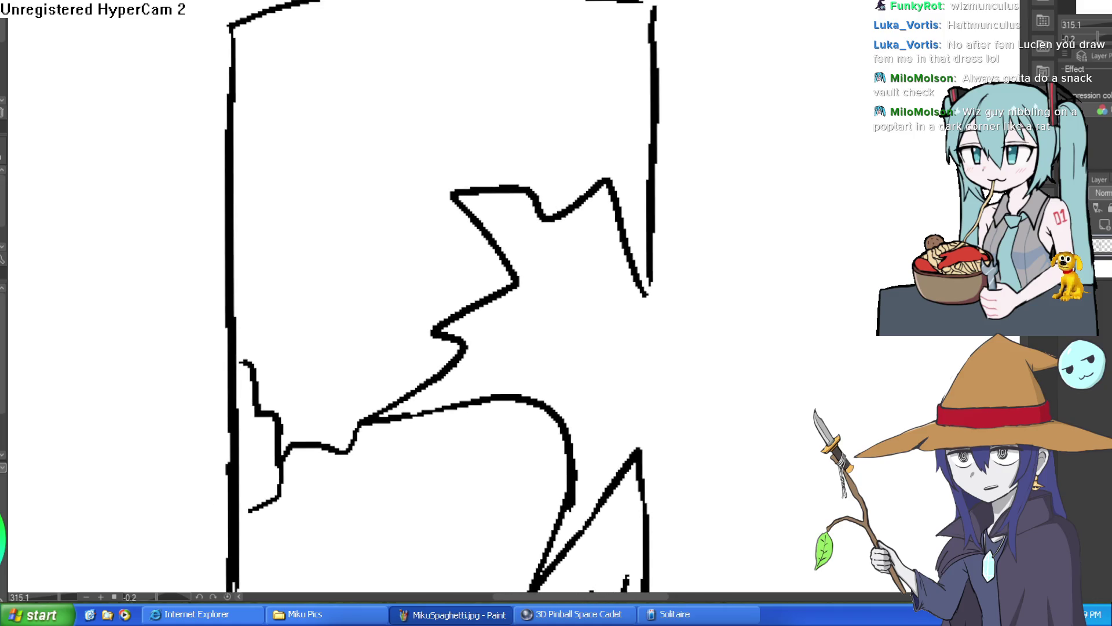
pyautogui.moveTo(545, 217)
pyautogui.mouseDown()
pyautogui.moveTo(605, 187)
pyautogui.moveTo(562, 226)
pyautogui.moveTo(533, 179)
pyautogui.moveTo(596, 168)
pyautogui.mouseUp()
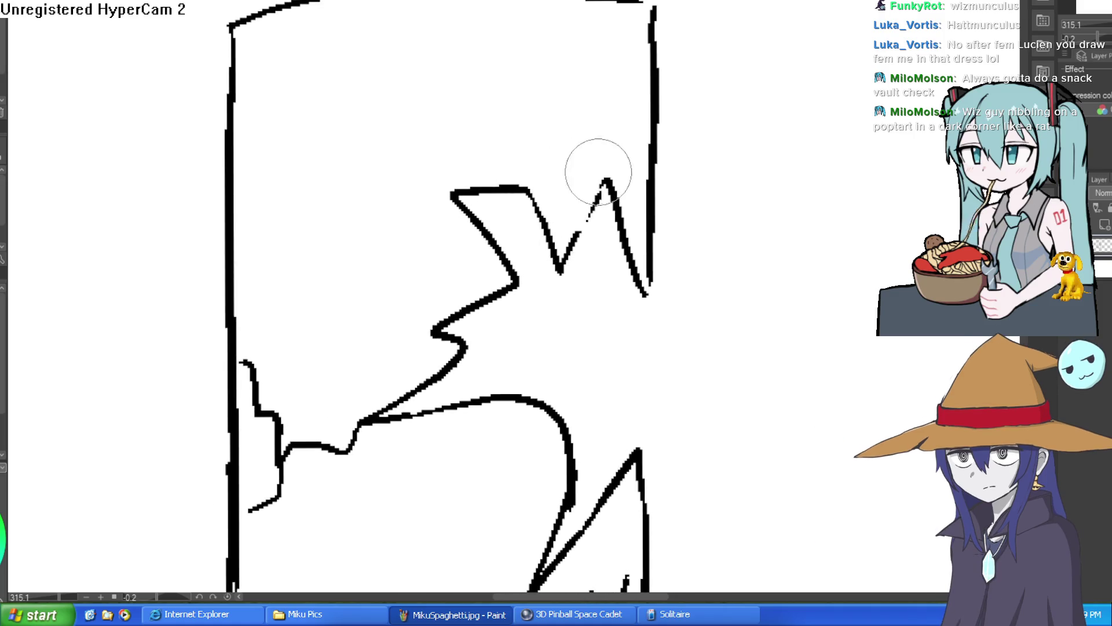
pyautogui.moveTo(559, 268)
pyautogui.mouseDown()
pyautogui.moveTo(606, 180)
pyautogui.moveTo(603, 161)
pyautogui.moveTo(620, 215)
pyautogui.moveTo(610, 183)
pyautogui.moveTo(616, 268)
pyautogui.mouseUp()
pyautogui.press('e')
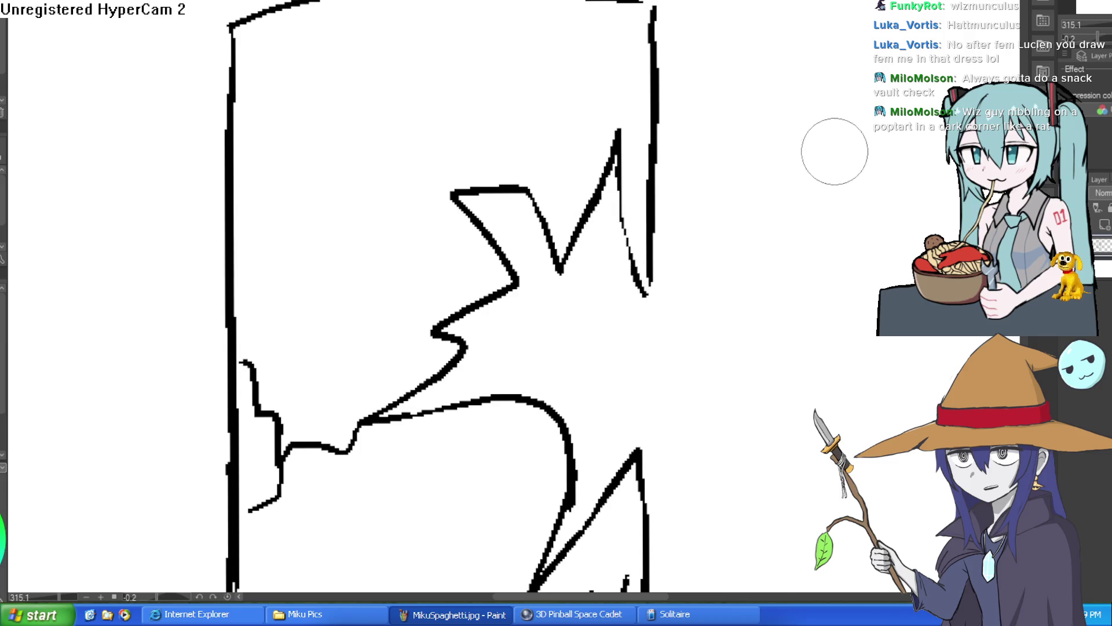
pyautogui.press('p')
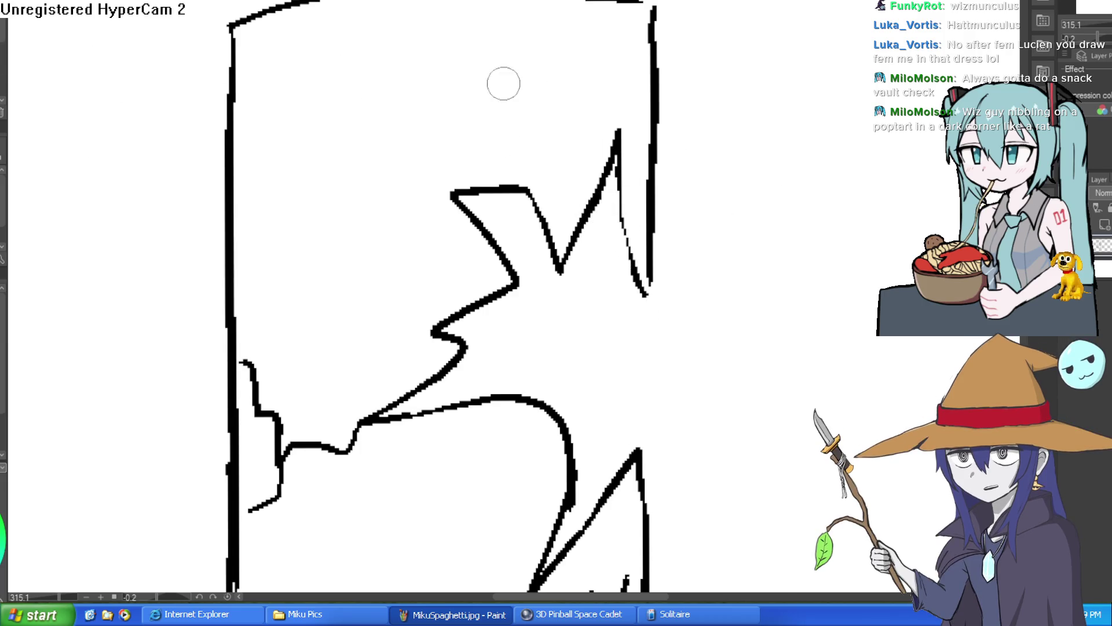
# Thicken the right and left edge lines of the broken hole.
pyautogui.scroll(3, 654, 217)
pyautogui.moveTo(666, 168); pyautogui.dragTo(620, 392)
pyautogui.moveTo(611, 312)
pyautogui.mouseDown()
pyautogui.moveTo(576, 287)
pyautogui.moveTo(582, 3)
pyautogui.mouseUp()
pyautogui.press('e')
pyautogui.moveTo(618, 266); pyautogui.dragTo(621, 173)
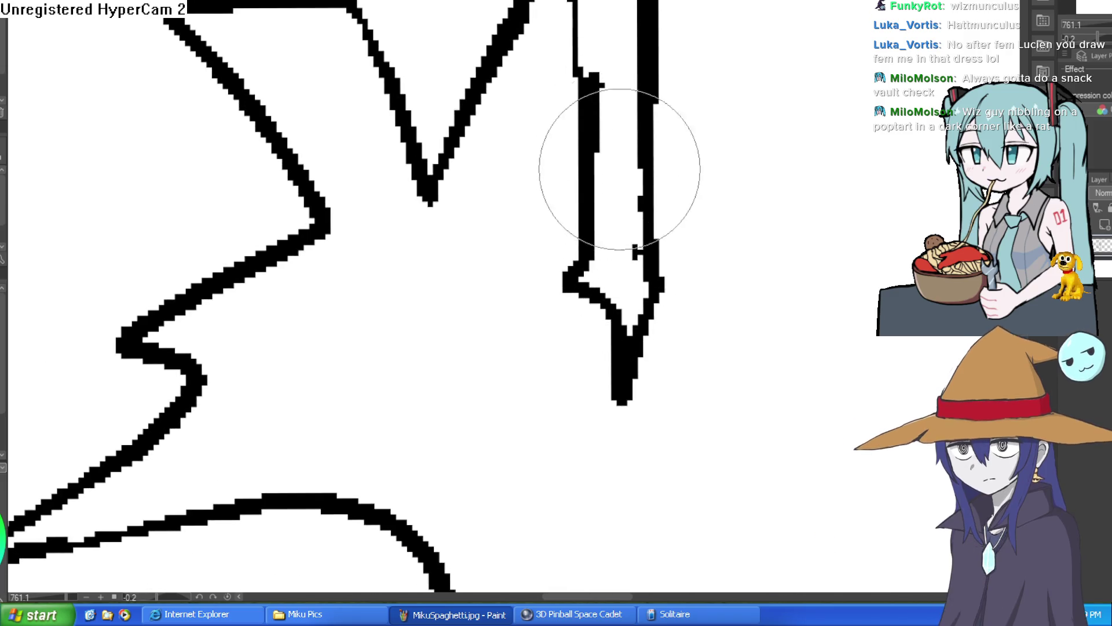
pyautogui.scroll(-3, 670, 236)
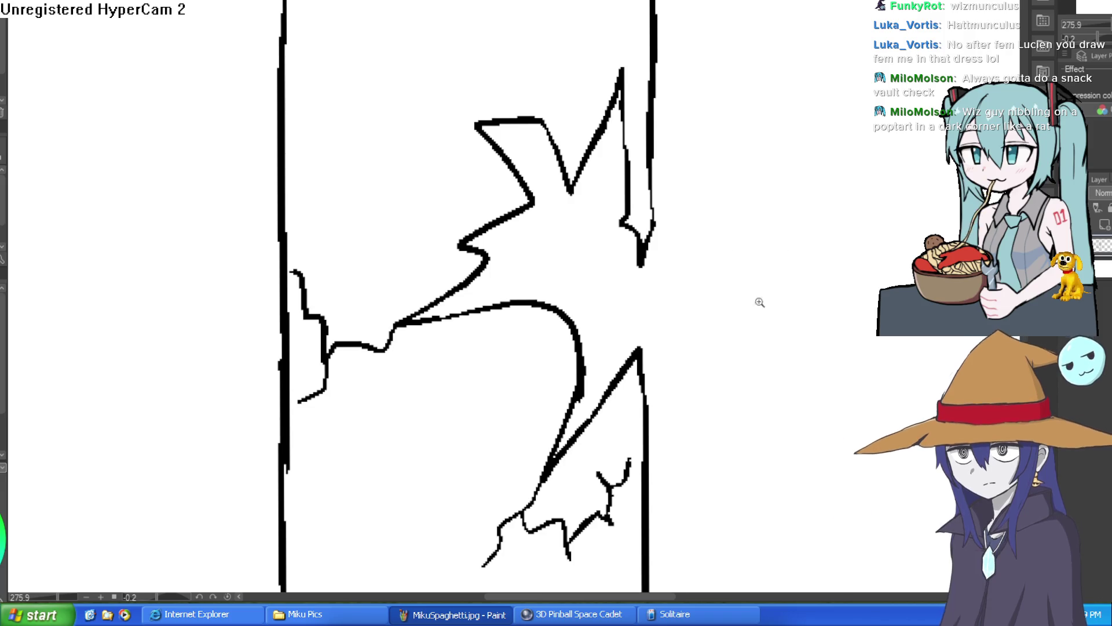
pyautogui.scroll(-3, 760, 302)
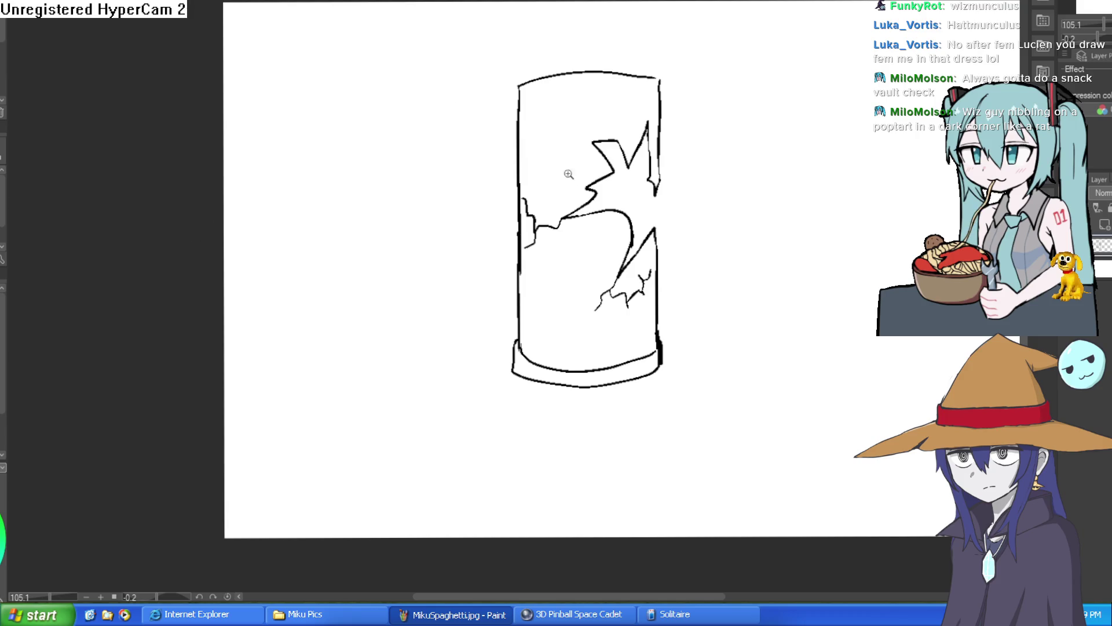
pyautogui.scroll(3, 542, 244)
# Draw a wavy crack on the left and a zigzag crack from the right edge.
pyautogui.moveTo(546, 228)
pyautogui.mouseDown()
pyautogui.moveTo(529, 323)
pyautogui.moveTo(535, 291)
pyautogui.moveTo(610, 335)
pyautogui.moveTo(655, 303)
pyautogui.mouseUp()
pyautogui.moveTo(711, 143)
pyautogui.mouseDown()
pyautogui.moveTo(853, 115)
pyautogui.moveTo(842, 174)
pyautogui.moveTo(819, 142)
pyautogui.mouseUp()
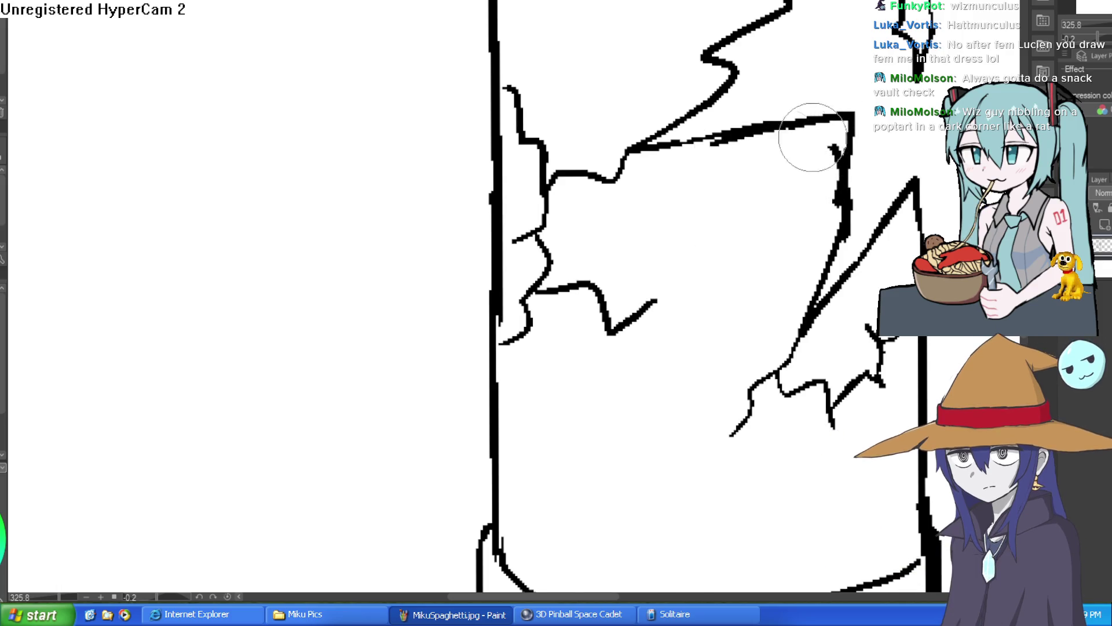
pyautogui.hotkey('ctrl', 'z')
pyautogui.hotkey('ctrl', 'z')
pyautogui.hotkey('ctrl', 'z')
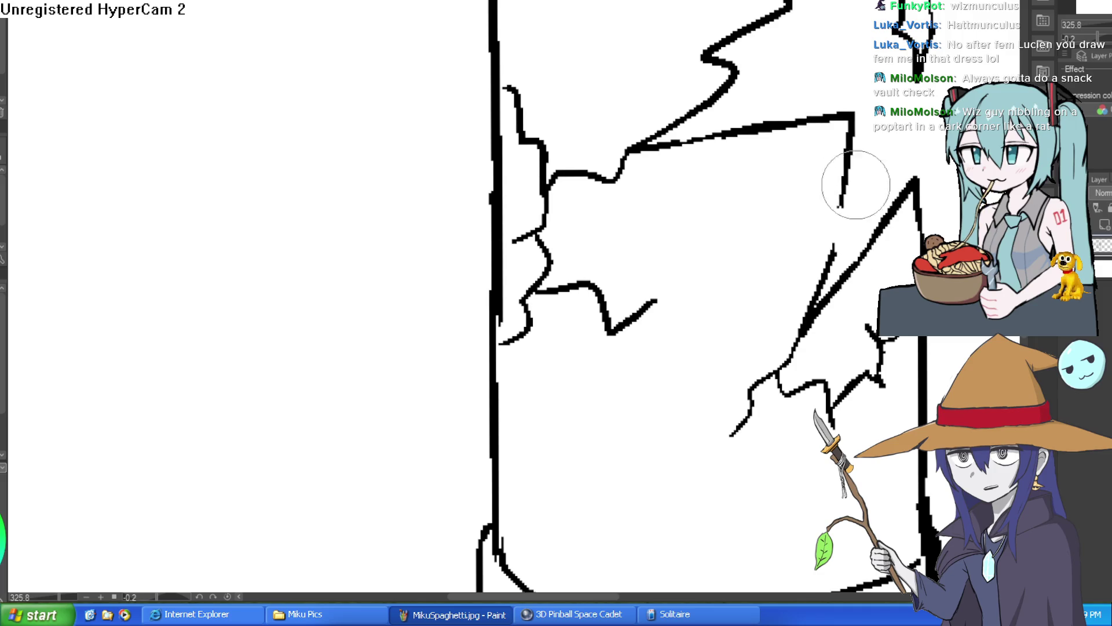
pyautogui.moveTo(851, 133); pyautogui.dragTo(837, 243)
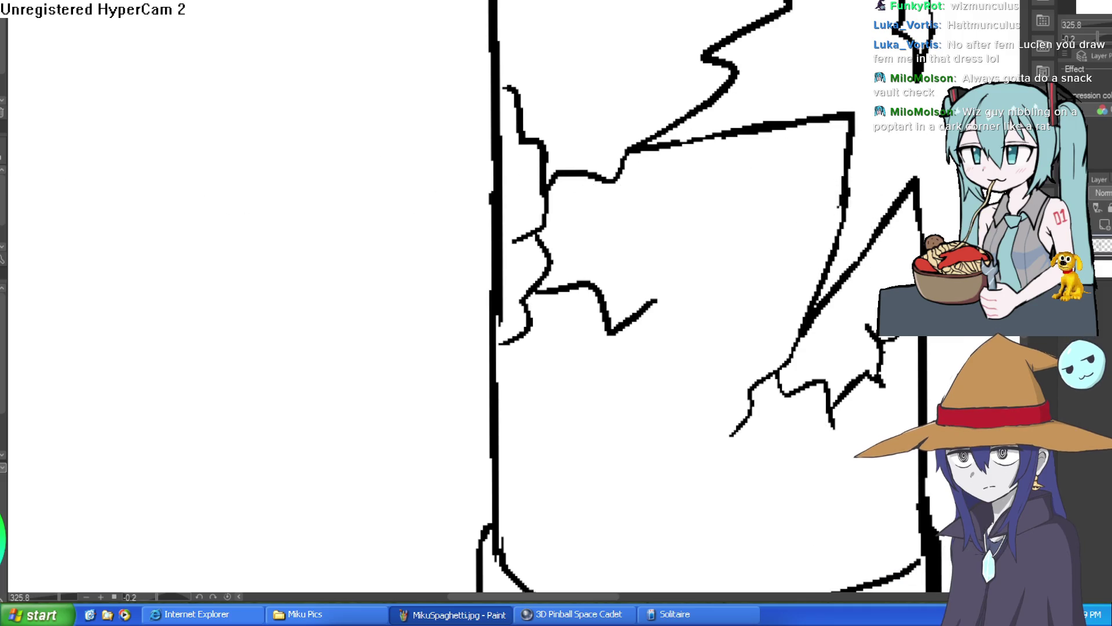
pyautogui.click(840, 161)
pyautogui.moveTo(837, 160)
pyautogui.mouseDown()
pyautogui.moveTo(794, 253)
pyautogui.moveTo(739, 220)
pyautogui.moveTo(671, 218)
pyautogui.moveTo(635, 154)
pyautogui.moveTo(707, 174)
pyautogui.moveTo(727, 154)
pyautogui.mouseUp()
# Undo two thick crack segments and reposition the tube in view.
pyautogui.scroll(-5, 878, 206)
pyautogui.moveTo(878, 206); pyautogui.dragTo(870, 207)
pyautogui.moveTo(844, 169); pyautogui.dragTo(794, 220)
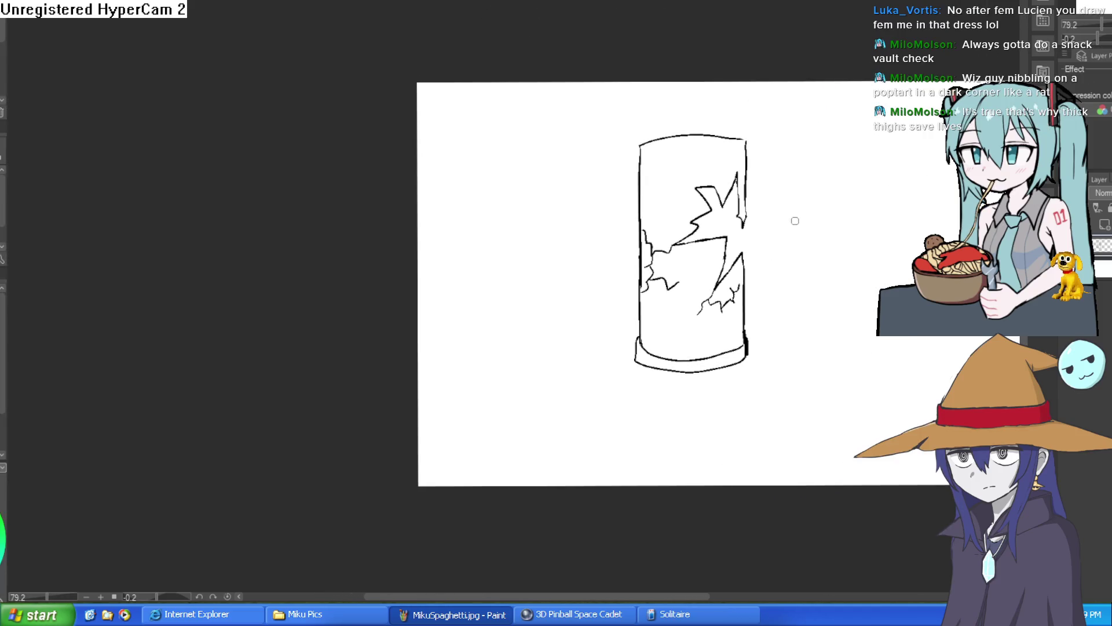
pyautogui.scroll(4, 719, 269)
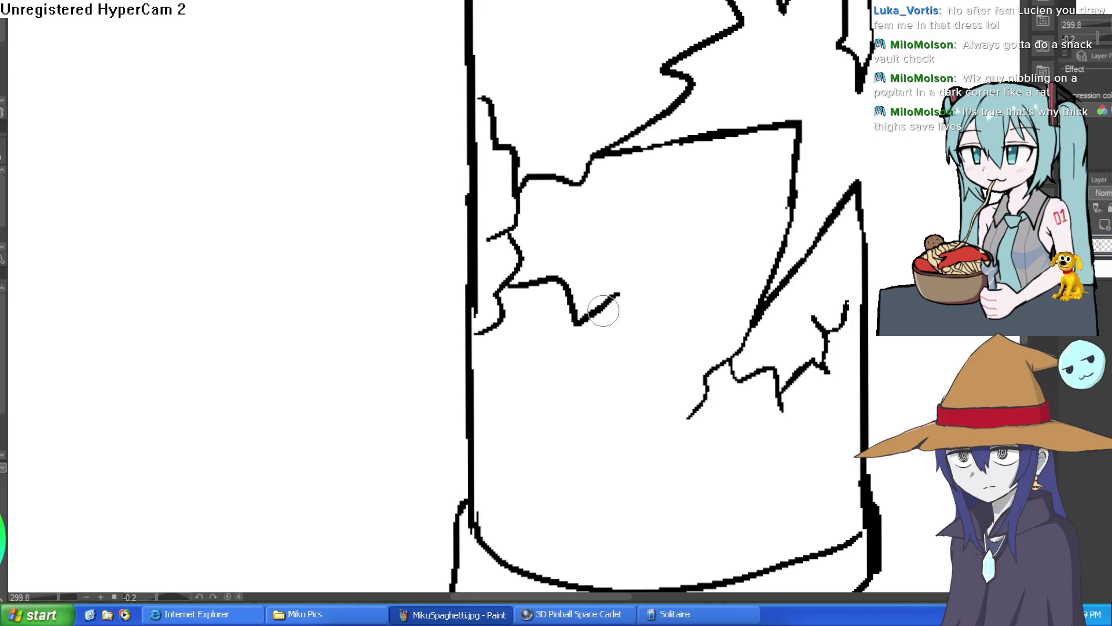
pyautogui.hotkey('ctrl', 'z')
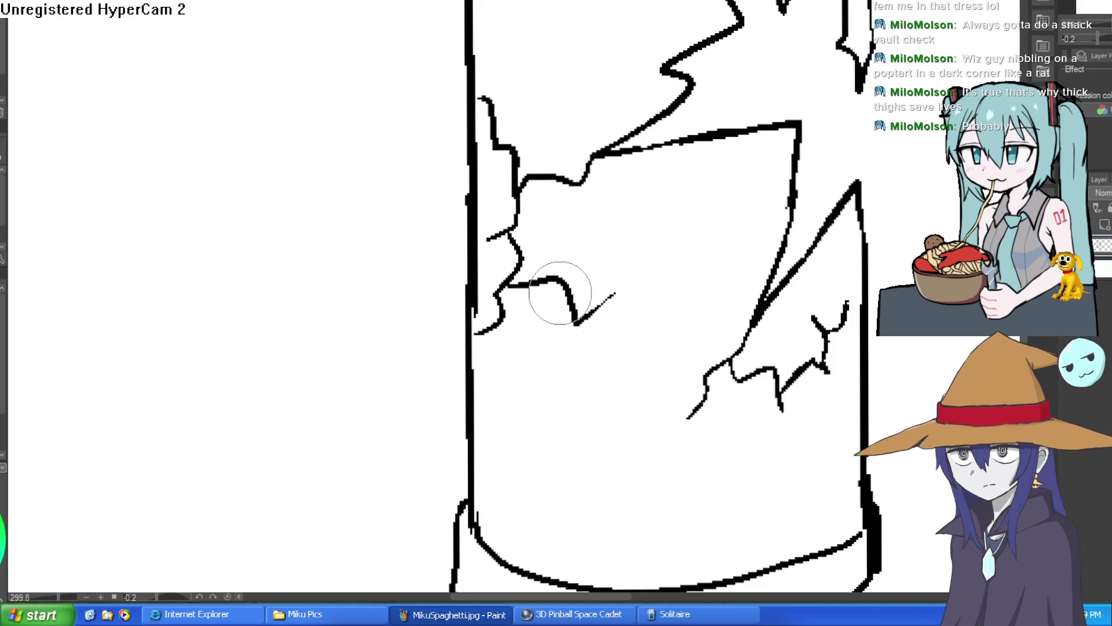
pyautogui.hotkey('ctrl', 'z')
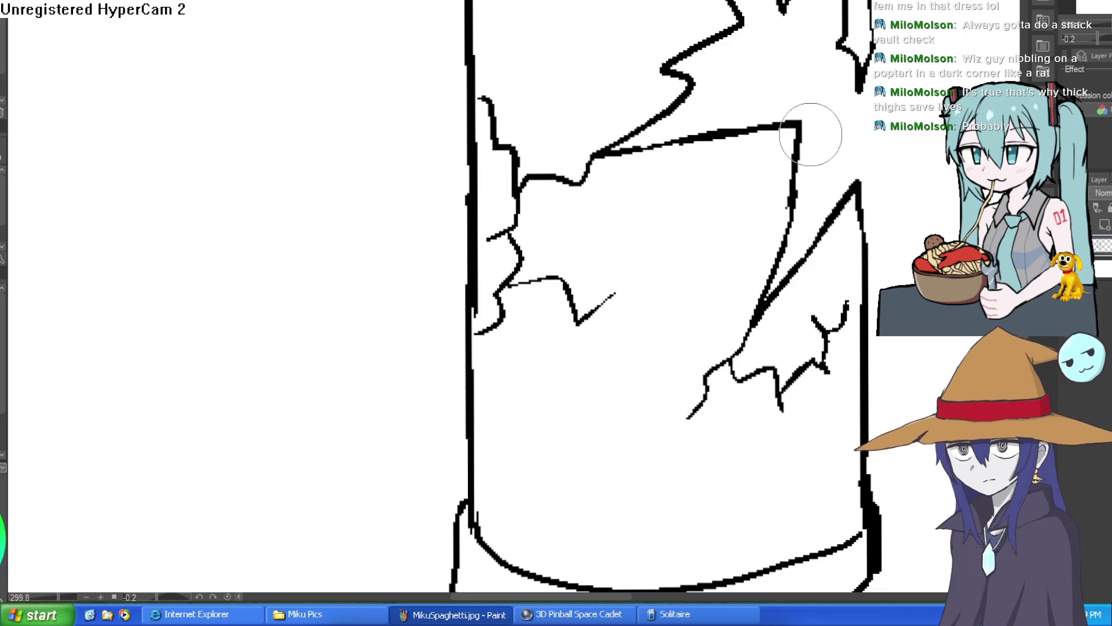
pyautogui.scroll(-5, 840, 238)
pyautogui.moveTo(851, 250); pyautogui.dragTo(749, 284)
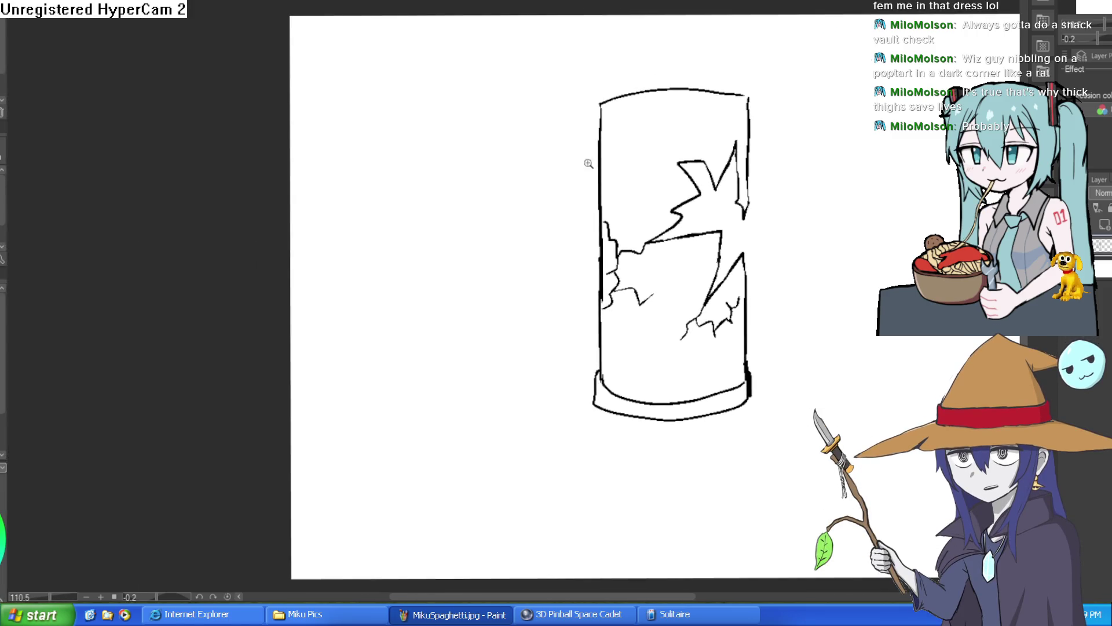
# Erase the hooked crack line near the tube's top, undoing the stray crack strokes.
pyautogui.scroll(7, 693, 171)
pyautogui.moveTo(632, 138)
pyautogui.mouseDown()
pyautogui.moveTo(616, 117)
pyautogui.moveTo(443, 77)
pyautogui.mouseUp()
pyautogui.scroll(3, 588, 166)
pyautogui.moveTo(589, 166)
pyautogui.mouseDown()
pyautogui.moveTo(566, 112)
pyautogui.moveTo(497, 124)
pyautogui.mouseUp()
pyautogui.scroll(2, 591, 107)
pyautogui.hotkey('ctrl', 'z')
pyautogui.moveTo(574, 236)
pyautogui.mouseDown()
pyautogui.moveTo(576, 186)
pyautogui.moveTo(494, 95)
pyautogui.moveTo(506, 29)
pyautogui.mouseUp()
pyautogui.hotkey('ctrl', 'z')
pyautogui.scroll(-7, 618, 172)
pyautogui.scroll(7, 765, 218)
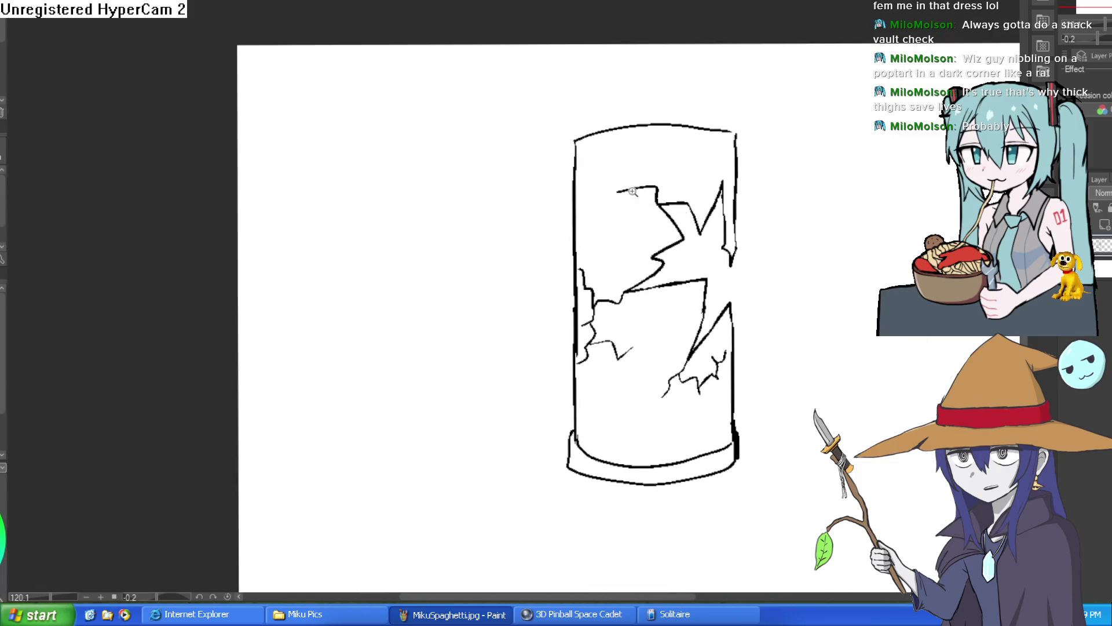
pyautogui.moveTo(739, 236); pyautogui.dragTo(571, 206)
# Extend the tube's right edge and redraw the base's bottom and left side.
pyautogui.scroll(-7, 720, 175)
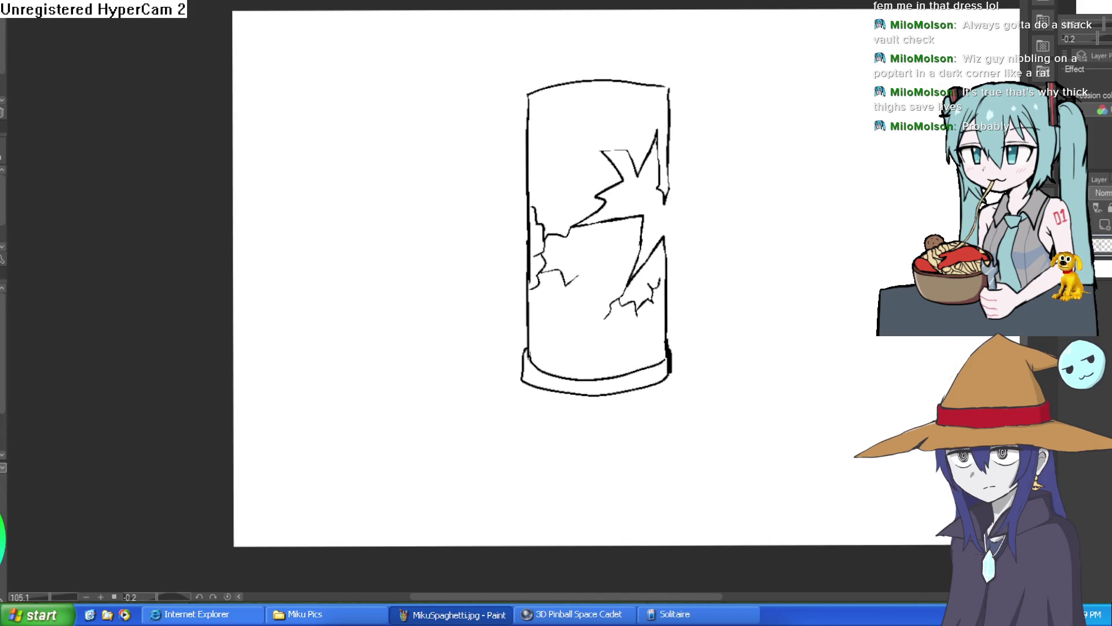
pyautogui.scroll(4, 695, 377)
pyautogui.moveTo(660, 273)
pyautogui.mouseDown()
pyautogui.moveTo(657, 375)
pyautogui.moveTo(434, 393)
pyautogui.moveTo(384, 287)
pyautogui.mouseUp()
pyautogui.scroll(-4, 725, 278)
pyautogui.moveTo(725, 278)
pyautogui.mouseDown()
pyautogui.moveTo(644, 230)
pyautogui.moveTo(603, 249)
pyautogui.mouseUp()
pyautogui.scroll(2, 603, 248)
pyautogui.moveTo(650, 276)
pyautogui.mouseDown()
pyautogui.moveTo(562, 253)
pyautogui.moveTo(732, 280)
pyautogui.moveTo(784, 269)
pyautogui.mouseUp()
pyautogui.scroll(1, 561, 253)
pyautogui.hotkey('ctrl', 'z')
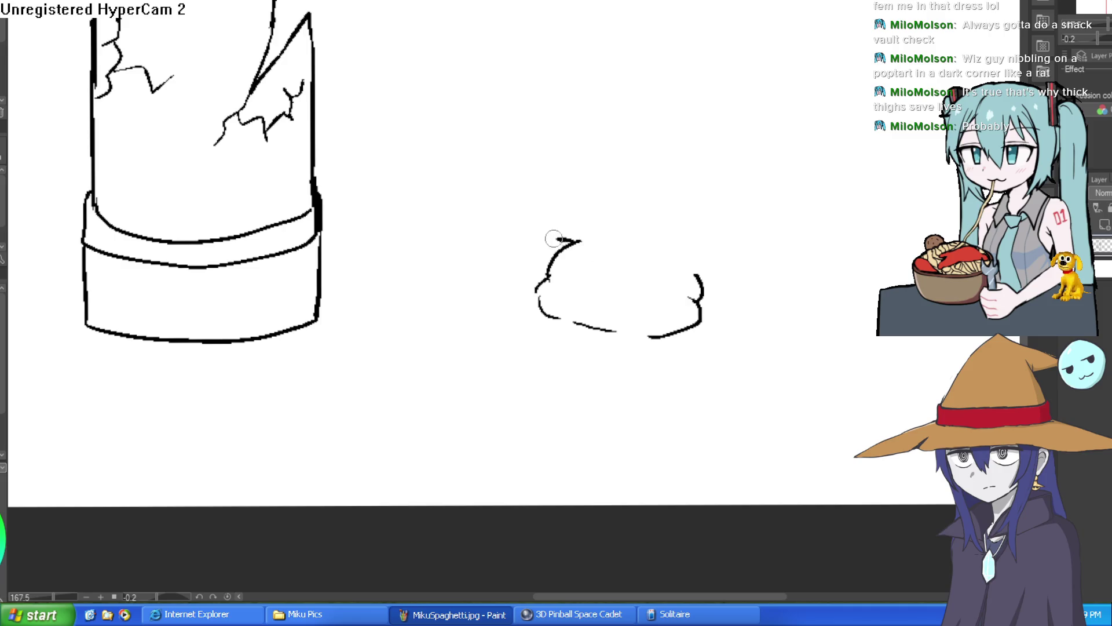
# Outline the blob body's top and right side, with a curving limb reaching right.
pyautogui.moveTo(494, 214)
pyautogui.mouseDown()
pyautogui.moveTo(472, 206)
pyautogui.moveTo(428, 217)
pyautogui.mouseUp()
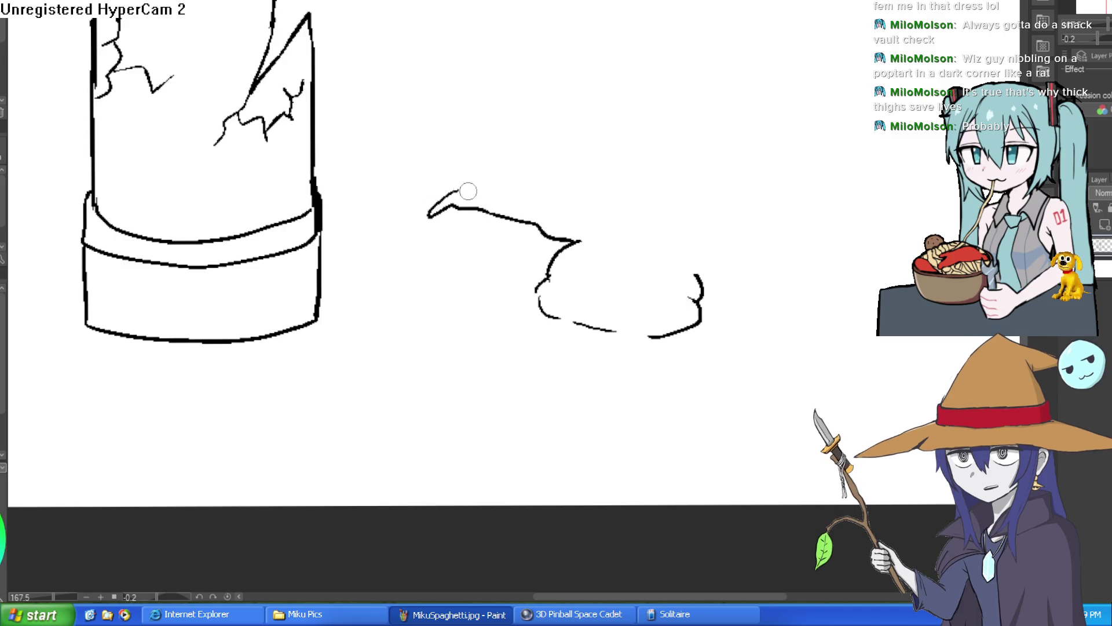
pyautogui.moveTo(557, 191); pyautogui.dragTo(594, 201)
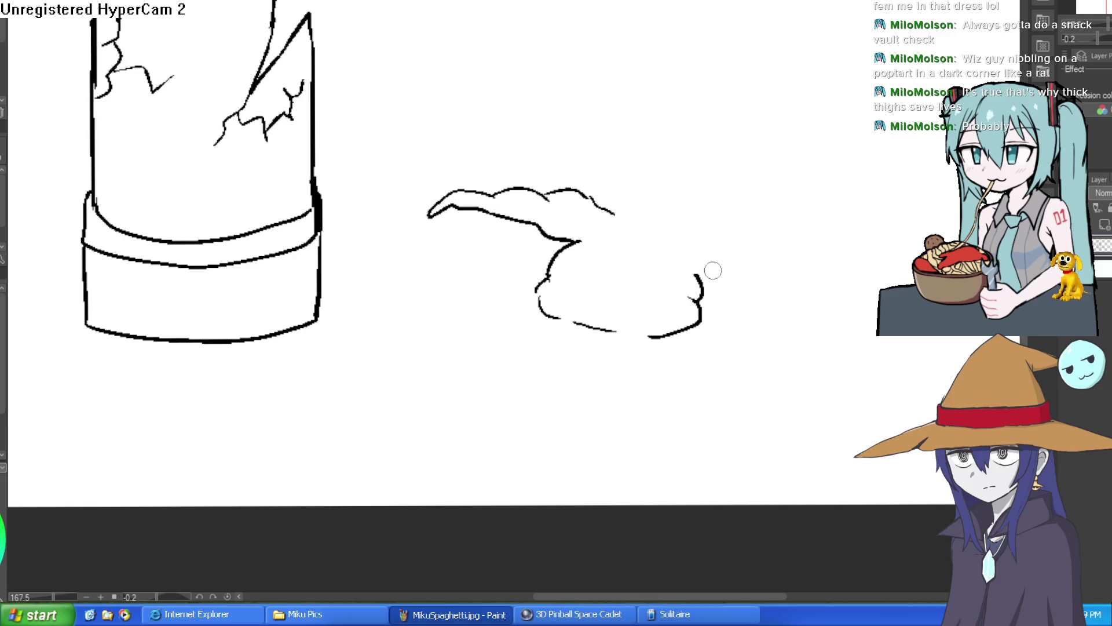
pyautogui.moveTo(697, 277); pyautogui.dragTo(725, 288)
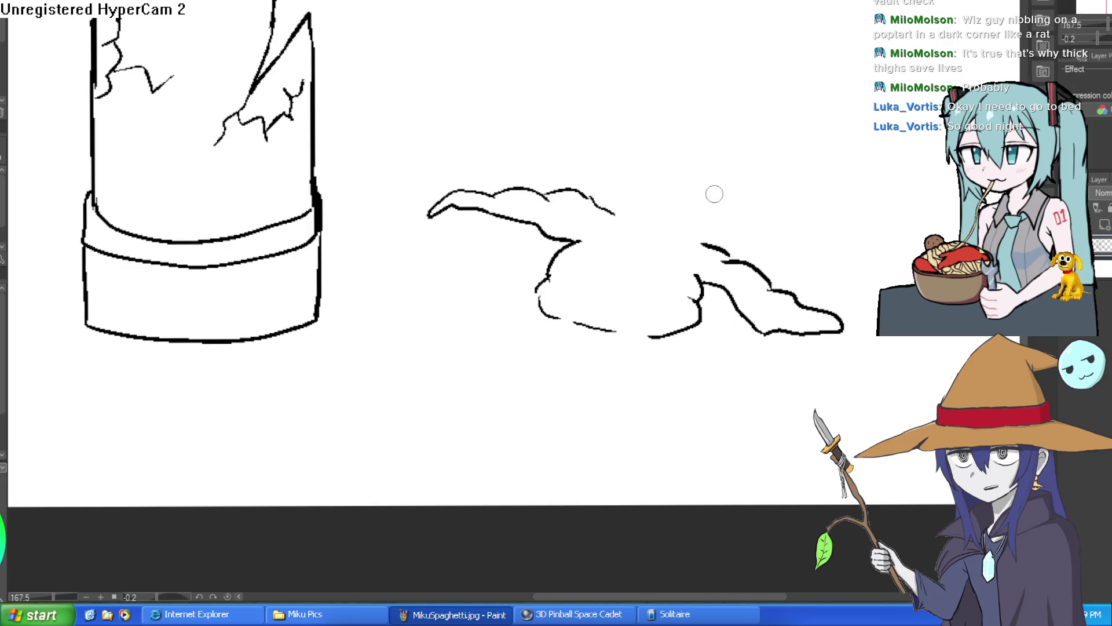
pyautogui.moveTo(650, 225); pyautogui.dragTo(706, 249)
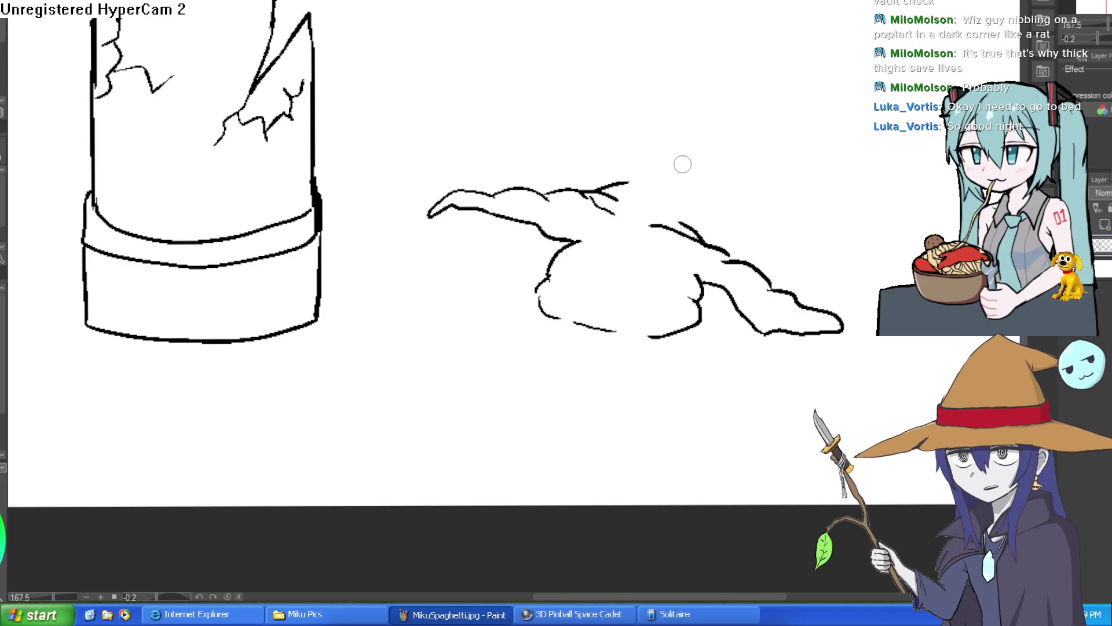
# Draw the wizard hat rising from the blob, with a looping drooping tip and a fold over the body.
pyautogui.scroll(2, 703, 191)
pyautogui.moveTo(545, 176)
pyautogui.mouseDown()
pyautogui.moveTo(658, 80)
pyautogui.moveTo(745, 77)
pyautogui.moveTo(828, 159)
pyautogui.mouseUp()
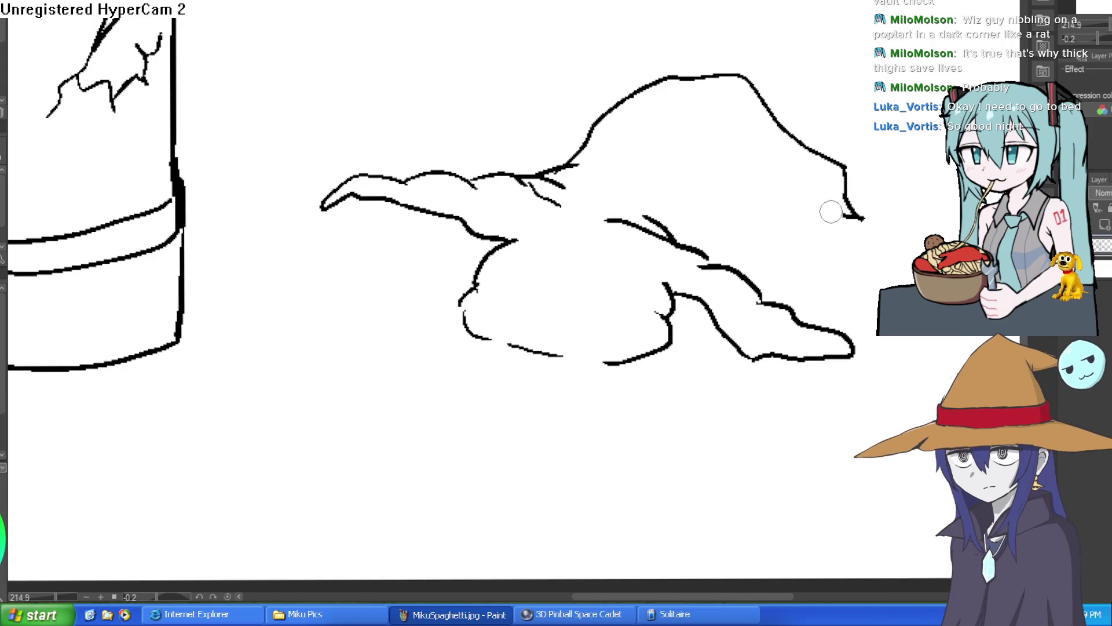
pyautogui.moveTo(863, 203)
pyautogui.mouseDown()
pyautogui.moveTo(826, 281)
pyautogui.moveTo(808, 213)
pyautogui.mouseUp()
pyautogui.moveTo(786, 177)
pyautogui.mouseDown()
pyautogui.moveTo(720, 139)
pyautogui.moveTo(693, 167)
pyautogui.moveTo(700, 202)
pyautogui.mouseUp()
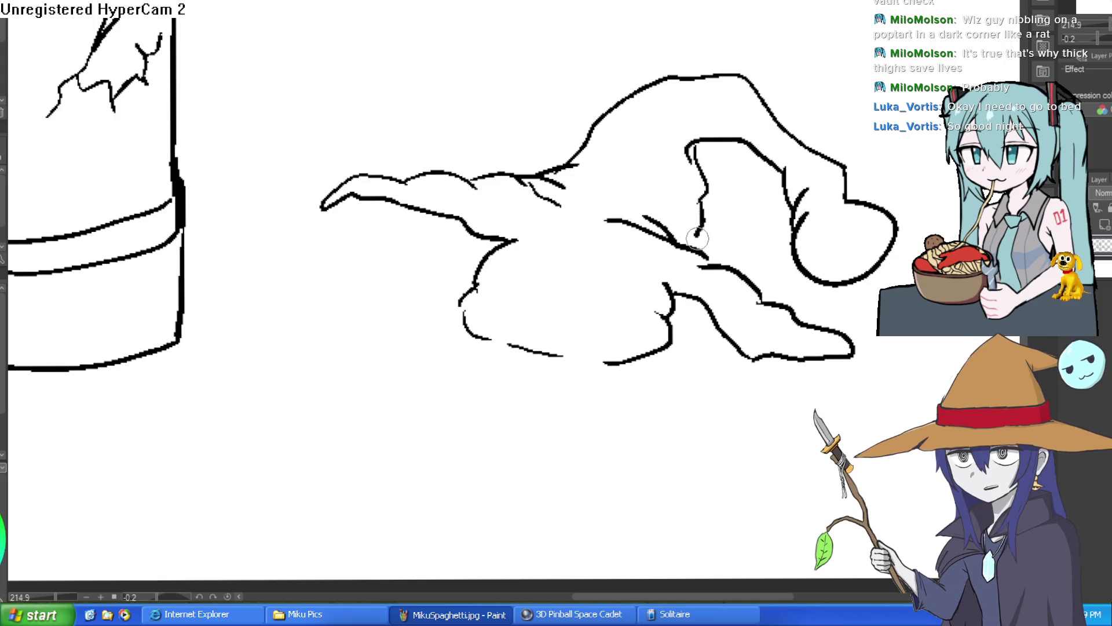
pyautogui.scroll(-5, 717, 176)
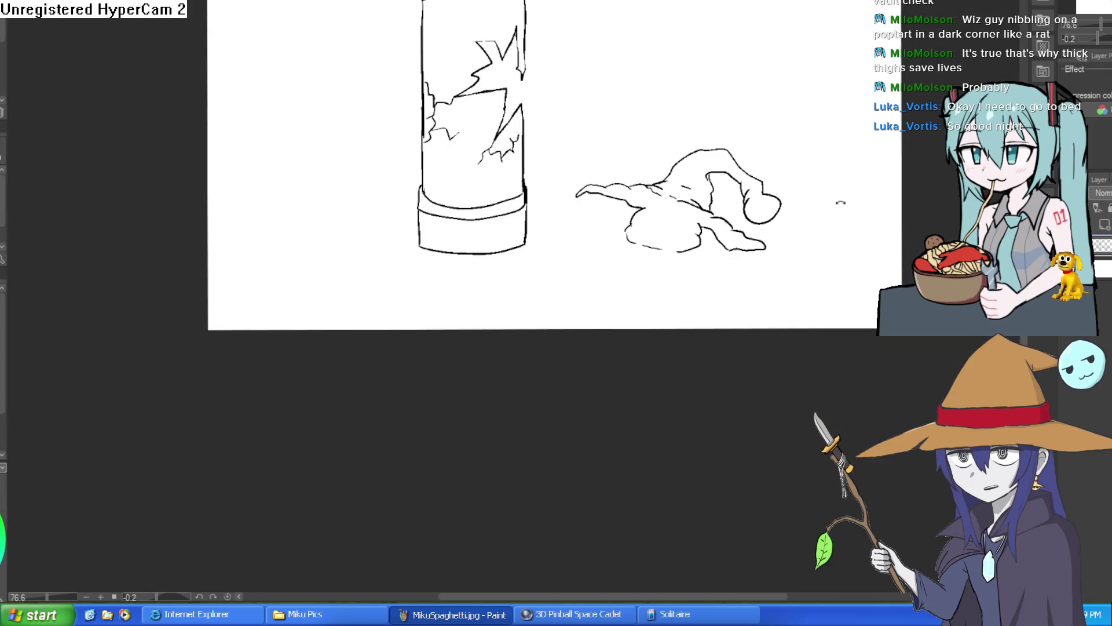
# Draw the little face at the hat tip: an eye, a reworked mouth and two curved strokes.
pyautogui.scroll(2, 753, 176)
pyautogui.scroll(5, 753, 176)
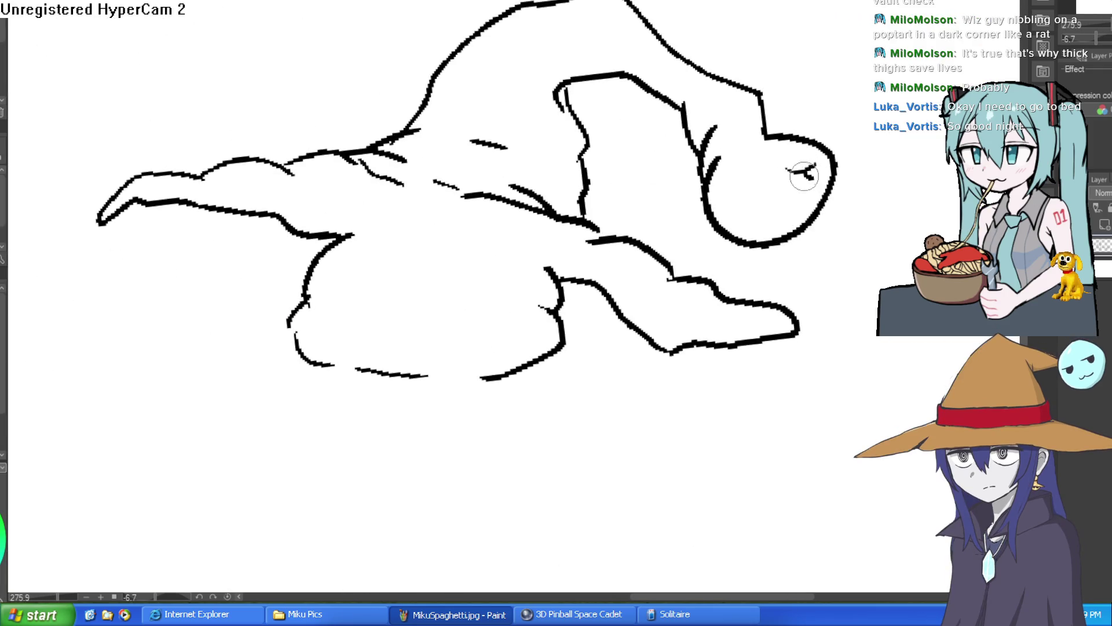
pyautogui.scroll(5, 802, 177)
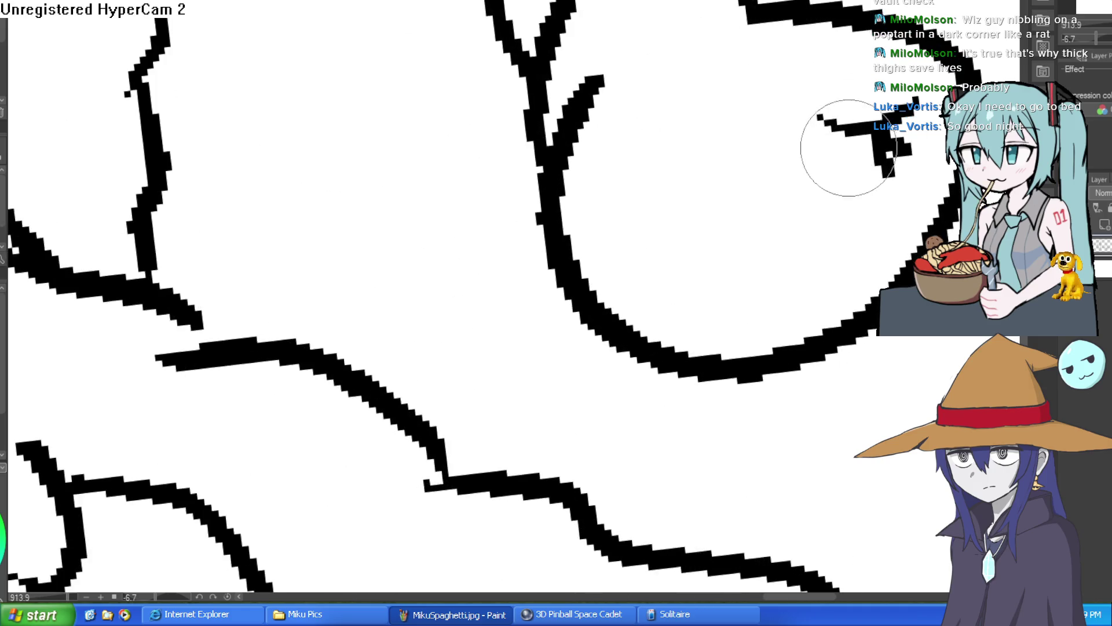
pyautogui.moveTo(685, 204)
pyautogui.mouseDown()
pyautogui.moveTo(790, 154)
pyautogui.moveTo(791, 172)
pyautogui.moveTo(720, 228)
pyautogui.moveTo(700, 223)
pyautogui.moveTo(762, 249)
pyautogui.moveTo(857, 223)
pyautogui.moveTo(832, 249)
pyautogui.moveTo(770, 273)
pyautogui.moveTo(825, 287)
pyautogui.mouseUp()
pyautogui.moveTo(791, 307)
pyautogui.mouseDown()
pyautogui.moveTo(807, 285)
pyautogui.moveTo(776, 272)
pyautogui.moveTo(799, 265)
pyautogui.moveTo(805, 318)
pyautogui.moveTo(695, 301)
pyautogui.mouseUp()
pyautogui.scroll(-4, 724, 261)
pyautogui.scroll(3, 724, 261)
pyautogui.moveTo(734, 242)
pyautogui.mouseDown()
pyautogui.moveTo(721, 266)
pyautogui.moveTo(810, 207)
pyautogui.mouseUp()
pyautogui.moveTo(686, 223); pyautogui.dragTo(775, 130)
# Add a curved contour and short ink strokes along the body, removing a stray diagonal fold.
pyautogui.scroll(-5, 849, 161)
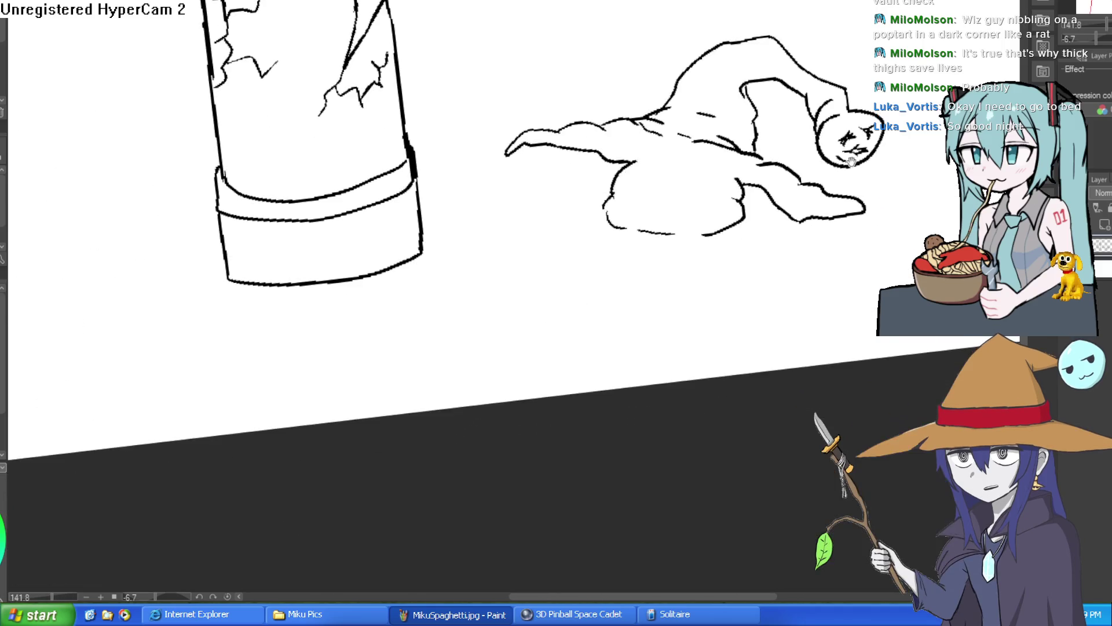
pyautogui.moveTo(819, 189); pyautogui.dragTo(778, 92)
pyautogui.scroll(4, 778, 92)
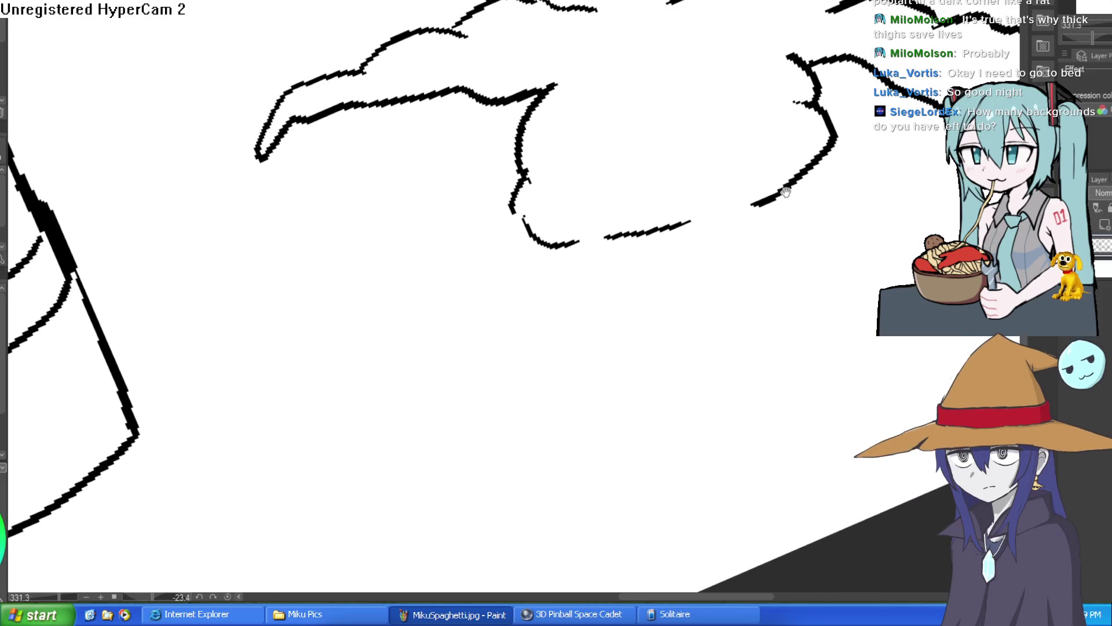
pyautogui.moveTo(775, 253)
pyautogui.mouseDown()
pyautogui.moveTo(690, 104)
pyautogui.moveTo(645, 106)
pyautogui.moveTo(444, 188)
pyautogui.moveTo(547, 154)
pyautogui.mouseUp()
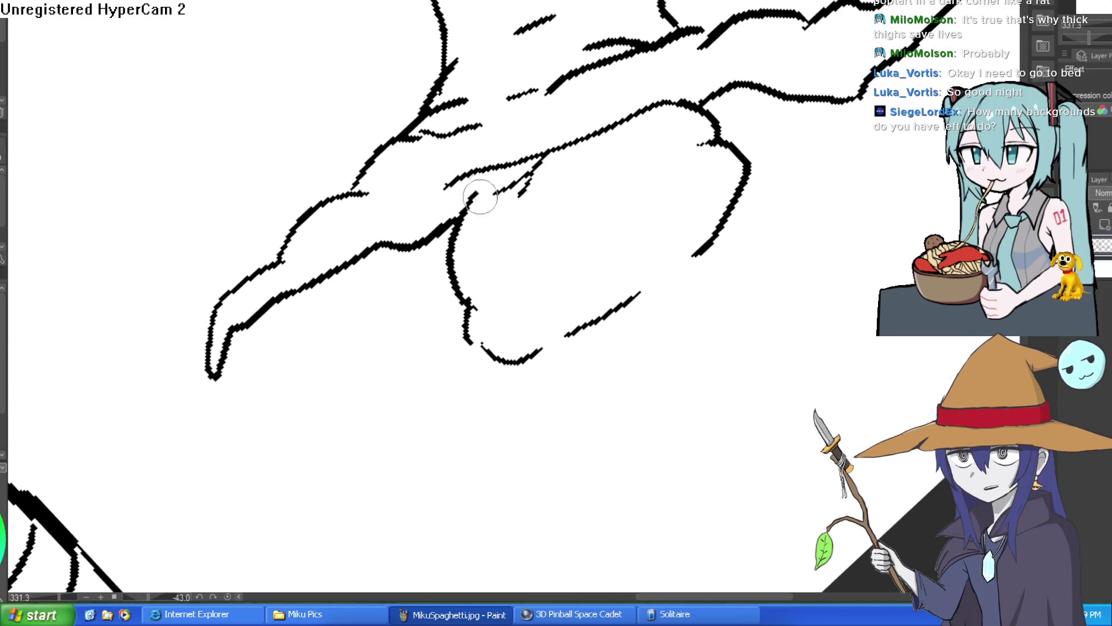
pyautogui.scroll(-5, 602, 182)
pyautogui.scroll(8, 737, 231)
pyautogui.moveTo(705, 241)
pyautogui.mouseDown()
pyautogui.moveTo(735, 179)
pyautogui.moveTo(740, 99)
pyautogui.moveTo(631, 266)
pyautogui.moveTo(745, 186)
pyautogui.moveTo(753, 93)
pyautogui.mouseUp()
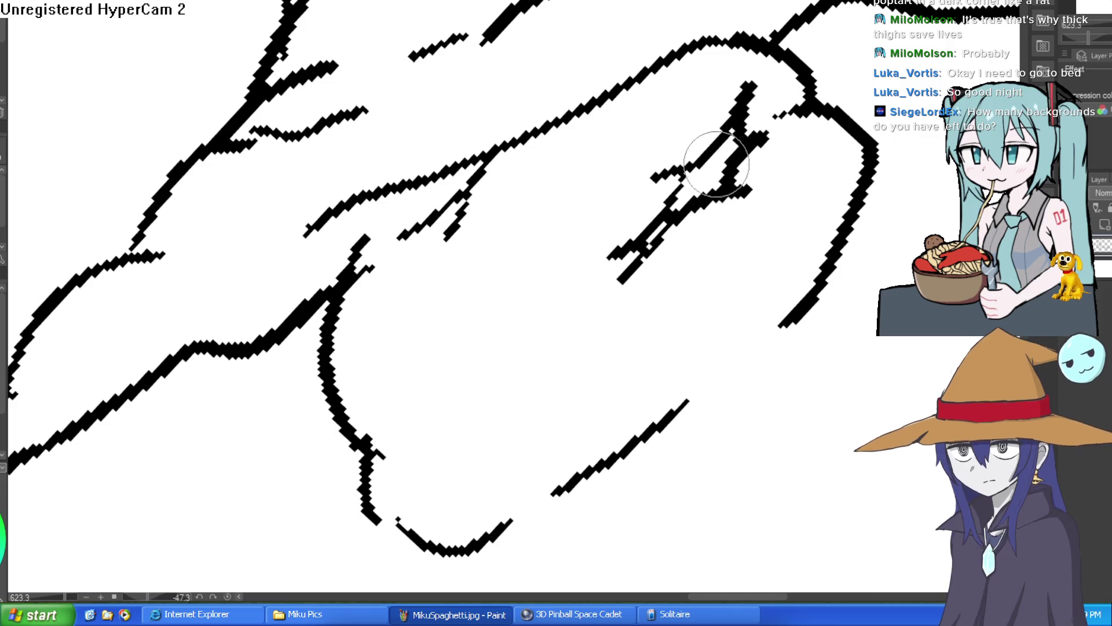
pyautogui.moveTo(652, 263); pyautogui.dragTo(716, 158)
pyautogui.moveTo(582, 150)
pyautogui.mouseDown()
pyautogui.moveTo(485, 231)
pyautogui.moveTo(506, 256)
pyautogui.moveTo(469, 292)
pyautogui.moveTo(541, 290)
pyautogui.moveTo(441, 304)
pyautogui.mouseUp()
pyautogui.hotkey('ctrl', 'z')
# Add fold lines across the body, including a long diagonal and short strokes near the lower body.
pyautogui.moveTo(565, 264); pyautogui.dragTo(608, 185)
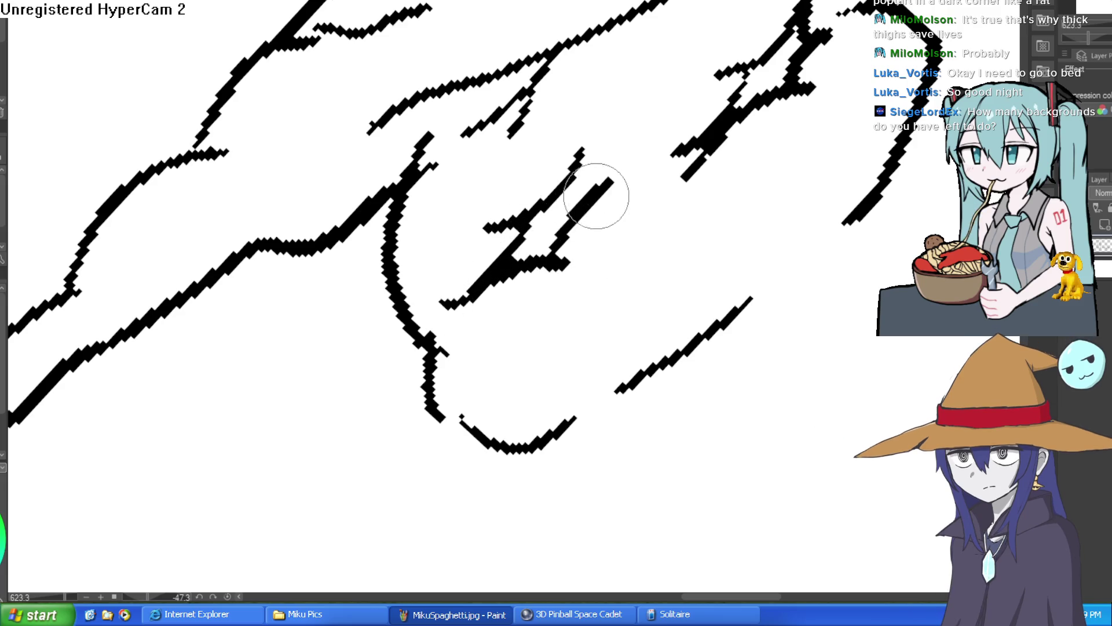
pyautogui.moveTo(597, 118); pyautogui.dragTo(582, 172)
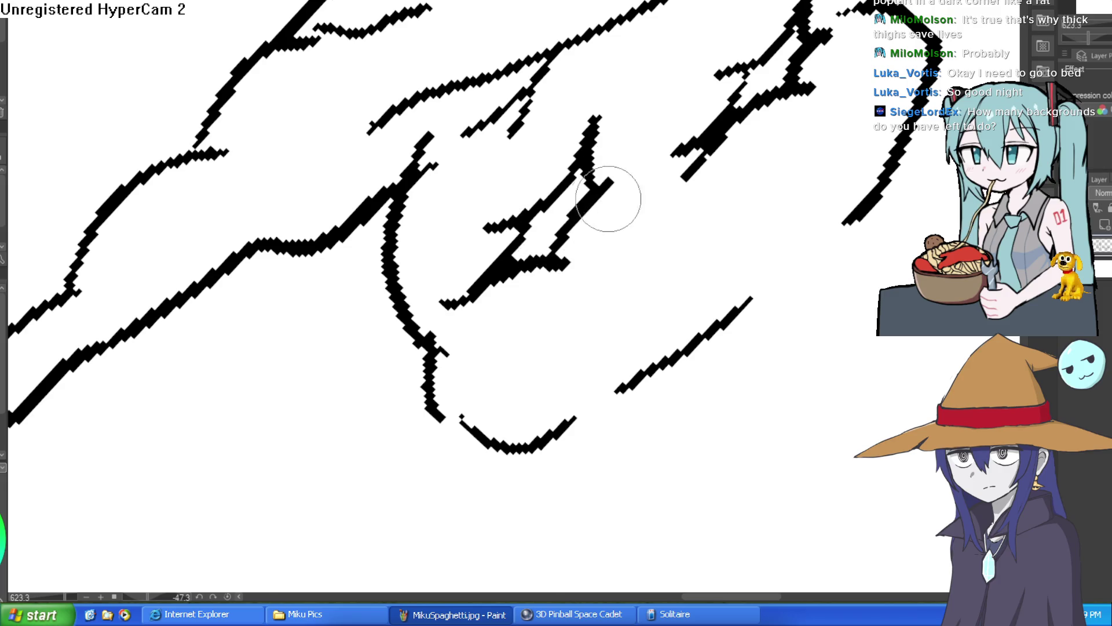
pyautogui.moveTo(771, 172); pyautogui.dragTo(546, 356)
pyautogui.moveTo(649, 307)
pyautogui.mouseDown()
pyautogui.moveTo(681, 284)
pyautogui.moveTo(757, 179)
pyautogui.moveTo(801, 174)
pyautogui.moveTo(814, 97)
pyautogui.mouseUp()
pyautogui.moveTo(558, 377); pyautogui.dragTo(521, 400)
pyautogui.scroll(-5, 807, 241)
pyautogui.moveTo(806, 241); pyautogui.dragTo(750, 291)
pyautogui.scroll(8, 750, 292)
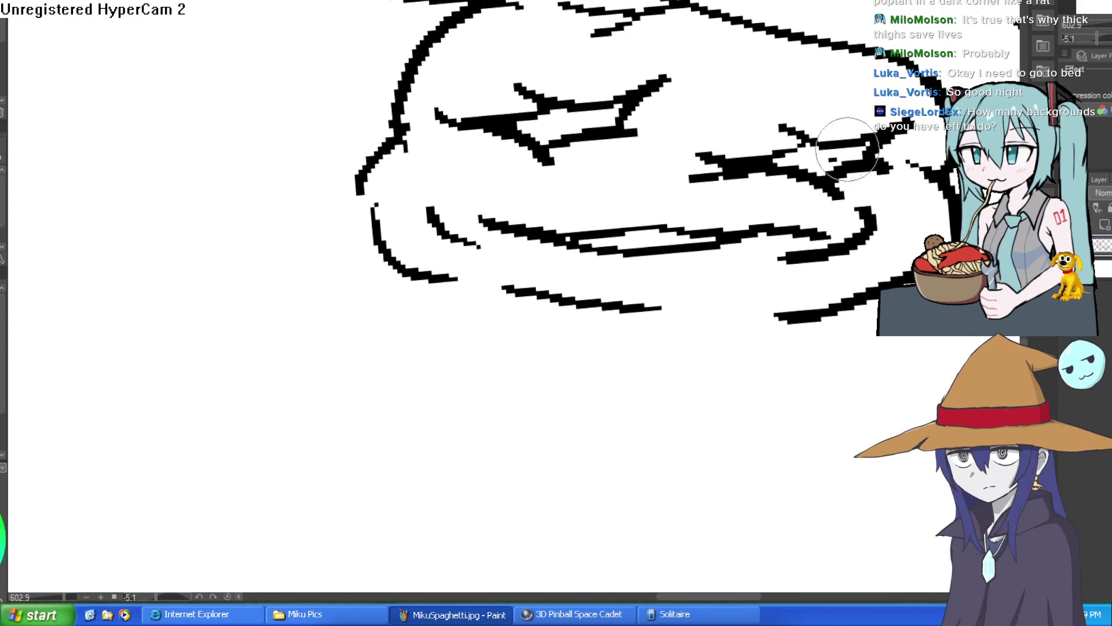
pyautogui.scroll(-5, 635, 105)
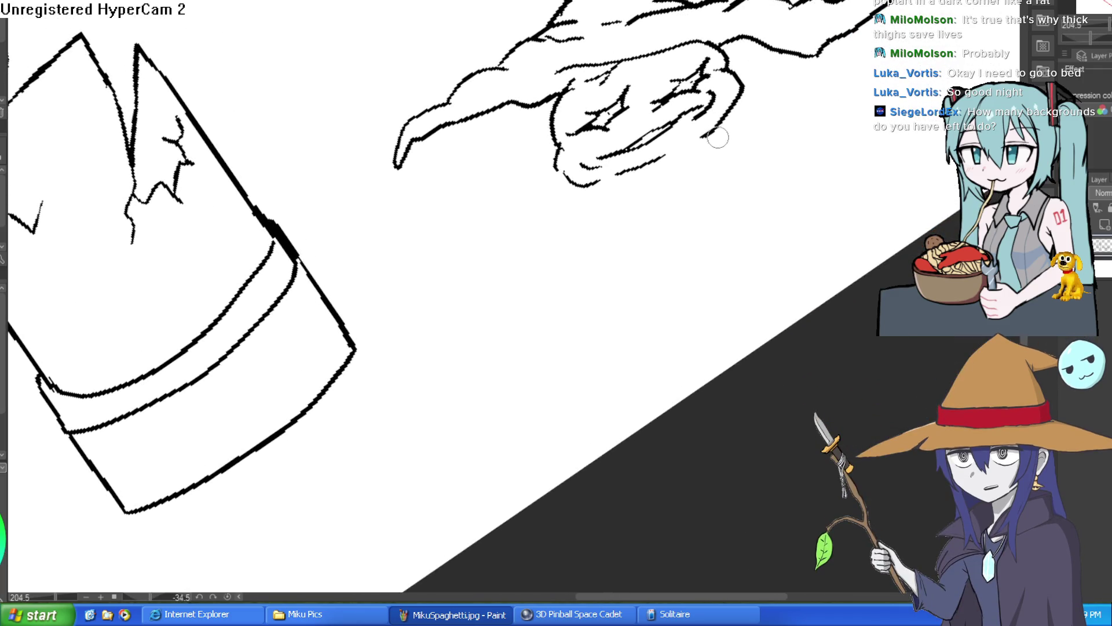
# Draw the outstretched arm with a spiky clawed hand and a long line reaching upper right.
pyautogui.moveTo(733, 110)
pyautogui.mouseDown()
pyautogui.moveTo(785, 105)
pyautogui.moveTo(718, 162)
pyautogui.mouseUp()
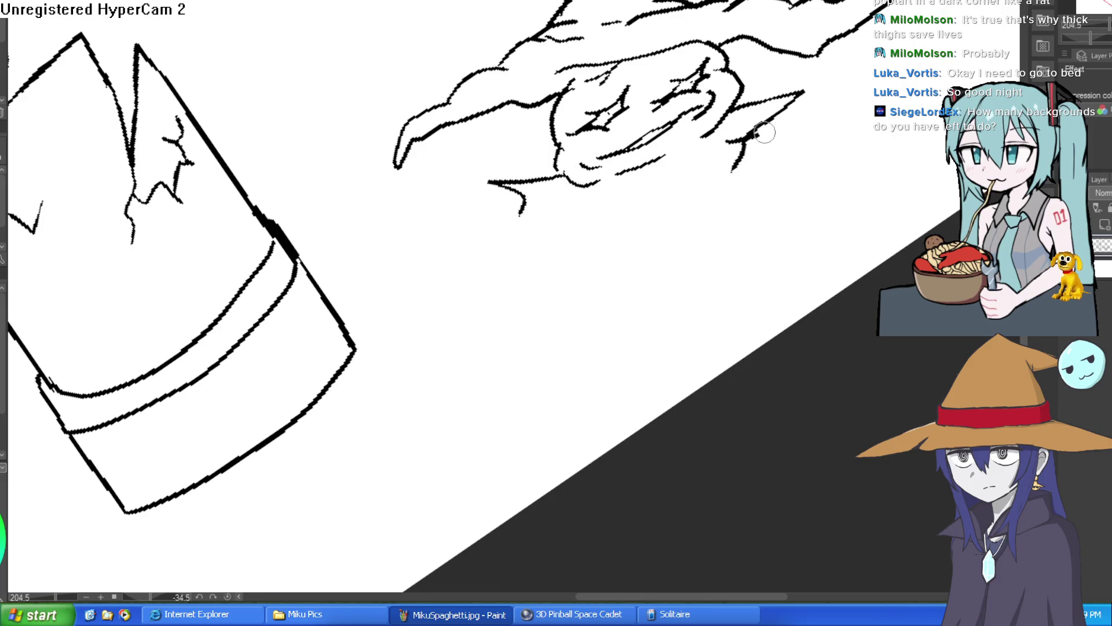
pyautogui.moveTo(765, 132); pyautogui.dragTo(882, 53)
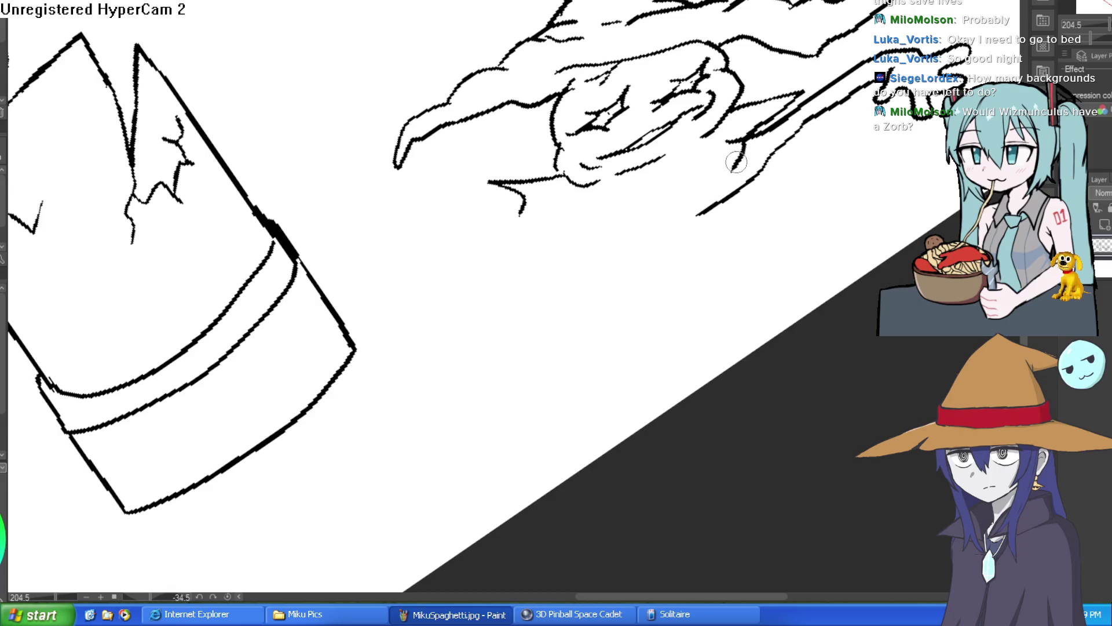
pyautogui.moveTo(785, 151)
pyautogui.mouseDown()
pyautogui.moveTo(777, 392)
pyautogui.moveTo(735, 248)
pyautogui.mouseUp()
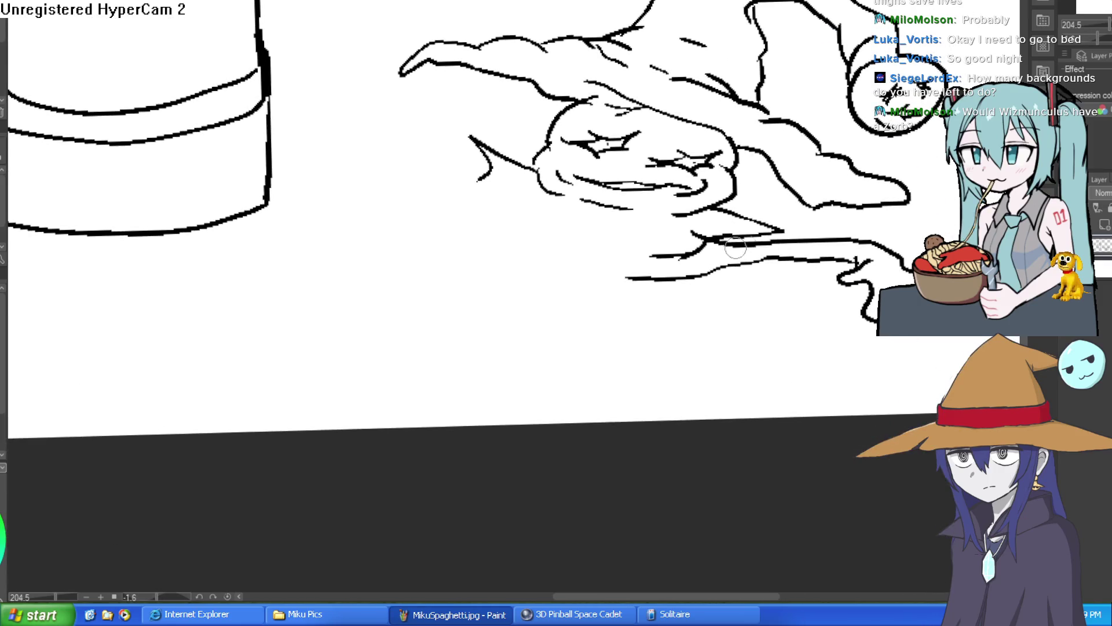
pyautogui.moveTo(616, 254); pyautogui.dragTo(562, 193)
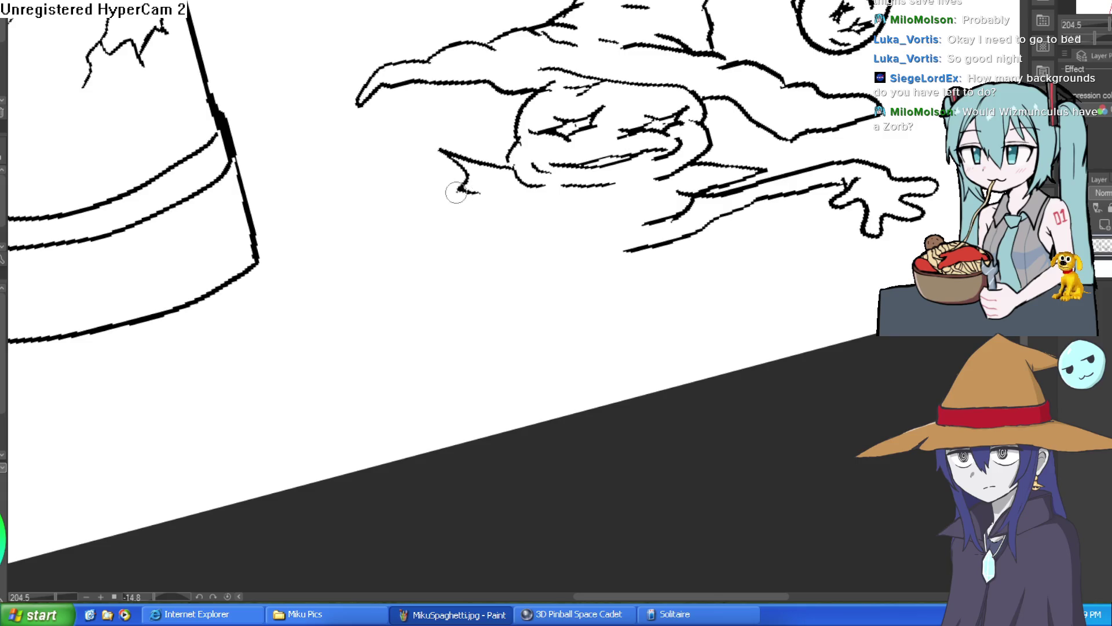
pyautogui.hotkey('ctrl', 'z')
pyautogui.moveTo(676, 219); pyautogui.dragTo(581, 234)
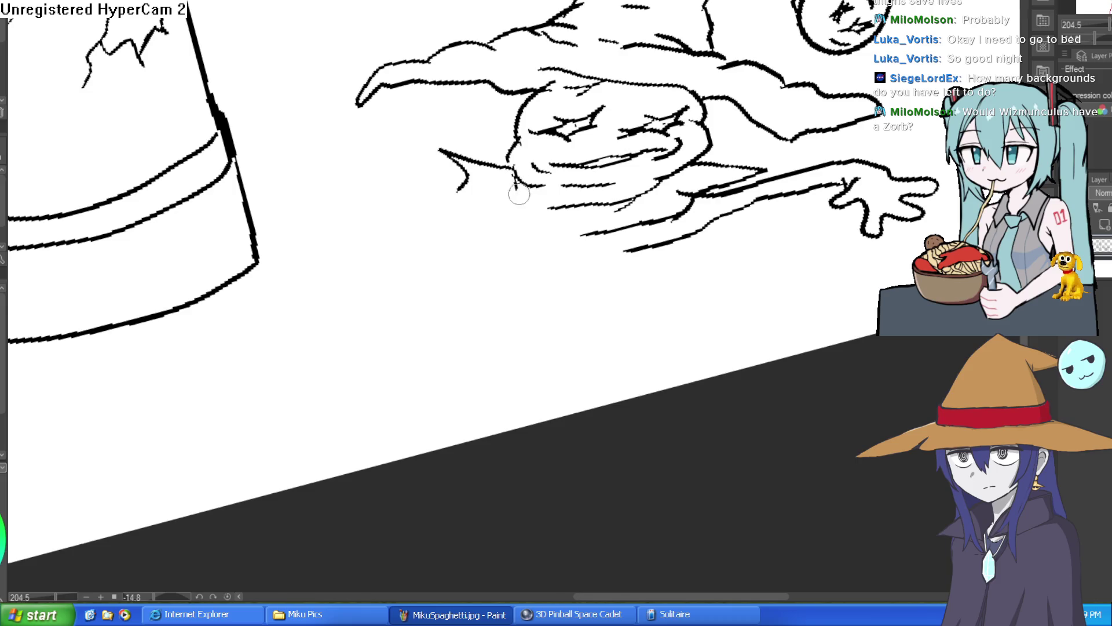
pyautogui.scroll(-5, 550, 201)
pyautogui.moveTo(551, 200)
pyautogui.mouseDown()
pyautogui.moveTo(637, 231)
pyautogui.moveTo(777, 191)
pyautogui.moveTo(779, 206)
pyautogui.mouseUp()
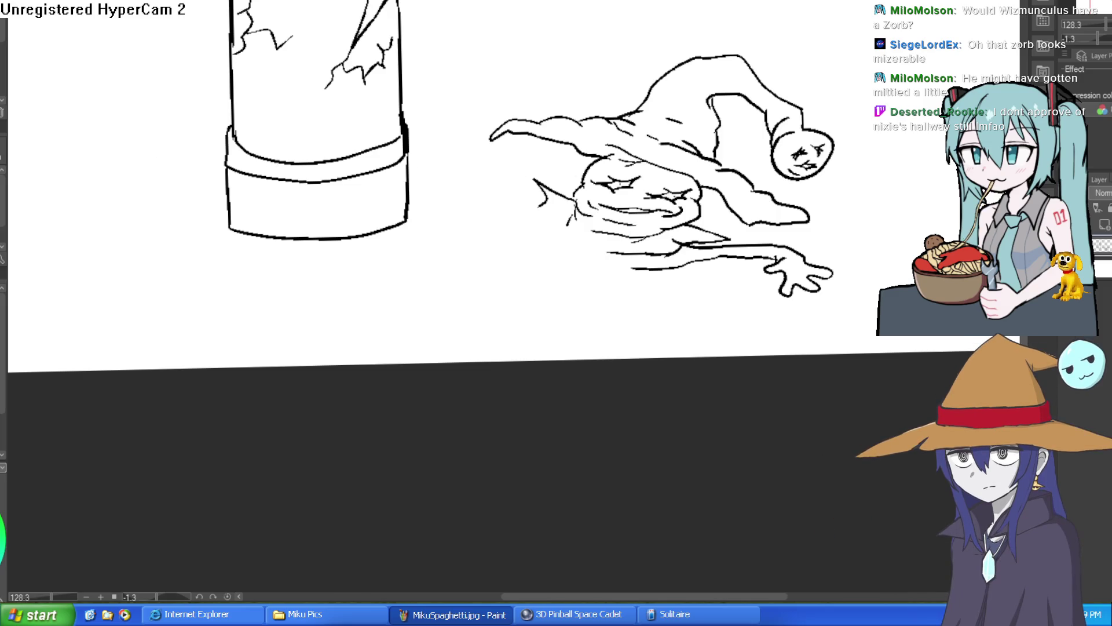
# Draw lines down from the snout, then redraw its outer contour with thick strokes.
pyautogui.scroll(5, 634, 270)
pyautogui.moveTo(619, 204); pyautogui.dragTo(458, 266)
pyautogui.moveTo(530, 248); pyautogui.dragTo(465, 297)
pyautogui.moveTo(366, 168)
pyautogui.mouseDown()
pyautogui.moveTo(359, 199)
pyautogui.moveTo(288, 256)
pyautogui.moveTo(250, 322)
pyautogui.mouseUp()
pyautogui.moveTo(257, 399)
pyautogui.mouseDown()
pyautogui.moveTo(355, 355)
pyautogui.moveTo(544, 226)
pyautogui.moveTo(434, 255)
pyautogui.moveTo(589, 262)
pyautogui.mouseUp()
pyautogui.scroll(-3, 775, 340)
pyautogui.scroll(4, 516, 191)
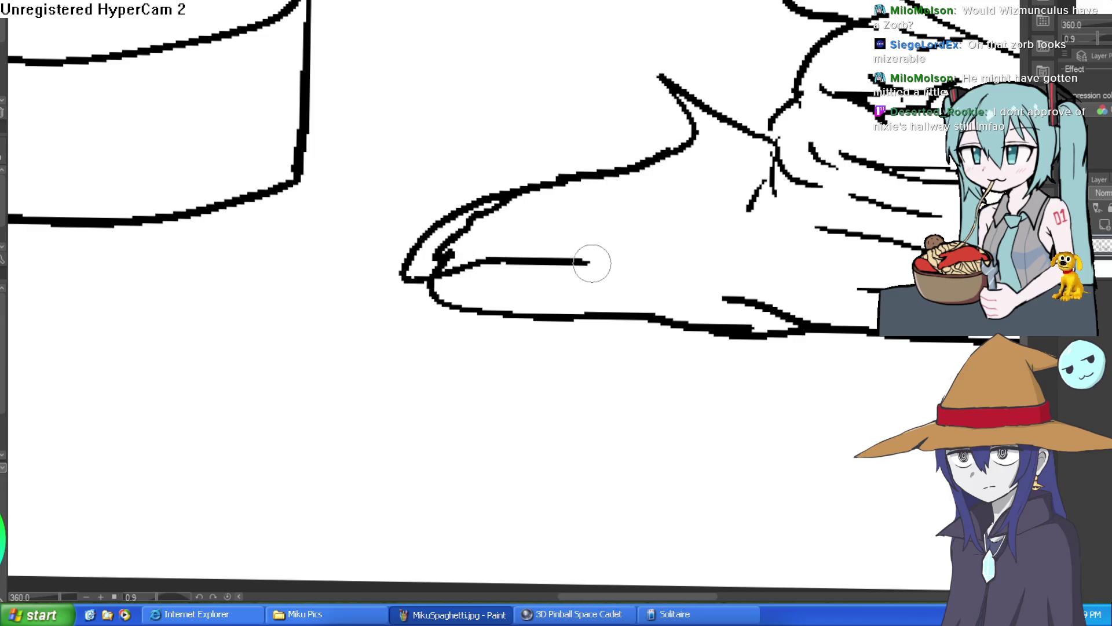
pyautogui.hotkey('ctrl', 'z')
pyautogui.hotkey('ctrl', 'z')
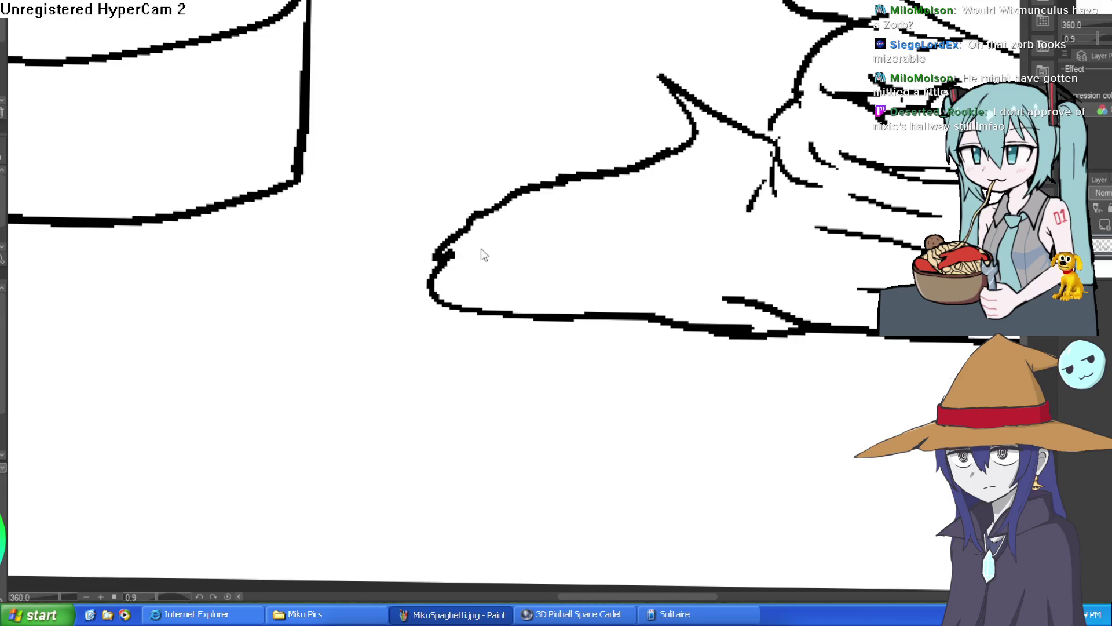
pyautogui.moveTo(445, 282)
pyautogui.mouseDown()
pyautogui.moveTo(452, 209)
pyautogui.moveTo(608, 200)
pyautogui.mouseUp()
pyautogui.moveTo(504, 194); pyautogui.dragTo(566, 168)
pyautogui.moveTo(660, 173)
pyautogui.mouseDown()
pyautogui.moveTo(539, 190)
pyautogui.moveTo(618, 191)
pyautogui.moveTo(437, 262)
pyautogui.mouseUp()
# Trim the snout lines and extend the lower one up-right, adding crossing strokes at the junction.
pyautogui.moveTo(596, 218)
pyautogui.mouseDown()
pyautogui.moveTo(634, 125)
pyautogui.moveTo(566, 112)
pyautogui.moveTo(681, 90)
pyautogui.mouseUp()
pyautogui.scroll(4, 570, 153)
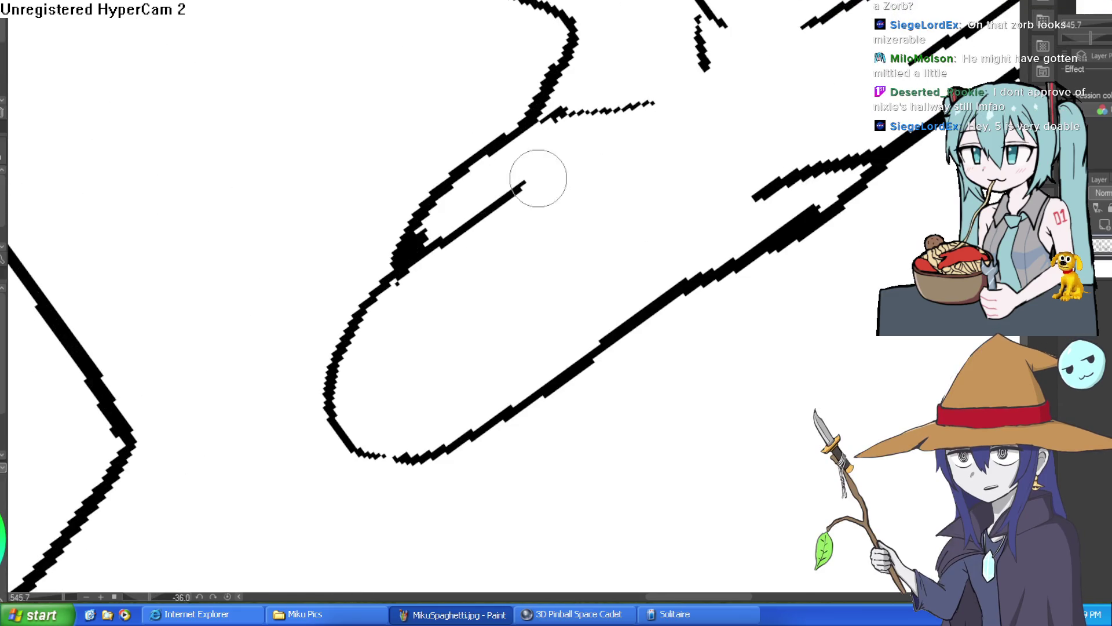
pyautogui.moveTo(563, 146); pyautogui.dragTo(522, 186)
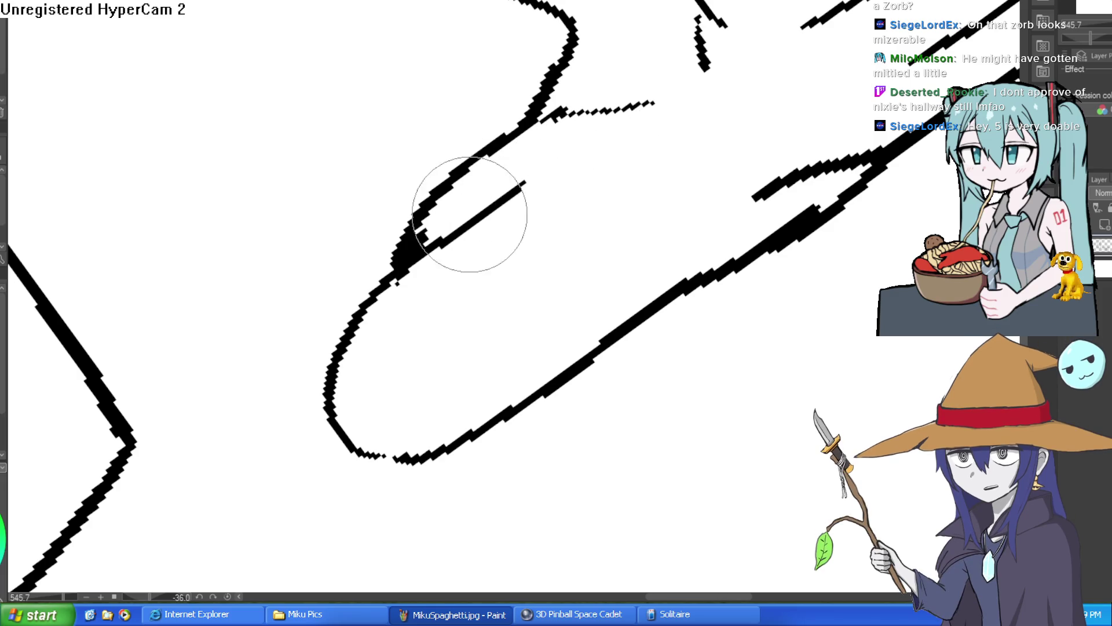
pyautogui.moveTo(571, 136); pyautogui.dragTo(559, 113)
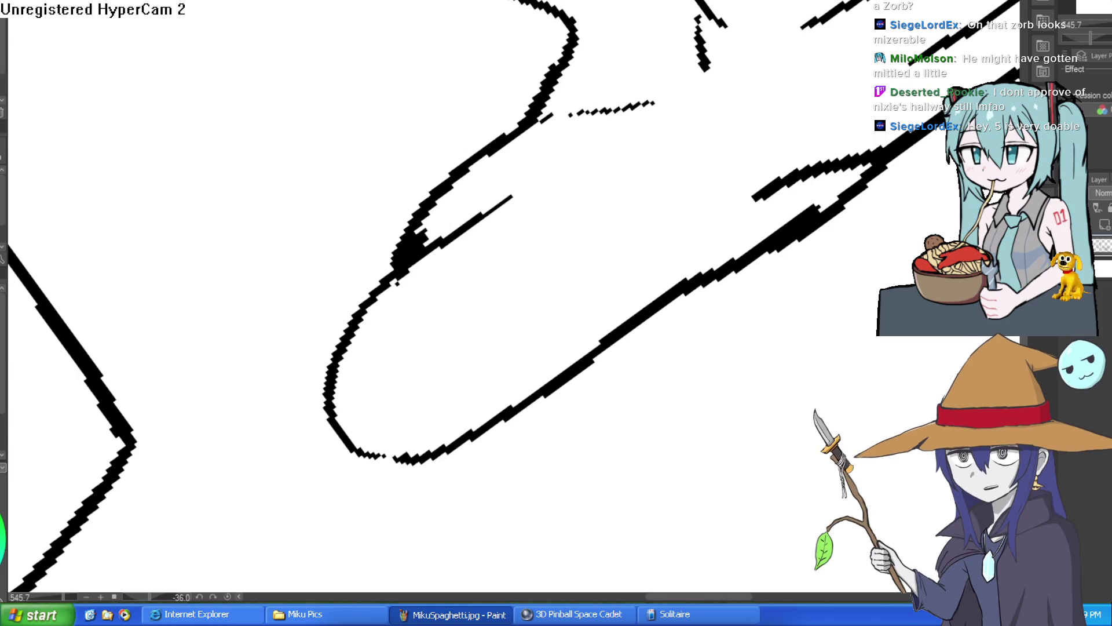
pyautogui.moveTo(511, 197); pyautogui.dragTo(656, 145)
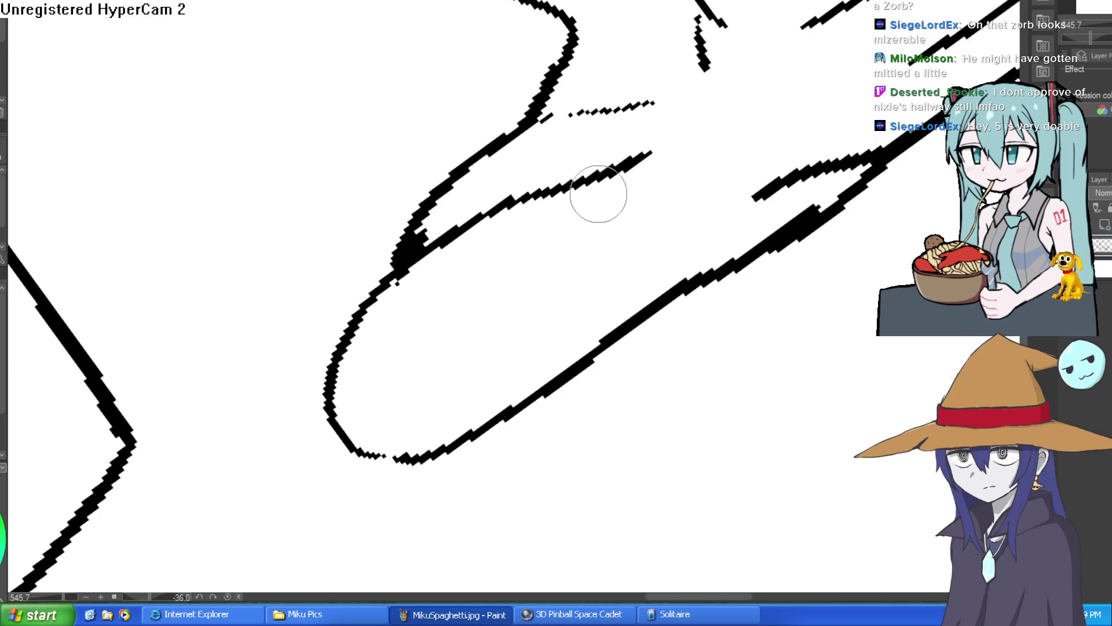
pyautogui.moveTo(596, 186); pyautogui.dragTo(566, 318)
pyautogui.moveTo(640, 219); pyautogui.dragTo(709, 342)
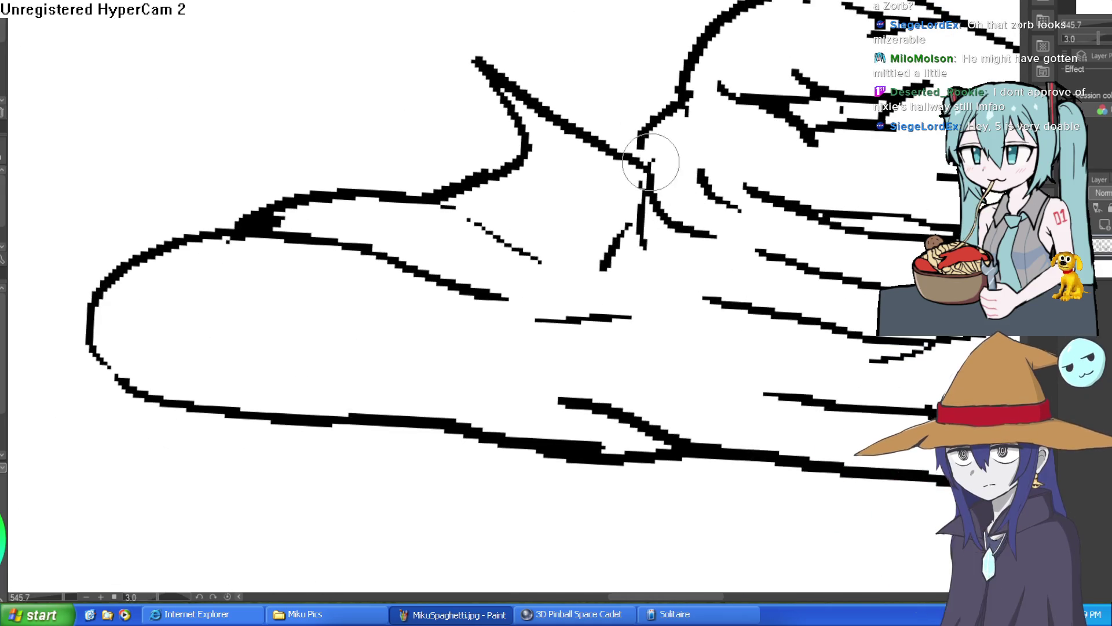
pyautogui.moveTo(620, 179)
pyautogui.mouseDown()
pyautogui.moveTo(638, 137)
pyautogui.moveTo(573, 188)
pyautogui.moveTo(633, 186)
pyautogui.moveTo(642, 175)
pyautogui.mouseUp()
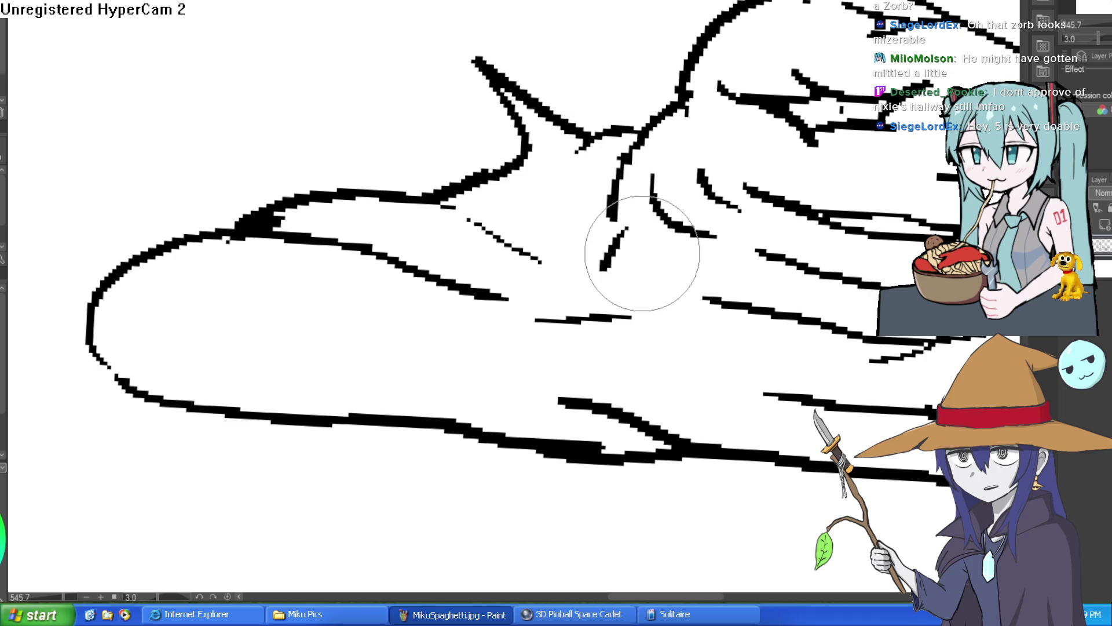
pyautogui.scroll(-3, 814, 191)
pyautogui.scroll(-3, 521, 232)
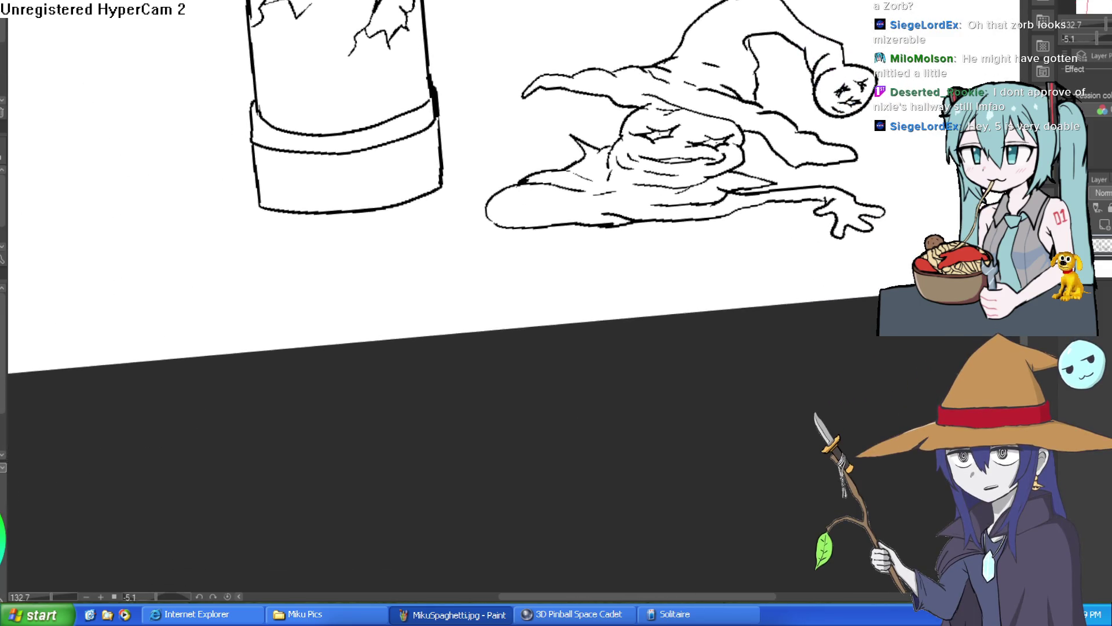
# Extend the top outline of the creature's hat.
pyautogui.scroll(4, 753, 220)
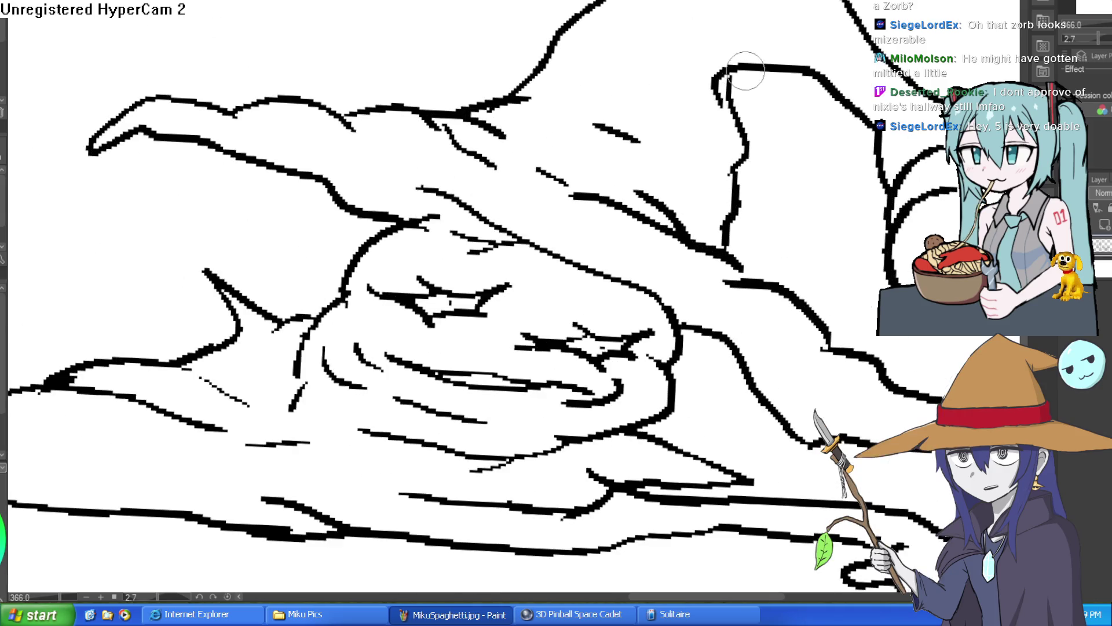
pyautogui.moveTo(672, 57)
pyautogui.mouseDown()
pyautogui.moveTo(726, 71)
pyautogui.moveTo(712, 81)
pyautogui.mouseUp()
pyautogui.scroll(-5, 759, 101)
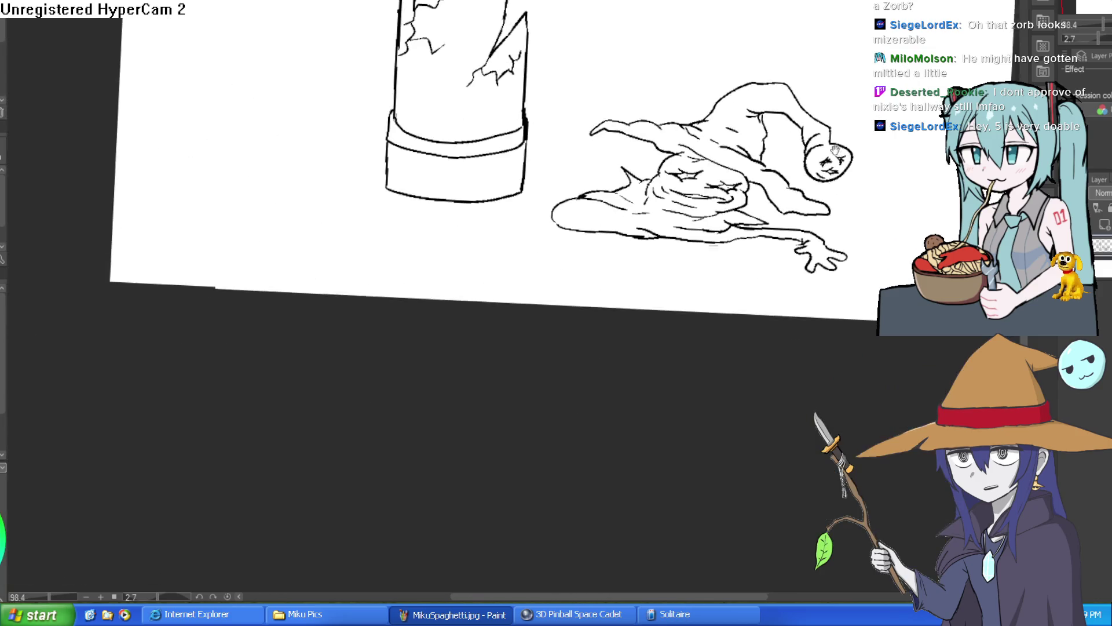
pyautogui.scroll(5, 752, 168)
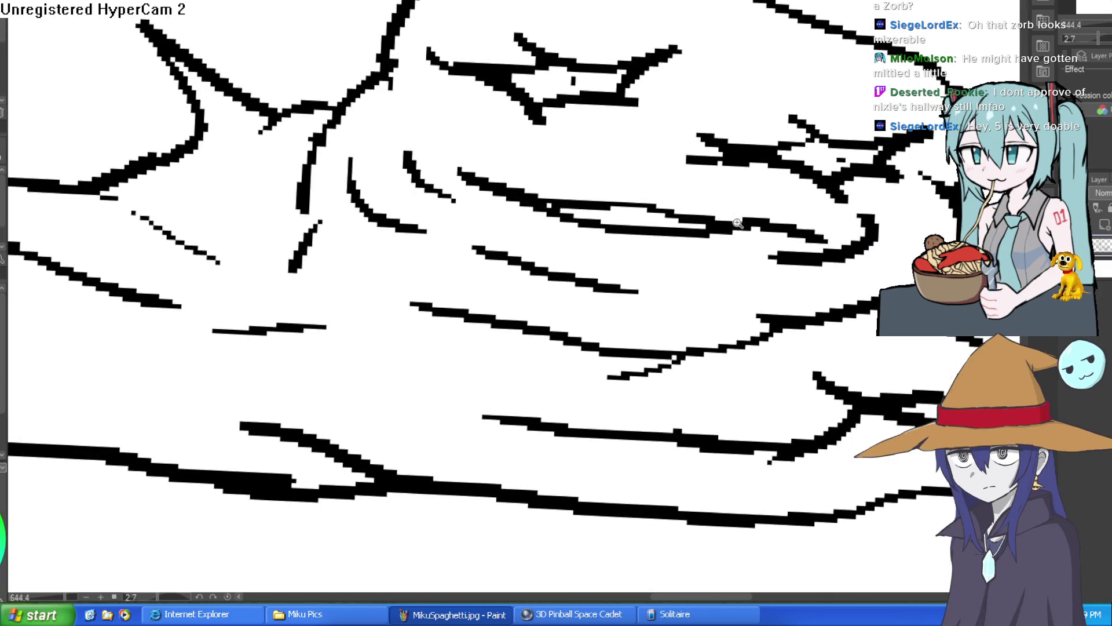
pyautogui.scroll(-2, 737, 223)
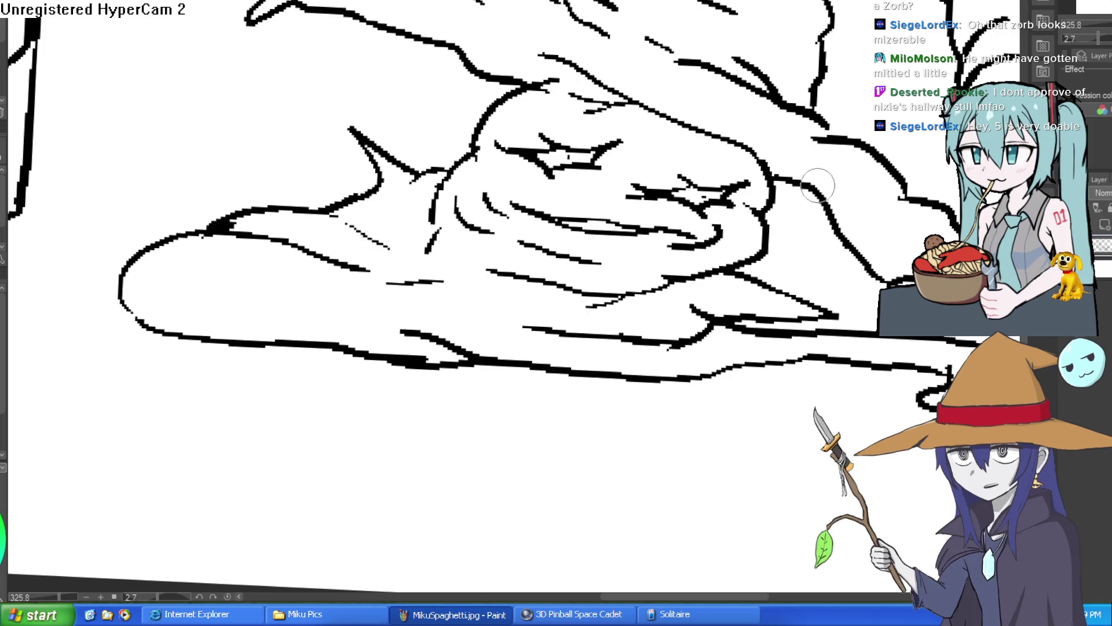
pyautogui.scroll(-1, 830, 173)
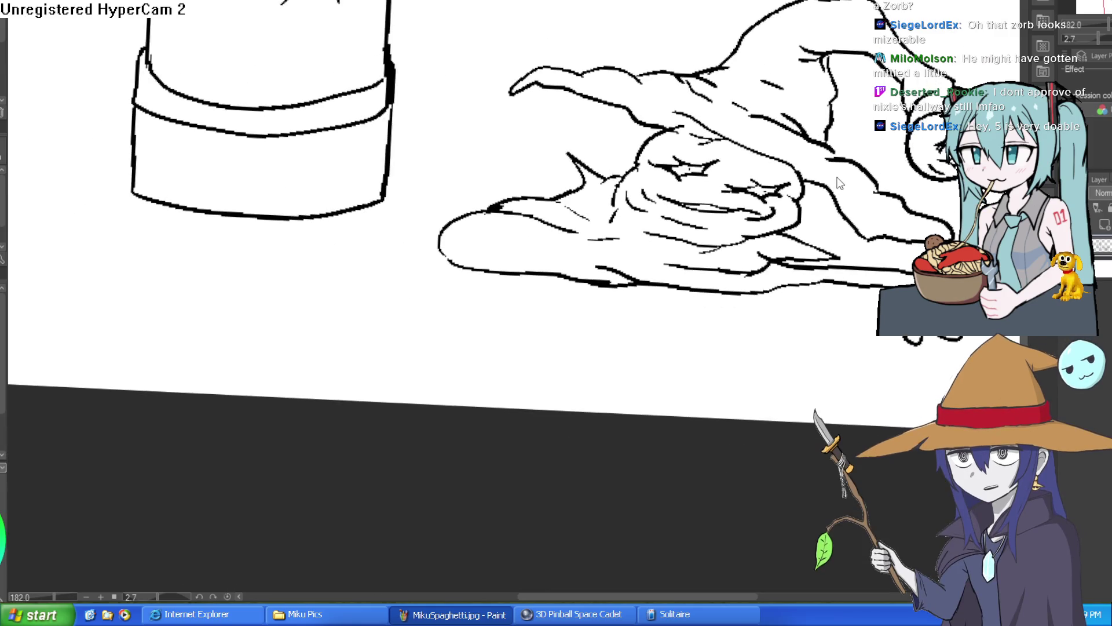
pyautogui.scroll(-1, 842, 183)
# Ink new upward strokes along the outline and a pointed stroke at the upper right.
pyautogui.moveTo(842, 183)
pyautogui.mouseDown()
pyautogui.moveTo(756, 219)
pyautogui.moveTo(779, 323)
pyautogui.mouseUp()
pyautogui.scroll(4, 757, 219)
pyautogui.scroll(-4, 807, 243)
pyautogui.scroll(3, 779, 323)
pyautogui.moveTo(673, 284); pyautogui.dragTo(706, 132)
pyautogui.moveTo(678, 281); pyautogui.dragTo(734, 155)
pyautogui.moveTo(456, 265); pyautogui.dragTo(479, 199)
pyautogui.moveTo(766, 85)
pyautogui.mouseDown()
pyautogui.moveTo(794, 139)
pyautogui.moveTo(834, 157)
pyautogui.moveTo(764, 167)
pyautogui.moveTo(794, 199)
pyautogui.moveTo(795, 150)
pyautogui.moveTo(359, 275)
pyautogui.mouseUp()
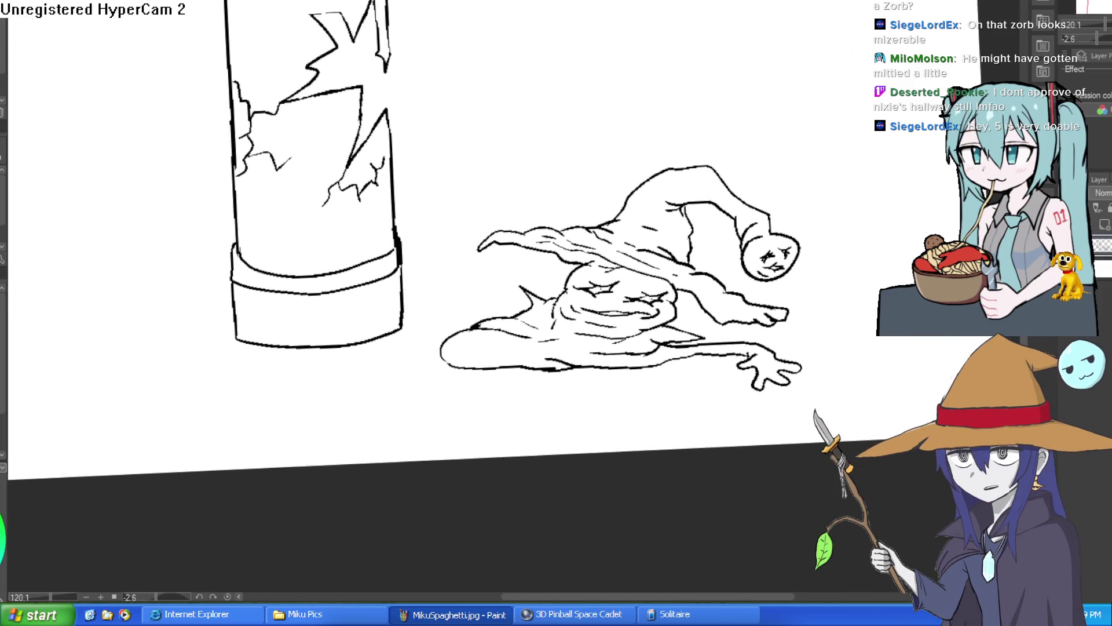
pyautogui.moveTo(401, 37)
pyautogui.mouseDown()
pyautogui.moveTo(516, 168)
pyautogui.moveTo(561, 116)
pyautogui.moveTo(475, 292)
pyautogui.moveTo(511, 306)
pyautogui.moveTo(415, 293)
pyautogui.moveTo(293, 298)
pyautogui.moveTo(296, 310)
pyautogui.mouseUp()
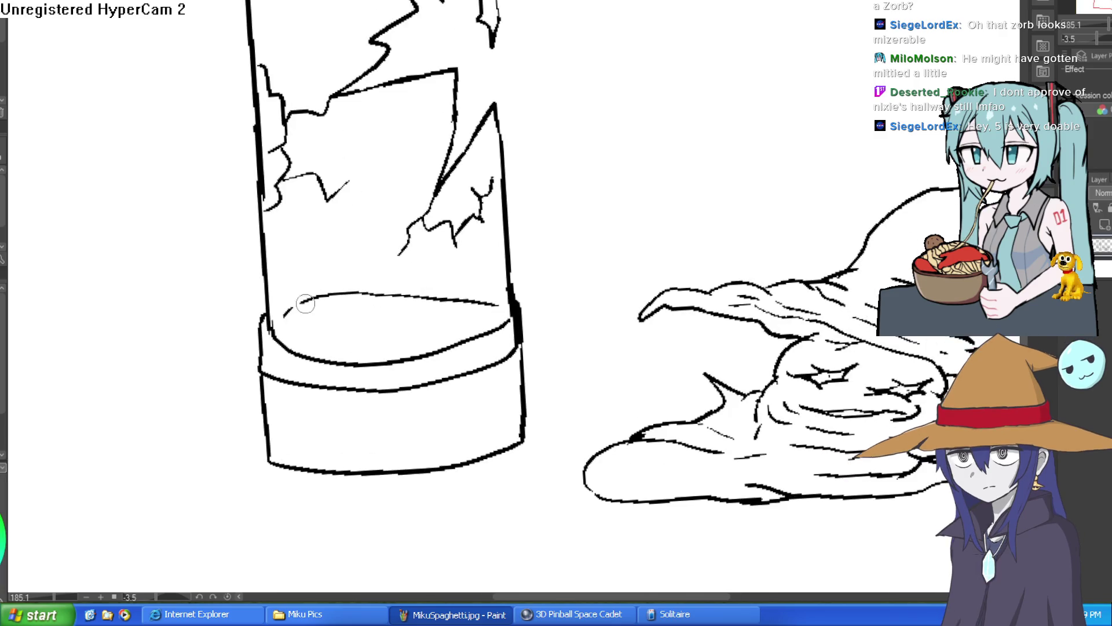
# Draw an ellipse at the tube's inner base, then re-centre the tube and creature in view.
pyautogui.moveTo(525, 248); pyautogui.dragTo(643, 284)
pyautogui.moveTo(822, 246)
pyautogui.mouseDown()
pyautogui.moveTo(822, 218)
pyautogui.moveTo(791, 187)
pyautogui.mouseUp()
pyautogui.moveTo(661, 261); pyautogui.dragTo(565, 301)
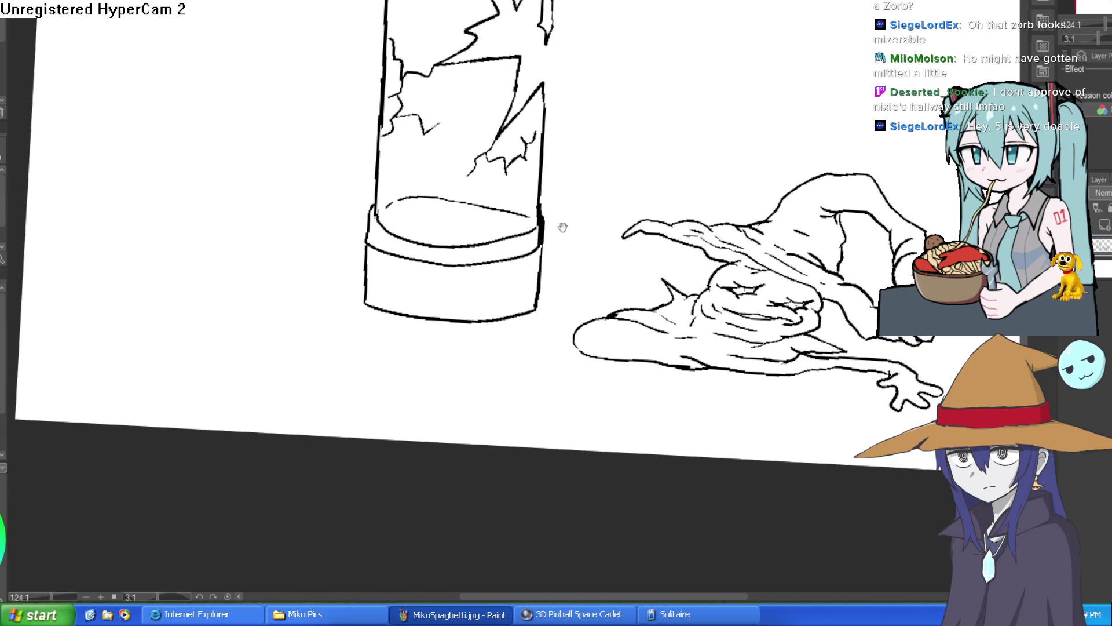
pyautogui.moveTo(562, 227); pyautogui.dragTo(561, 266)
pyautogui.moveTo(878, 367)
pyautogui.mouseDown()
pyautogui.moveTo(805, 301)
pyautogui.moveTo(820, 264)
pyautogui.mouseUp()
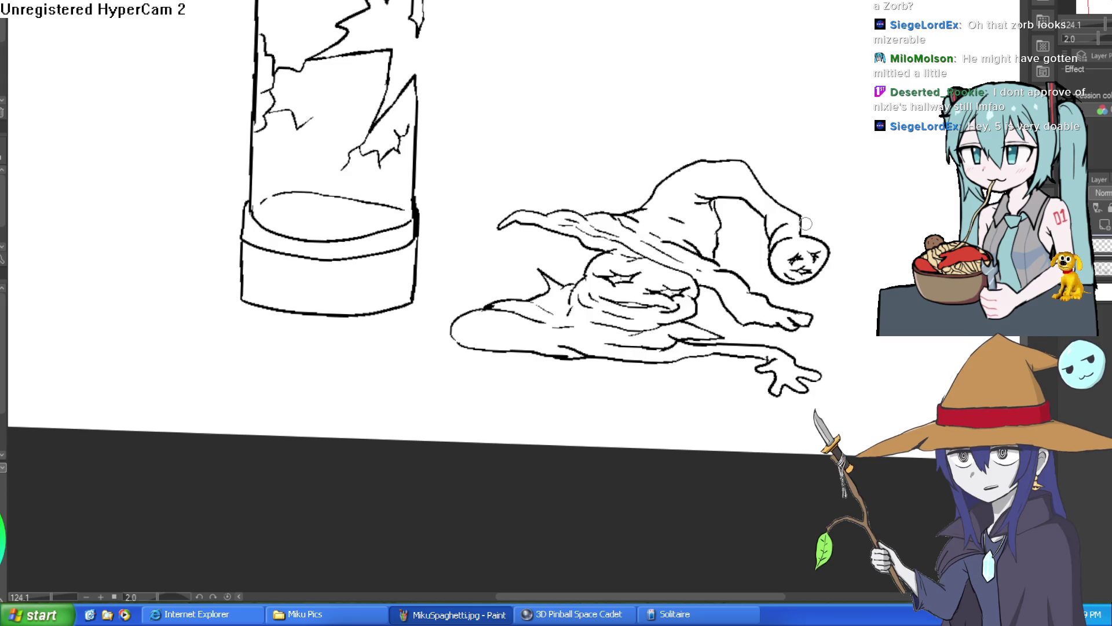
pyautogui.scroll(5, 815, 241)
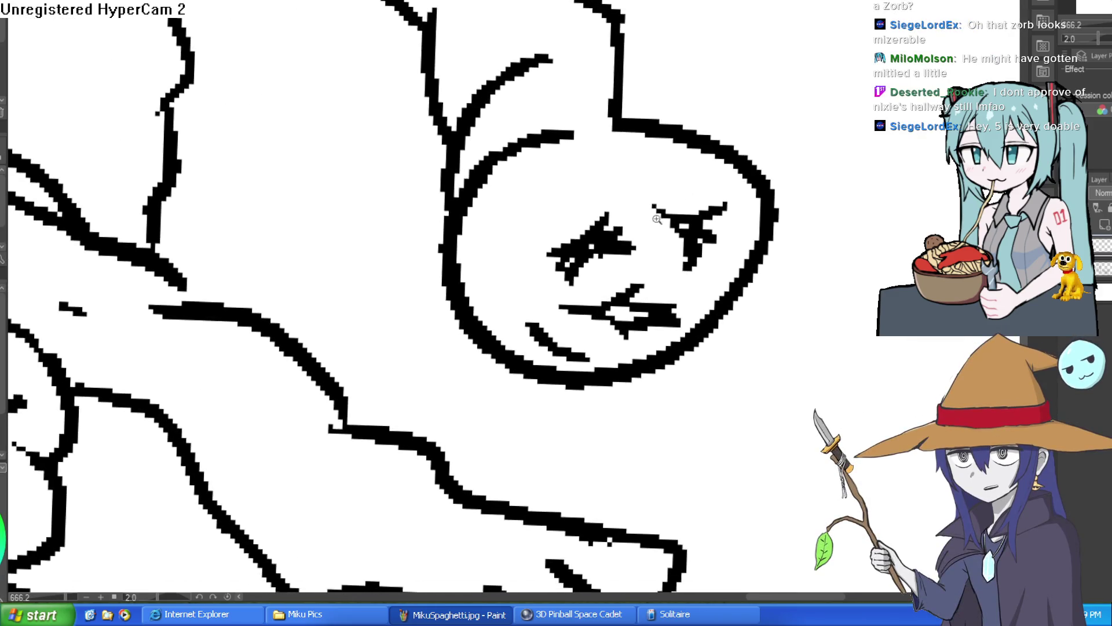
pyautogui.moveTo(687, 211); pyautogui.dragTo(724, 190)
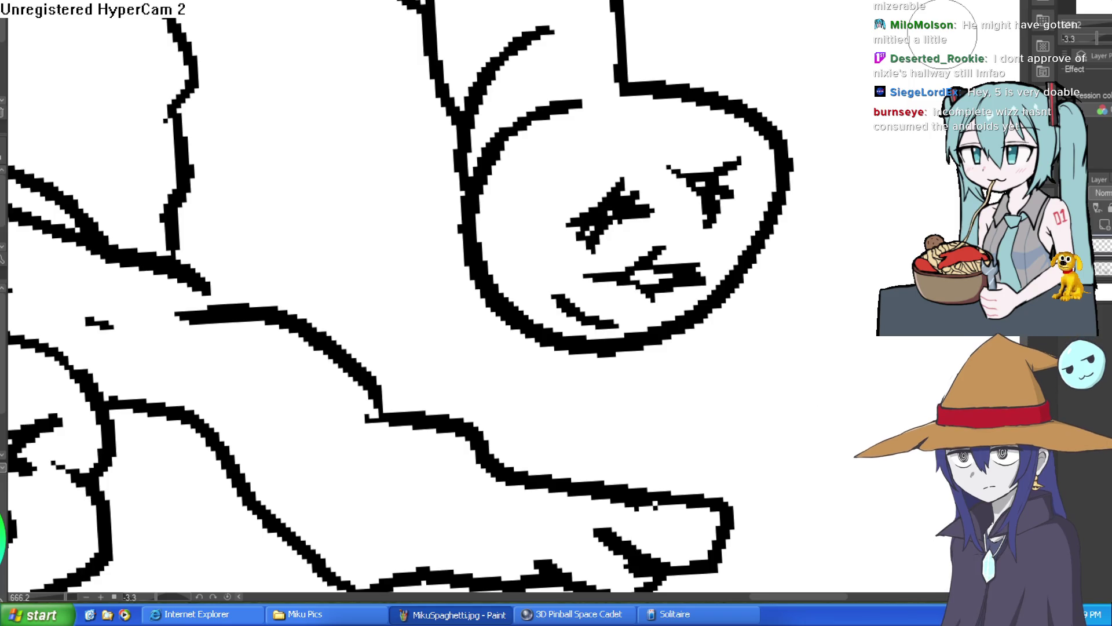
pyautogui.scroll(-5, 782, 313)
pyautogui.moveTo(757, 308); pyautogui.dragTo(786, 282)
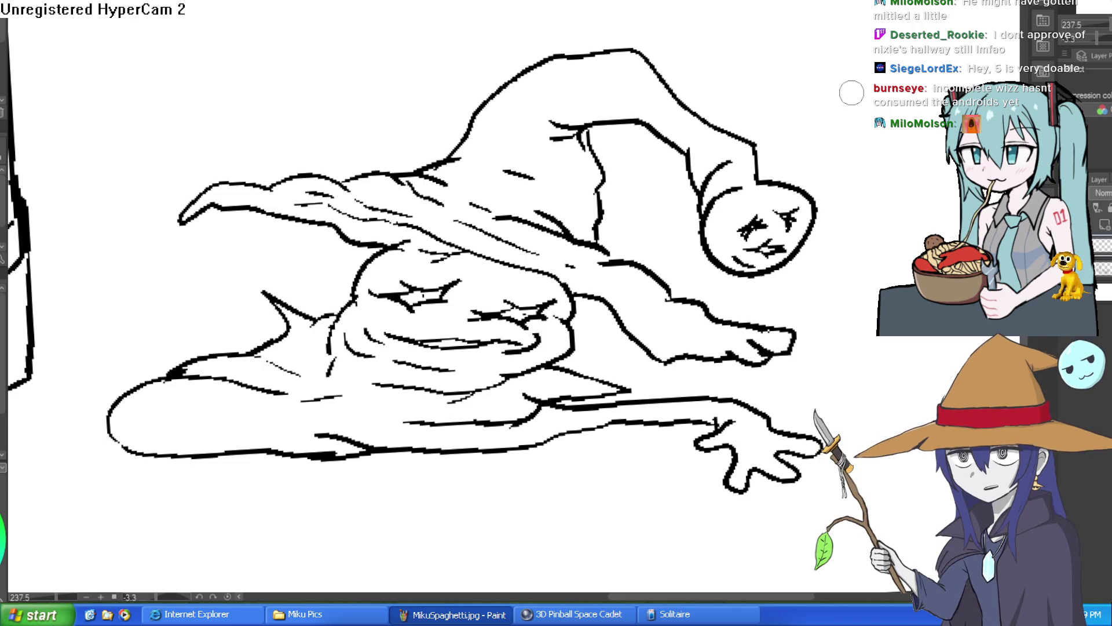
pyautogui.moveTo(762, 283); pyautogui.dragTo(799, 255)
# Erase a stray line segment on the hat and reconnect the line end to the junction.
pyautogui.scroll(-3, 617, 253)
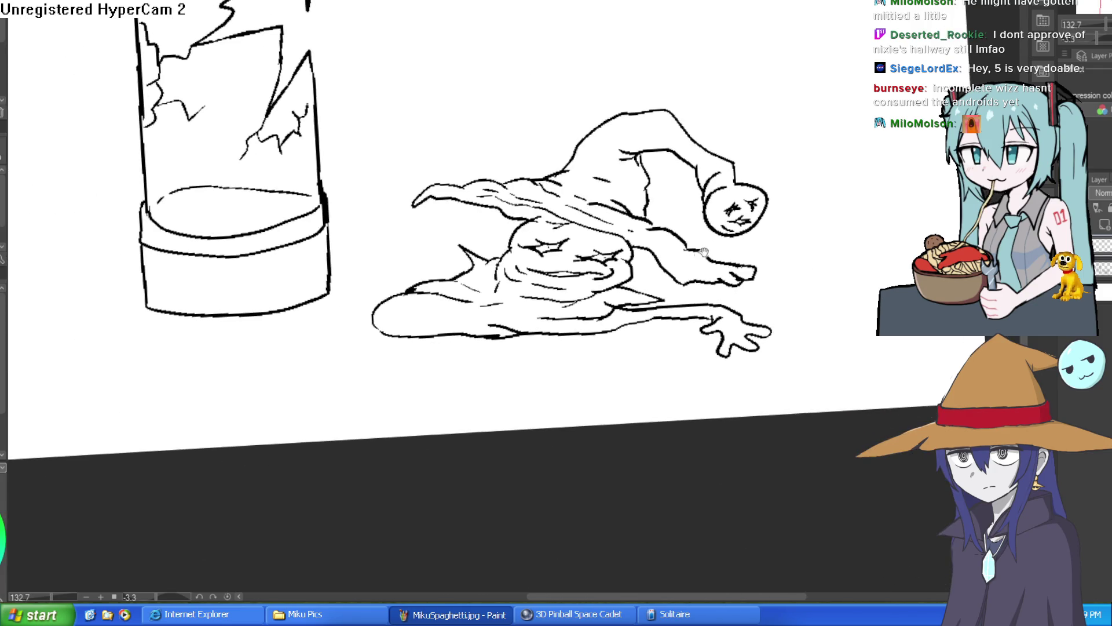
pyautogui.moveTo(799, 259); pyautogui.dragTo(790, 323)
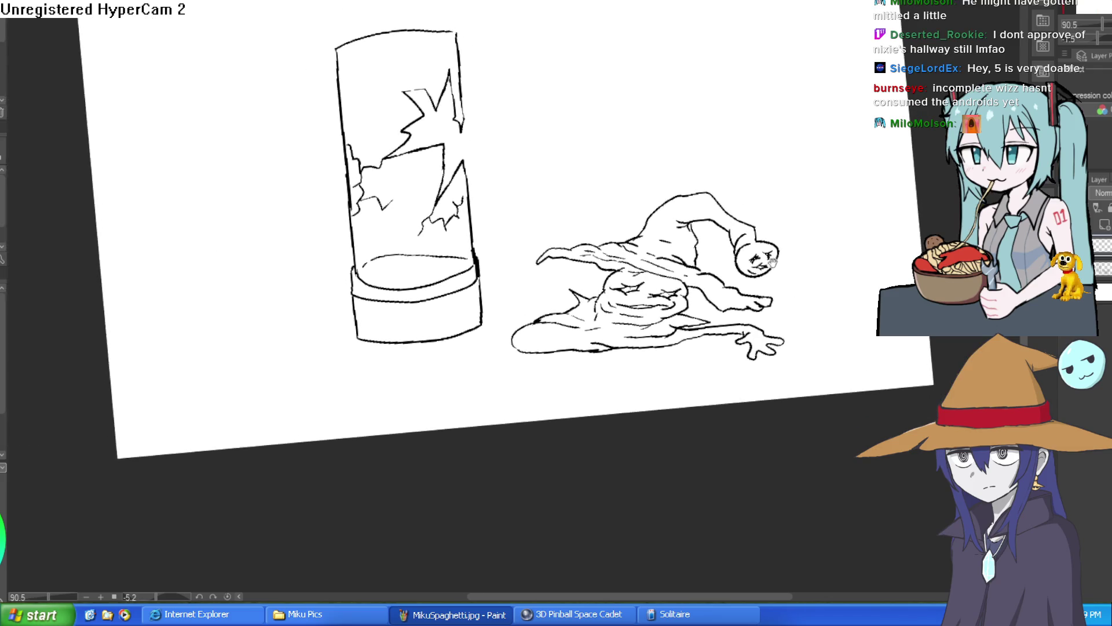
pyautogui.scroll(8, 706, 238)
pyautogui.scroll(2, 706, 238)
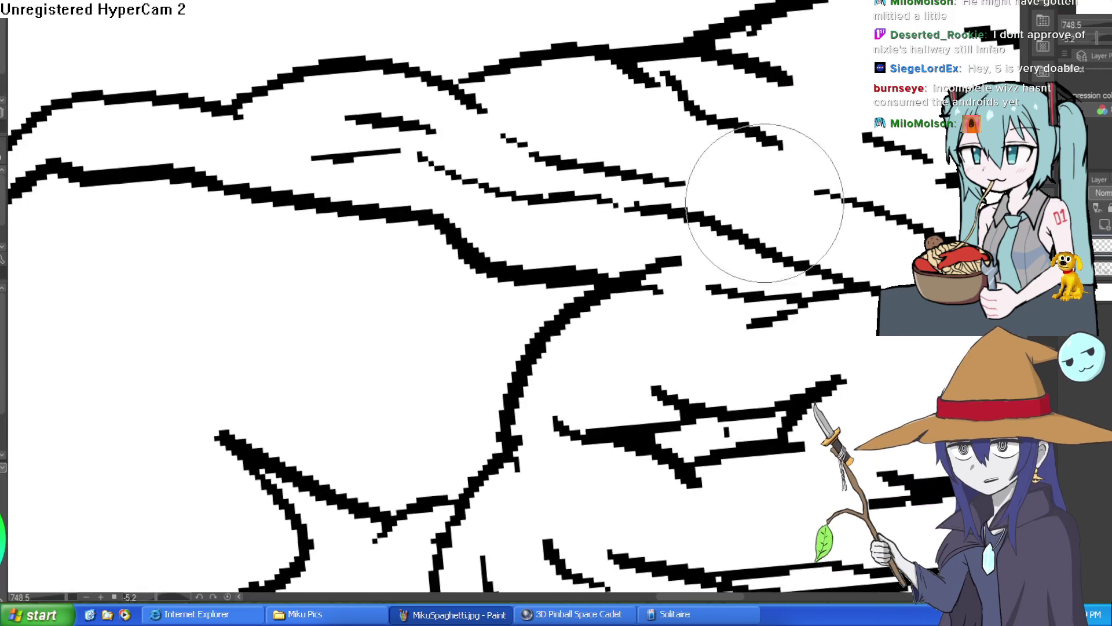
pyautogui.moveTo(566, 278); pyautogui.dragTo(633, 290)
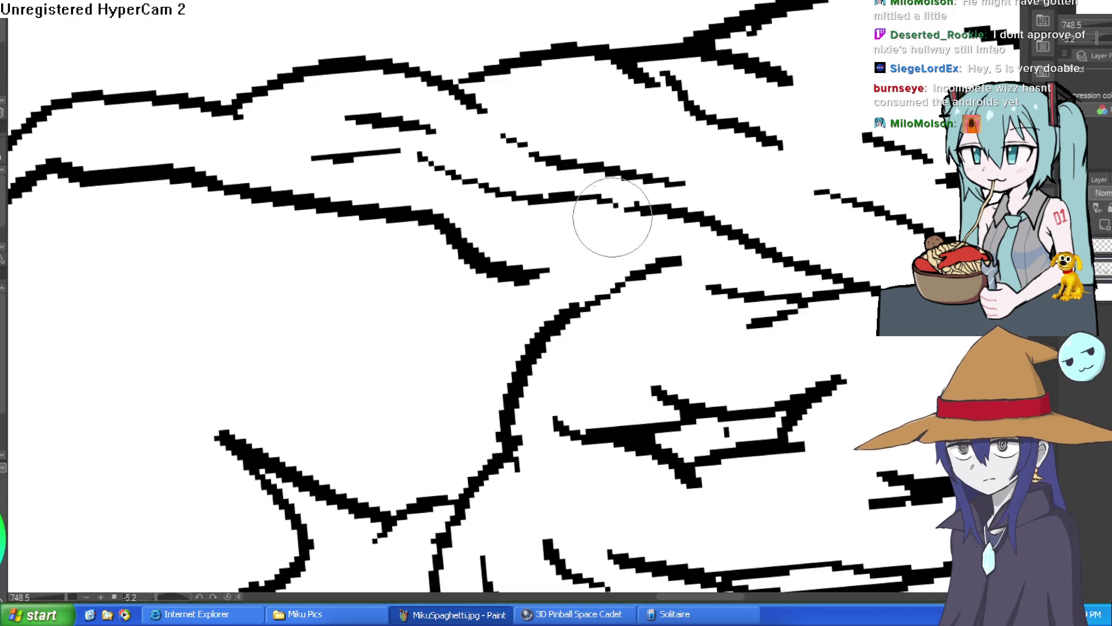
pyautogui.moveTo(486, 277); pyautogui.dragTo(515, 360)
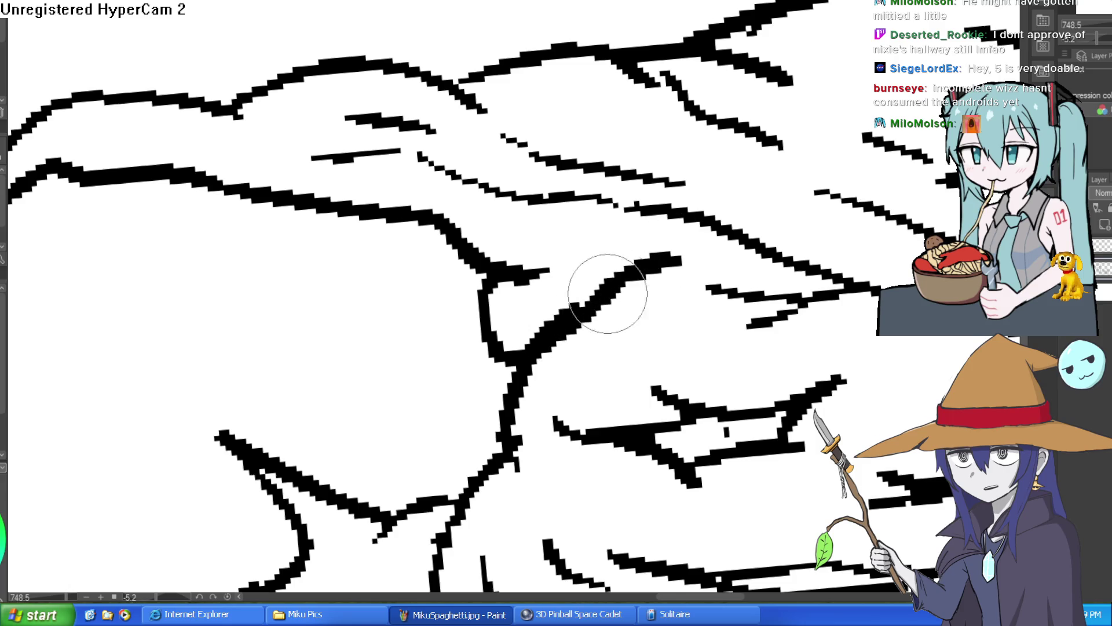
# Replace a straight stroke with a curved crack near the tube's top, viewing at 150 percent.
pyautogui.hotkey('ctrl', 'alt', '0')
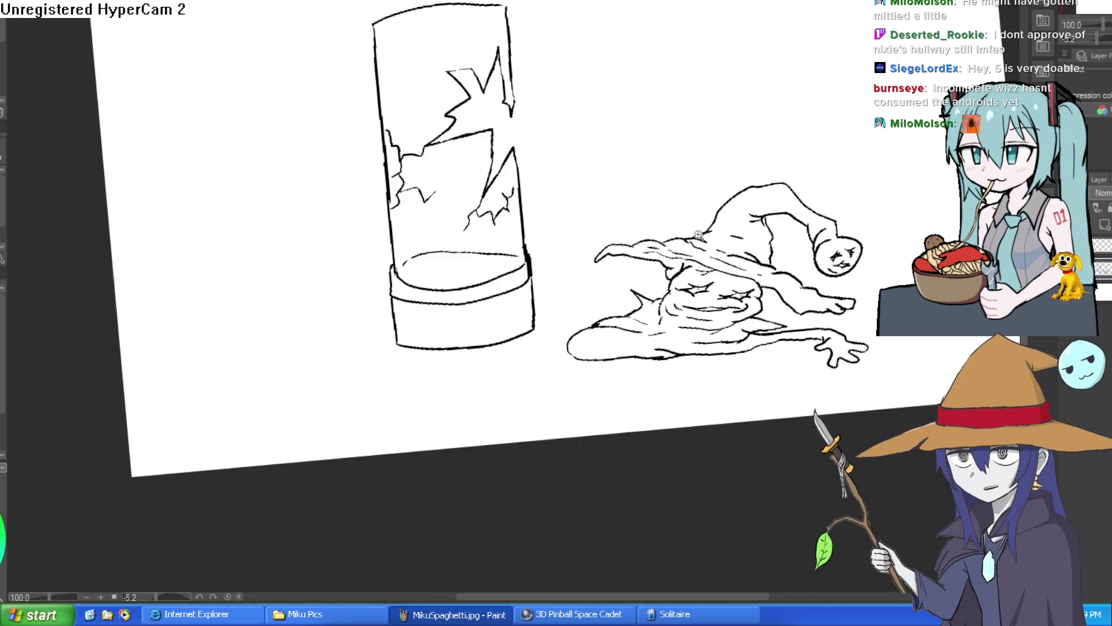
pyautogui.moveTo(537, 199)
pyautogui.mouseDown()
pyautogui.moveTo(772, 229)
pyautogui.moveTo(807, 208)
pyautogui.moveTo(821, 183)
pyautogui.mouseUp()
pyautogui.moveTo(486, 287); pyautogui.dragTo(510, 385)
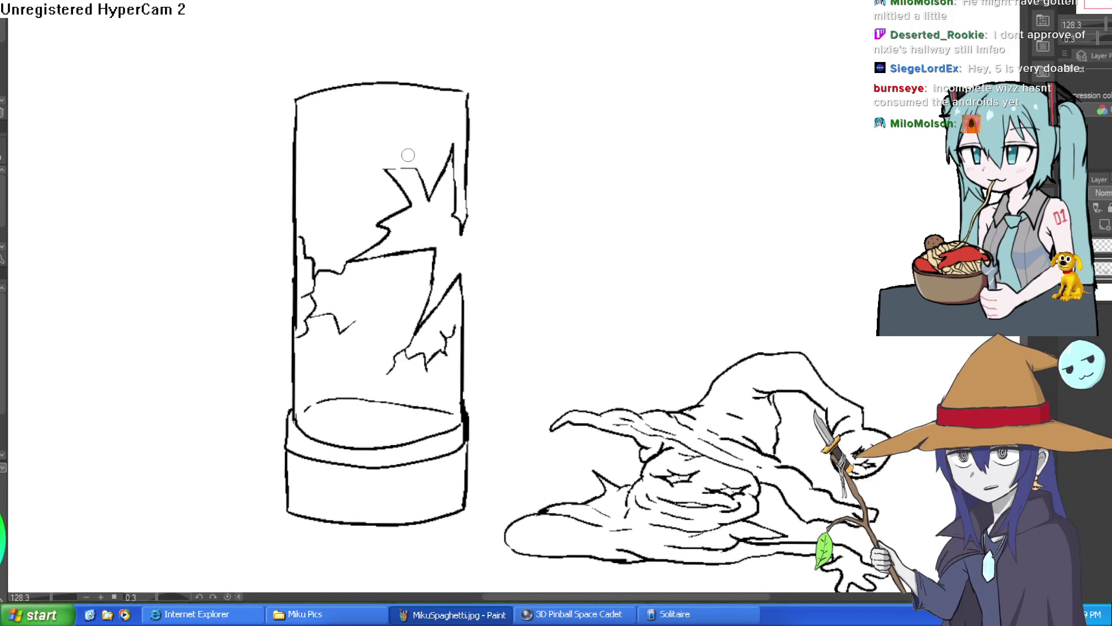
pyautogui.hotkey('ctrl', 'z')
pyautogui.moveTo(384, 169)
pyautogui.mouseDown()
pyautogui.moveTo(343, 161)
pyautogui.moveTo(369, 88)
pyautogui.moveTo(388, 102)
pyautogui.mouseUp()
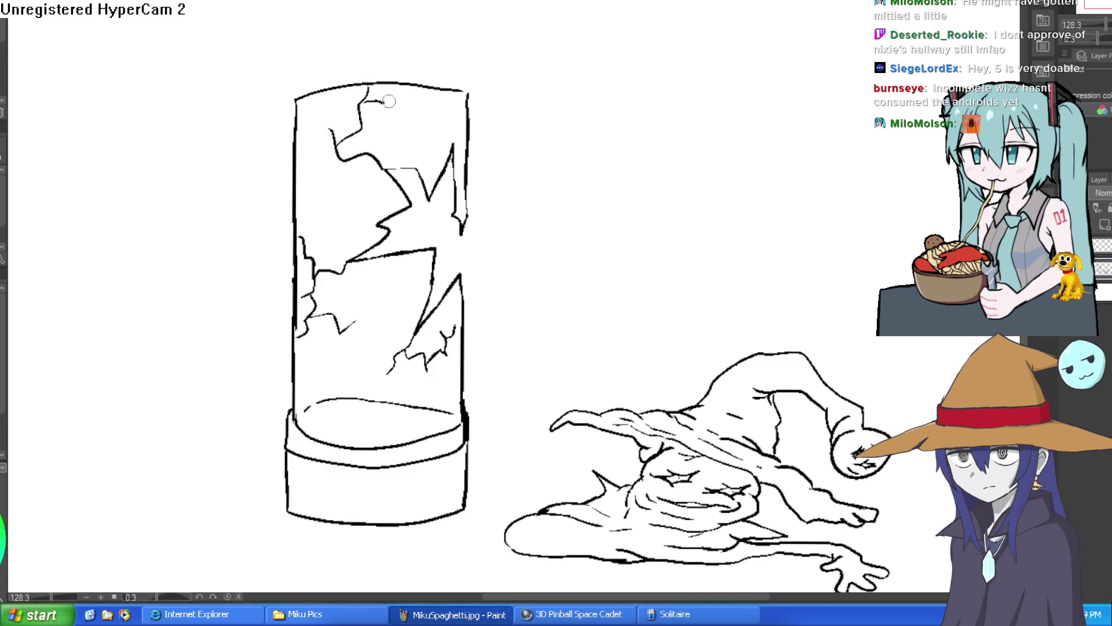
pyautogui.scroll(-4, 550, 174)
pyautogui.scroll(5, 446, 324)
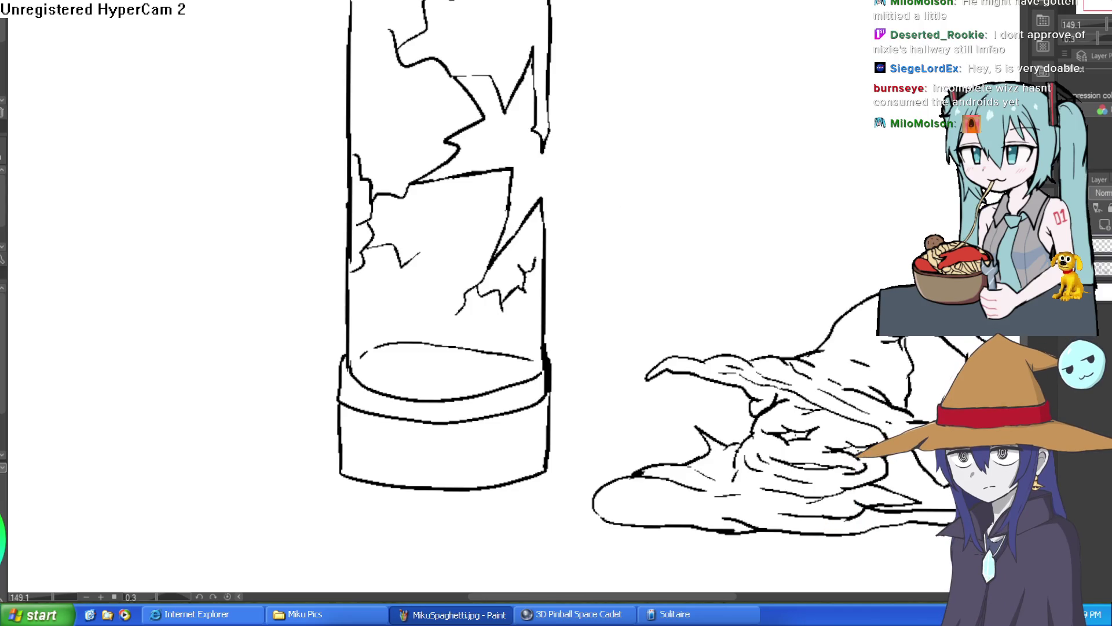
pyautogui.click(538, 303)
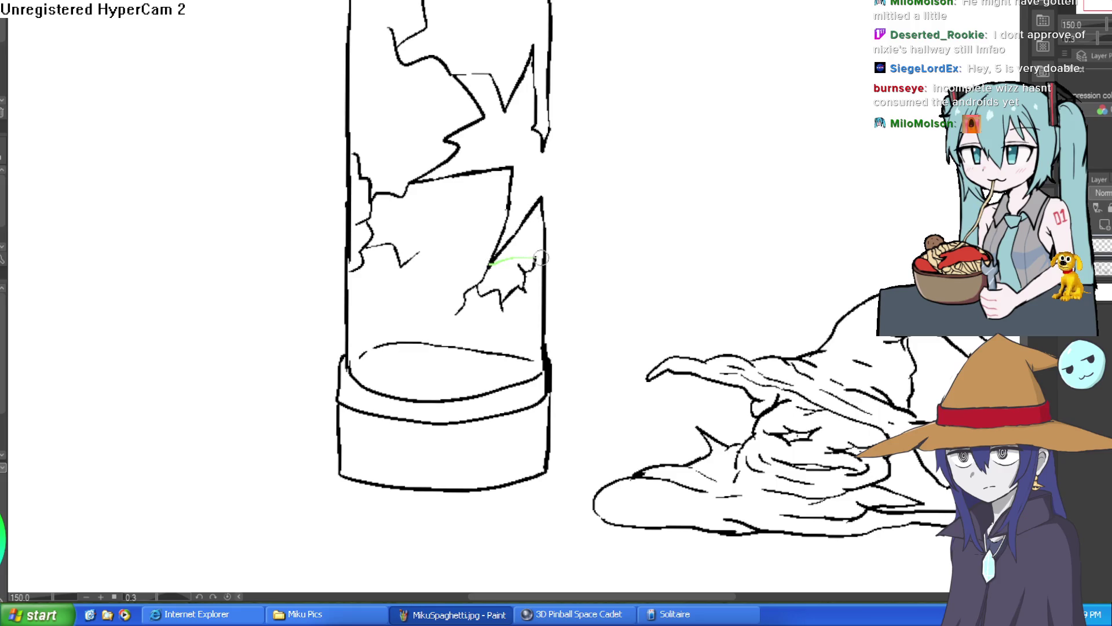
# Draw a green liquid level line across the tube and fill the tube below it green.
pyautogui.moveTo(486, 270); pyautogui.dragTo(355, 274)
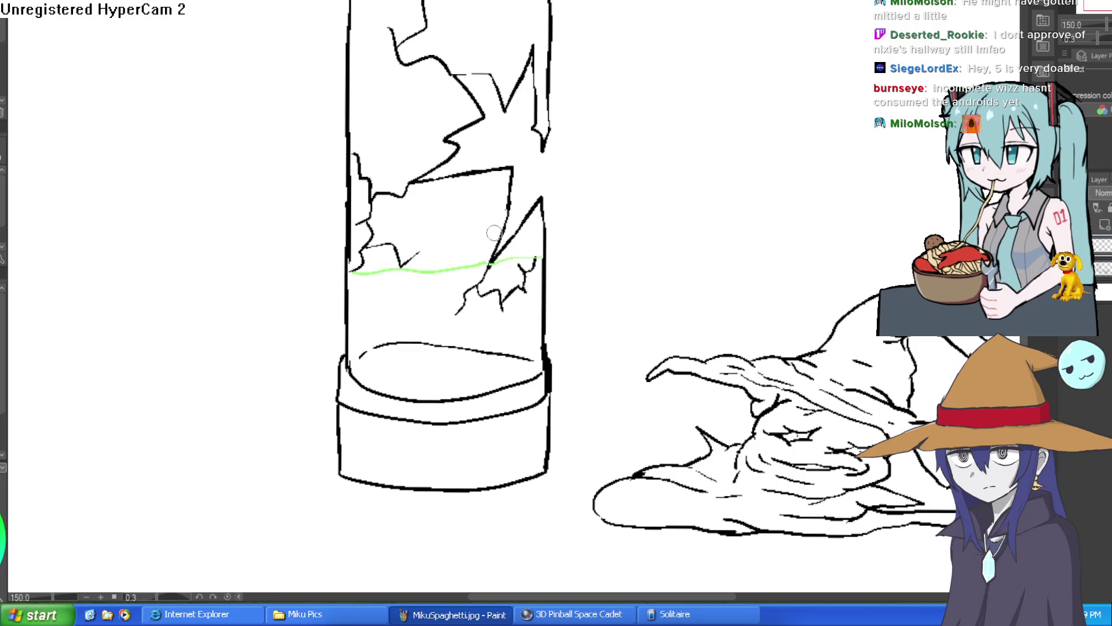
pyautogui.moveTo(489, 266); pyautogui.dragTo(487, 317)
pyautogui.hotkey('ctrl', 'z')
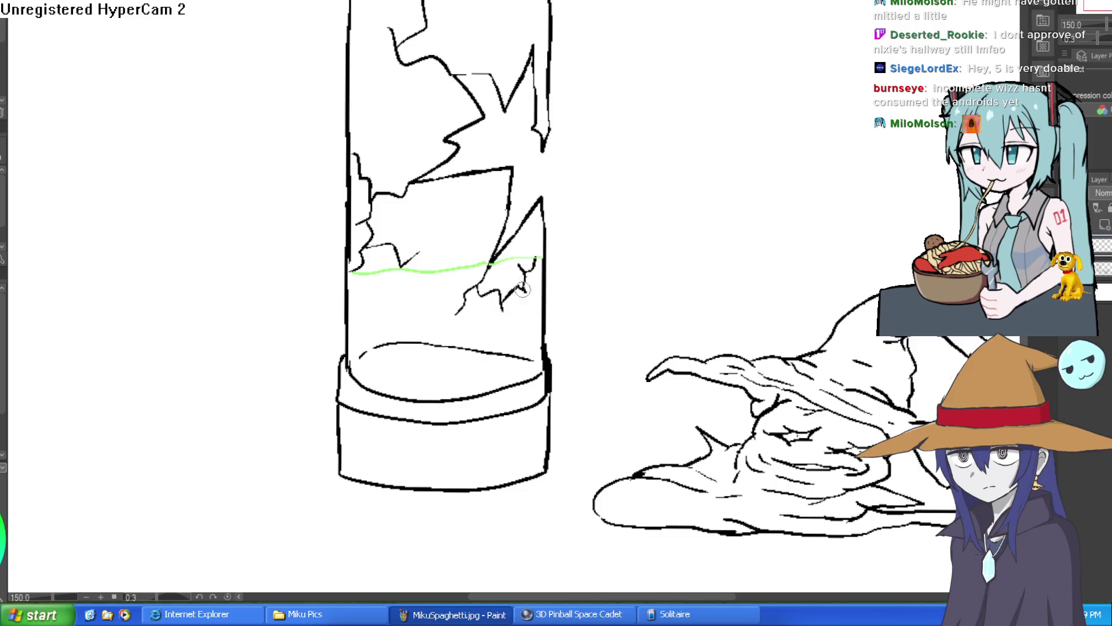
pyautogui.press('g')
pyautogui.click(484, 327)
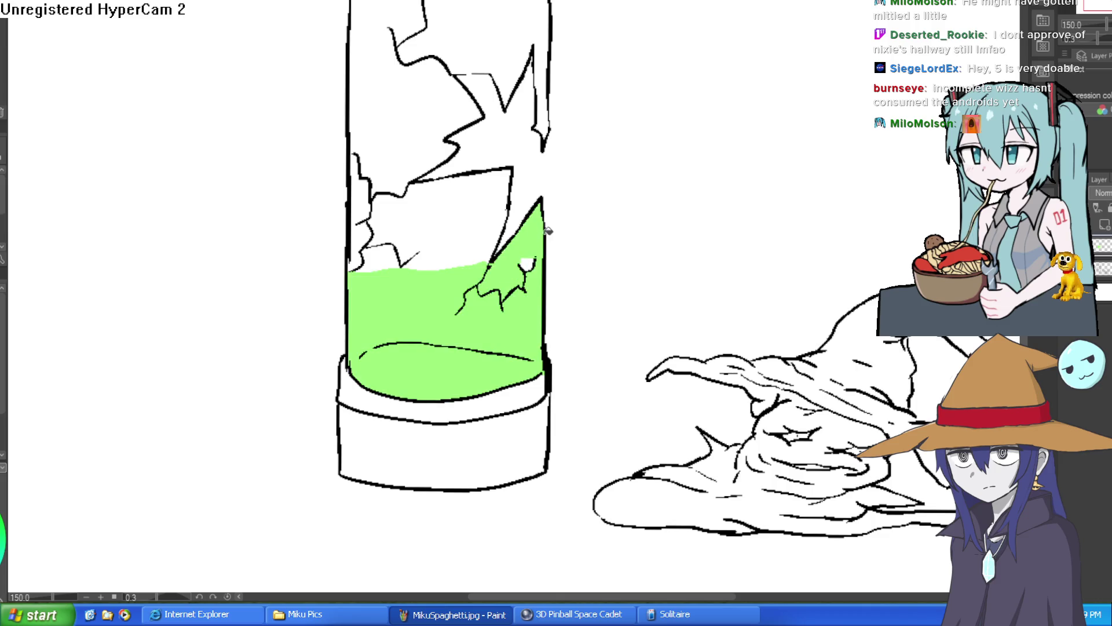
# Paint a dark green goo stream down the glass's right edge to the tube's base.
pyautogui.moveTo(611, 371); pyautogui.dragTo(573, 344)
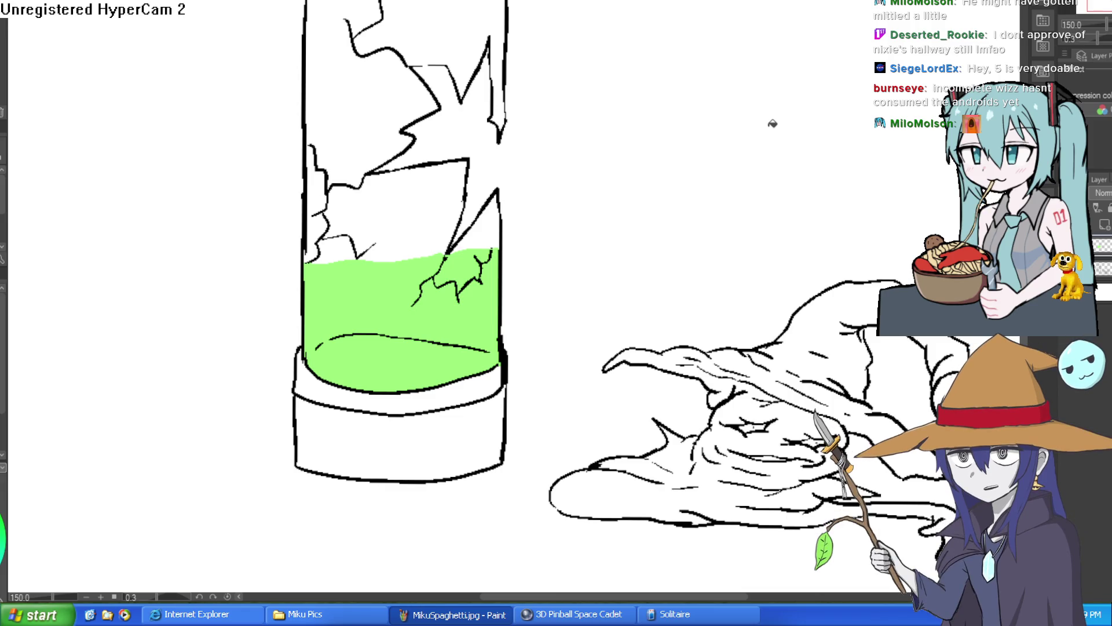
pyautogui.moveTo(923, 238); pyautogui.dragTo(777, 137)
pyautogui.scroll(-1, 840, 173)
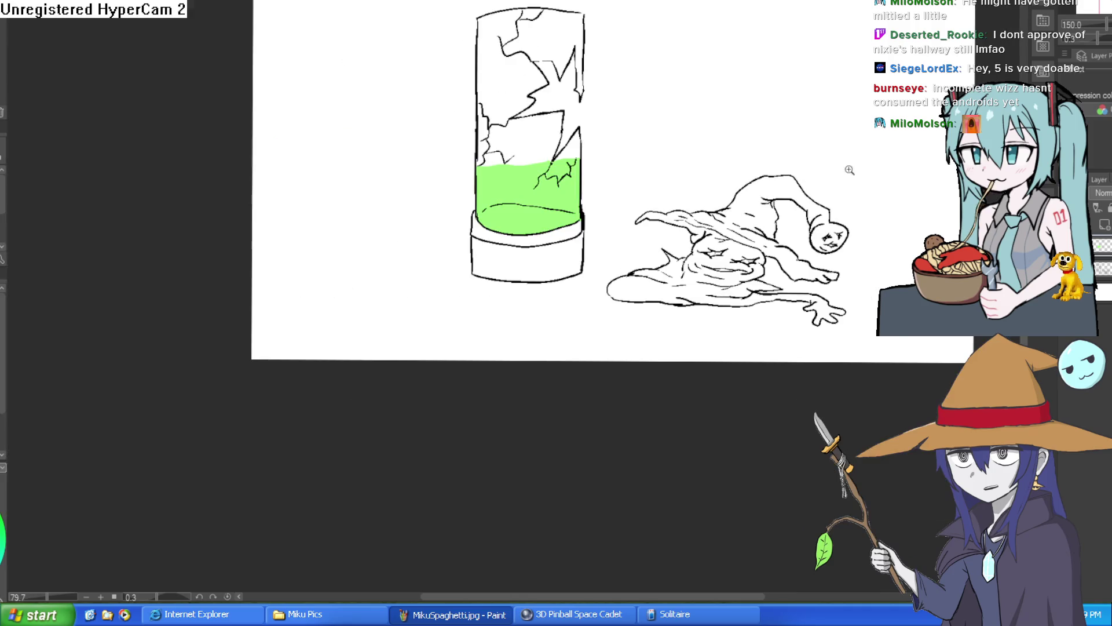
pyautogui.scroll(1, 831, 245)
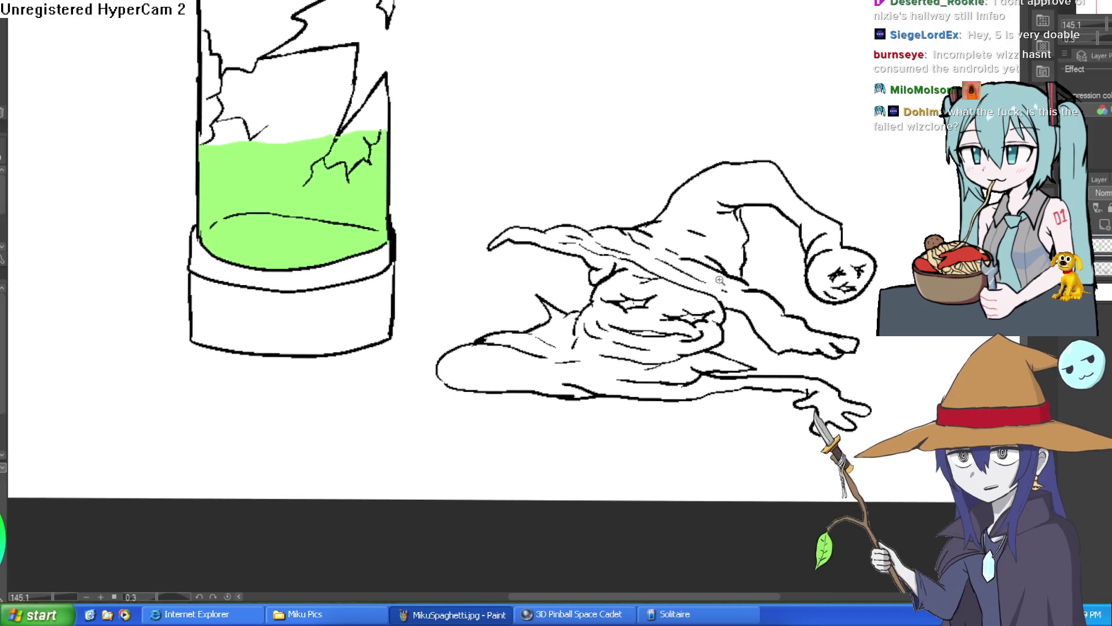
pyautogui.scroll(3, 773, 349)
pyautogui.scroll(-3, 773, 349)
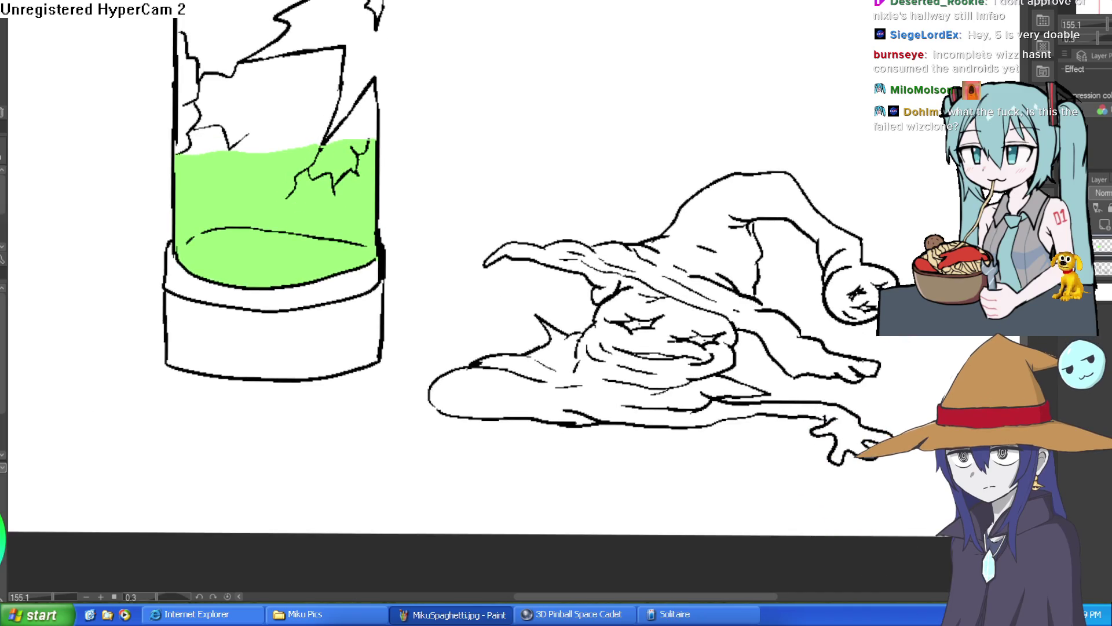
pyautogui.moveTo(309, 133); pyautogui.dragTo(355, 156)
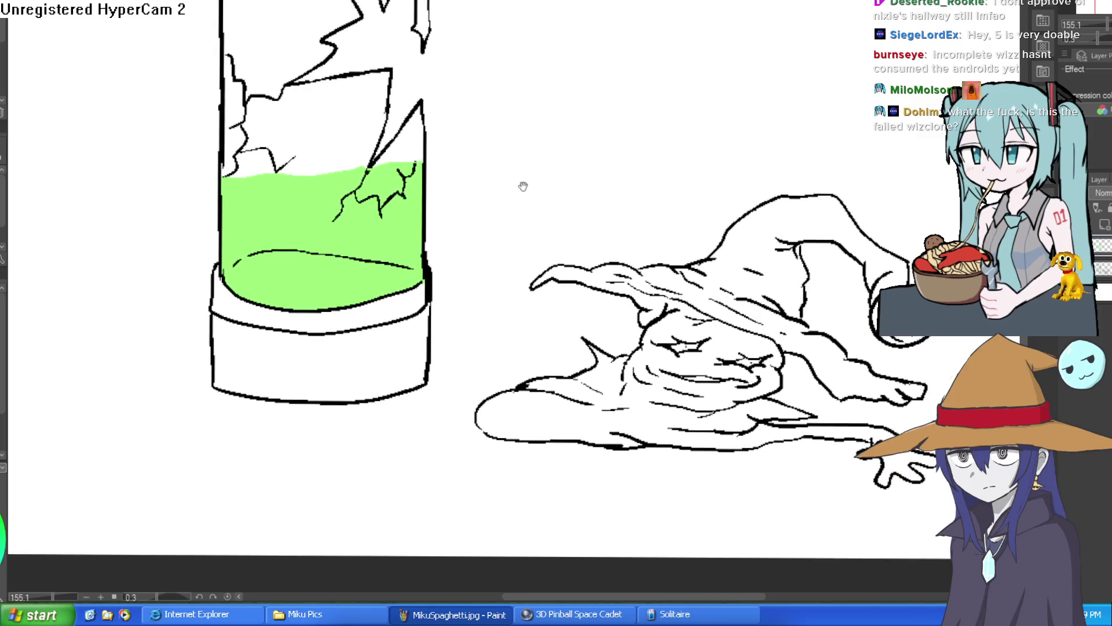
pyautogui.scroll(2, 469, 181)
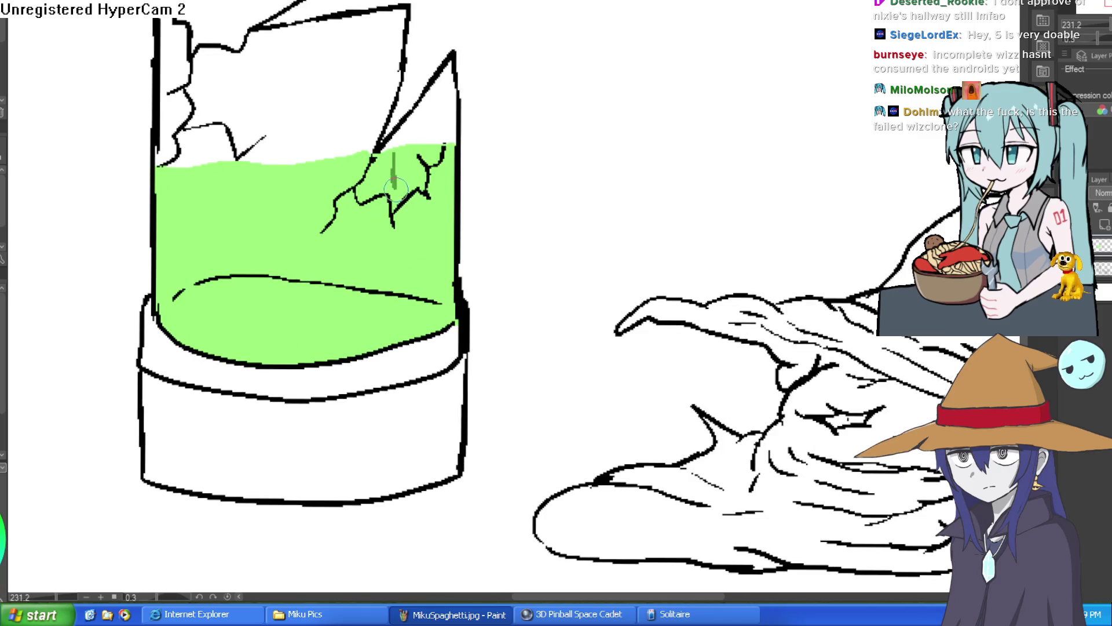
pyautogui.moveTo(450, 62); pyautogui.dragTo(385, 157)
pyautogui.moveTo(454, 58); pyautogui.dragTo(450, 307)
pyautogui.moveTo(449, 215); pyautogui.dragTo(458, 362)
pyautogui.scroll(-2, 461, 359)
pyautogui.moveTo(469, 244)
pyautogui.mouseDown()
pyautogui.moveTo(464, 365)
pyautogui.moveTo(469, 289)
pyautogui.moveTo(469, 348)
pyautogui.moveTo(603, 366)
pyautogui.mouseUp()
pyautogui.moveTo(776, 459)
pyautogui.mouseDown()
pyautogui.moveTo(660, 404)
pyautogui.moveTo(801, 275)
pyautogui.moveTo(705, 320)
pyautogui.moveTo(536, 360)
pyautogui.mouseUp()
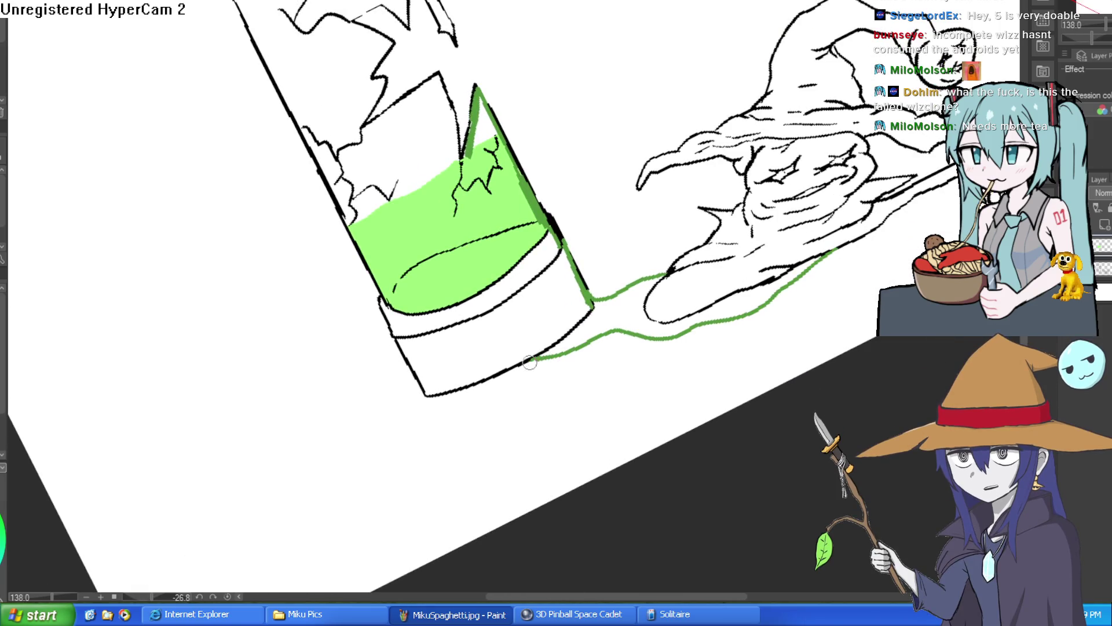
# Fill the puddle outline green and paint branching drips down the liquid toward the rim.
pyautogui.click(639, 311)
pyautogui.moveTo(639, 311)
pyautogui.mouseDown()
pyautogui.moveTo(833, 373)
pyautogui.moveTo(804, 422)
pyautogui.mouseUp()
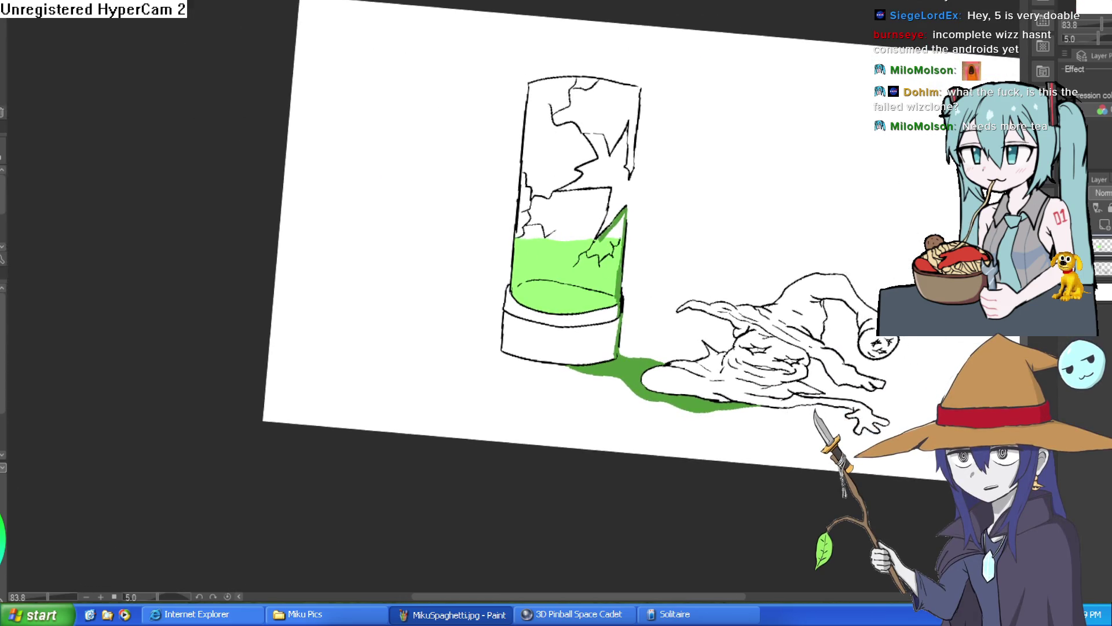
pyautogui.scroll(5, 597, 255)
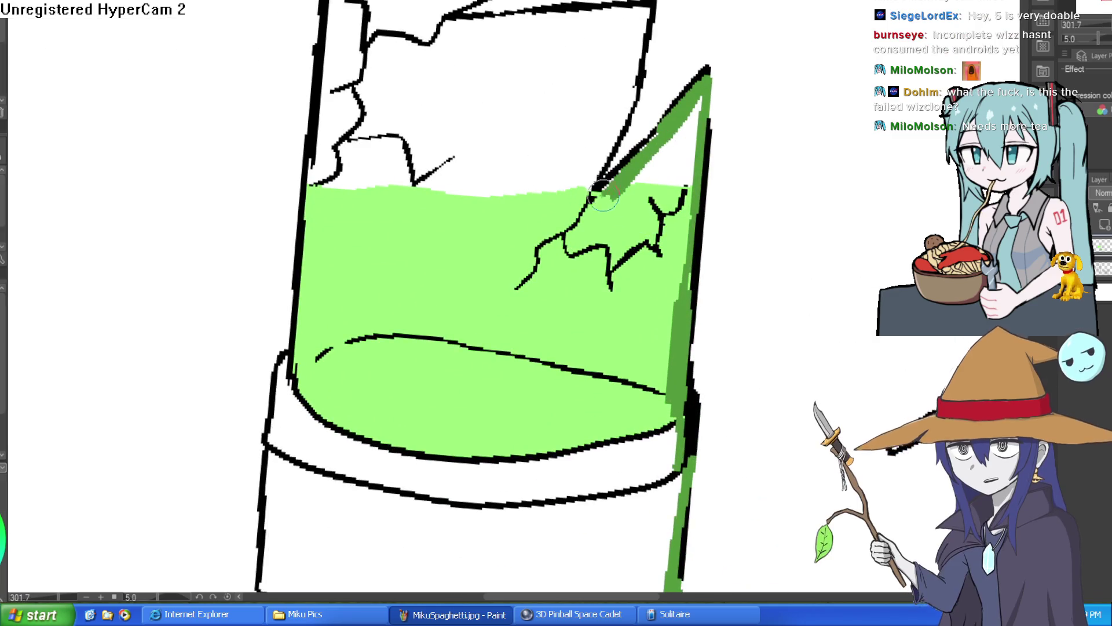
pyautogui.moveTo(600, 207); pyautogui.dragTo(591, 449)
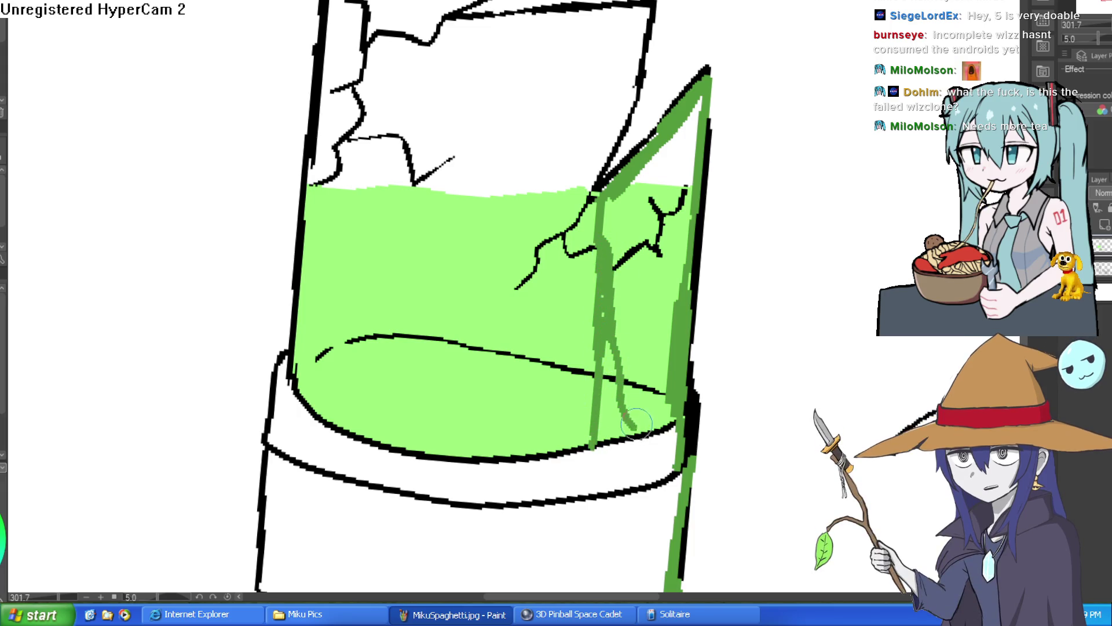
pyautogui.moveTo(607, 311); pyautogui.dragTo(627, 443)
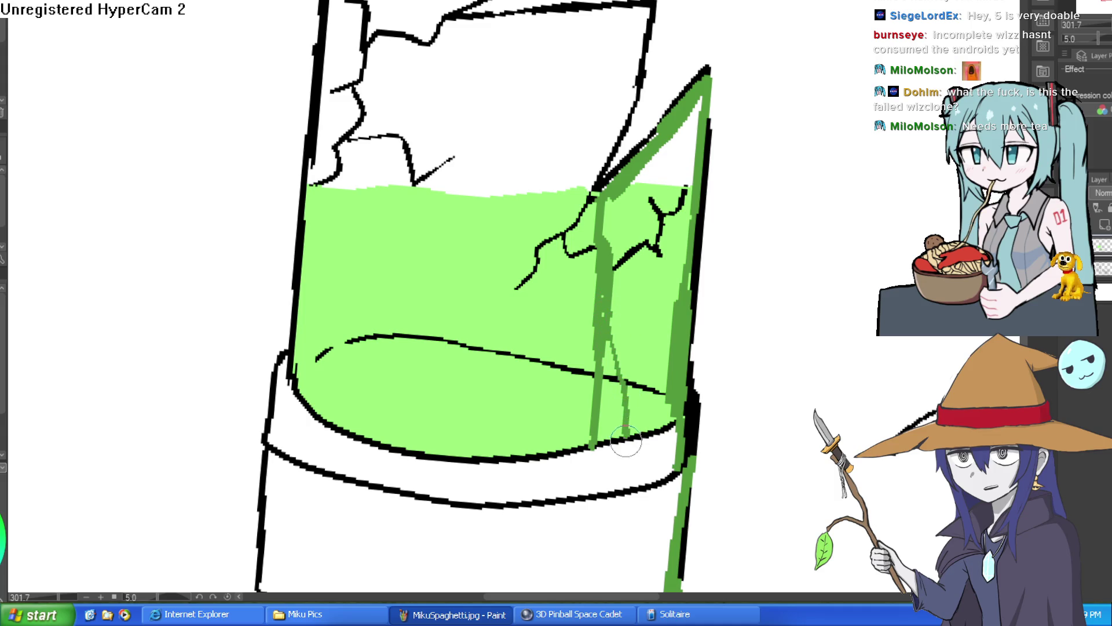
pyautogui.moveTo(641, 363); pyautogui.dragTo(643, 209)
pyautogui.moveTo(635, 285)
pyautogui.mouseDown()
pyautogui.moveTo(632, 331)
pyautogui.moveTo(595, 336)
pyautogui.moveTo(588, 350)
pyautogui.moveTo(582, 472)
pyautogui.moveTo(628, 310)
pyautogui.mouseUp()
# Add a thin green drip down the tube and a green line along the base's bottom edge.
pyautogui.scroll(-3, 714, 266)
pyautogui.moveTo(714, 266); pyautogui.dragTo(667, 243)
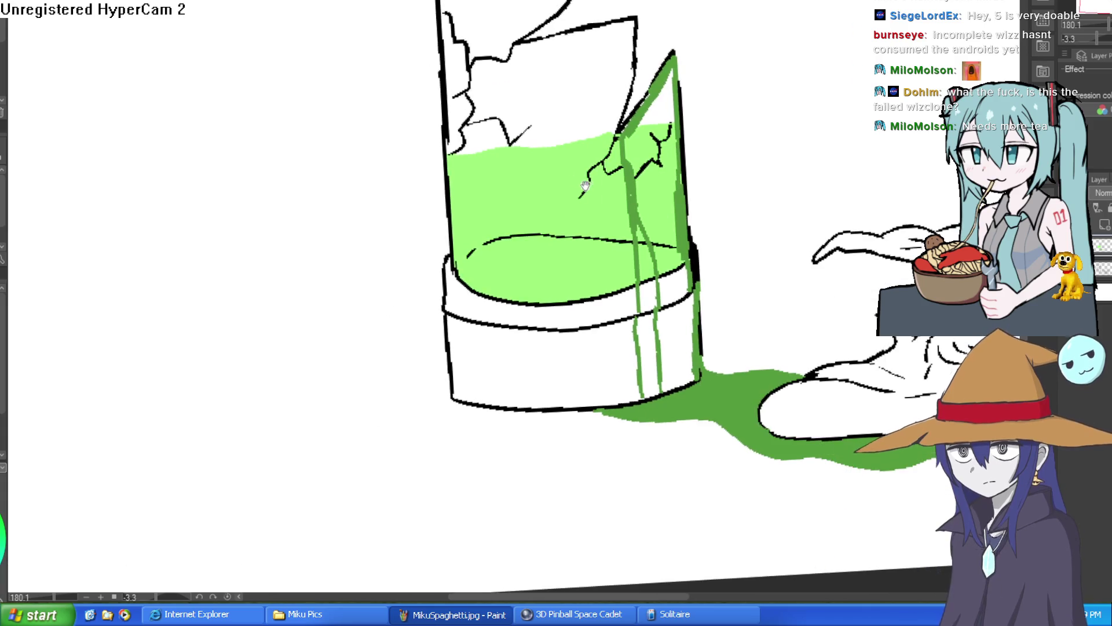
pyautogui.moveTo(508, 142); pyautogui.dragTo(532, 374)
pyautogui.moveTo(623, 210)
pyautogui.mouseDown()
pyautogui.moveTo(769, 263)
pyautogui.moveTo(648, 269)
pyautogui.mouseUp()
pyautogui.moveTo(548, 414); pyautogui.dragTo(441, 401)
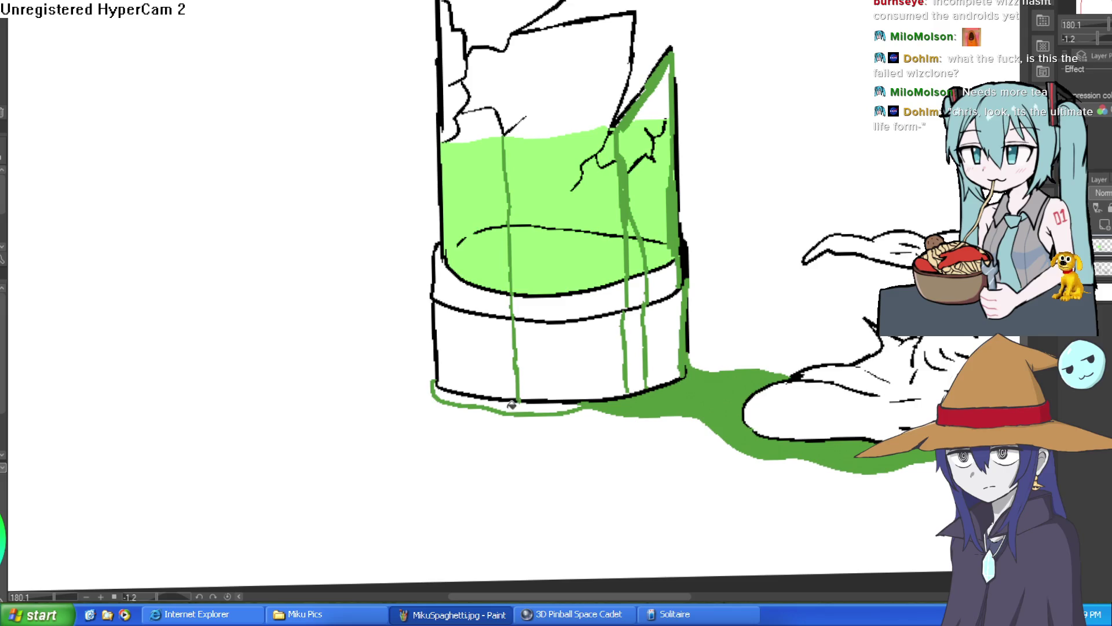
pyautogui.scroll(-4, 511, 404)
pyautogui.moveTo(511, 404); pyautogui.dragTo(716, 269)
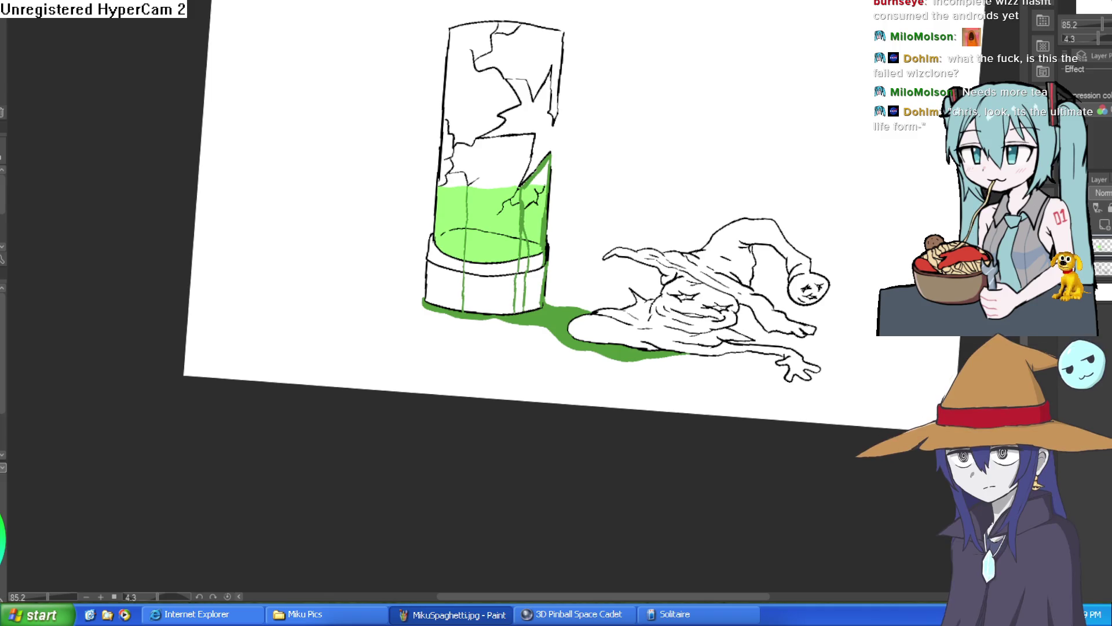
# Fill the creature's body, hat and left hat brim with gray.
pyautogui.click(690, 335)
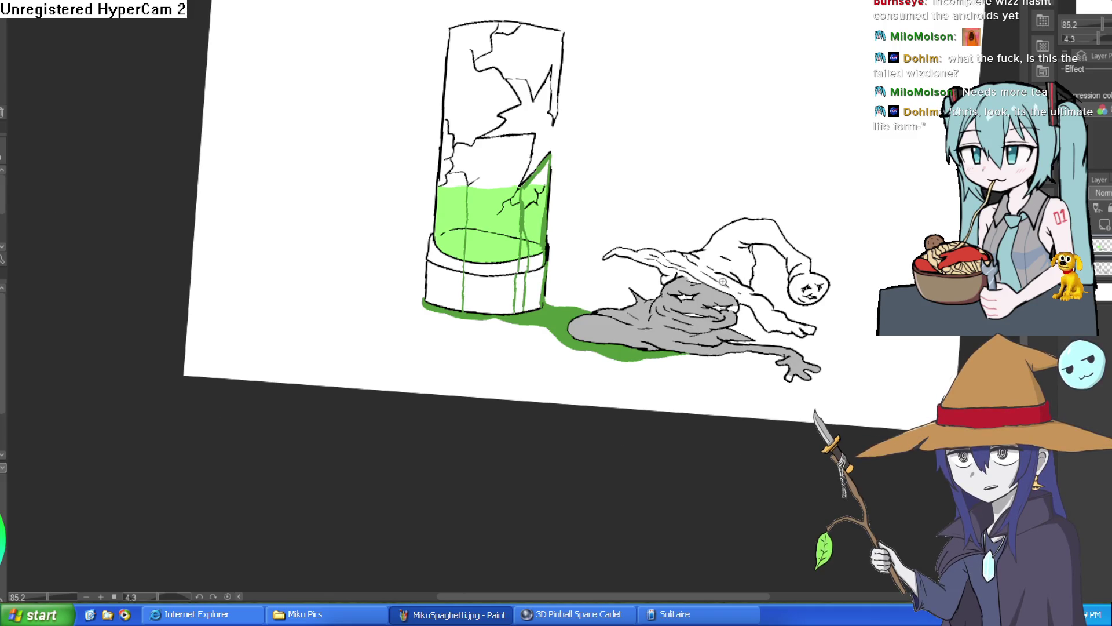
pyautogui.scroll(4, 722, 282)
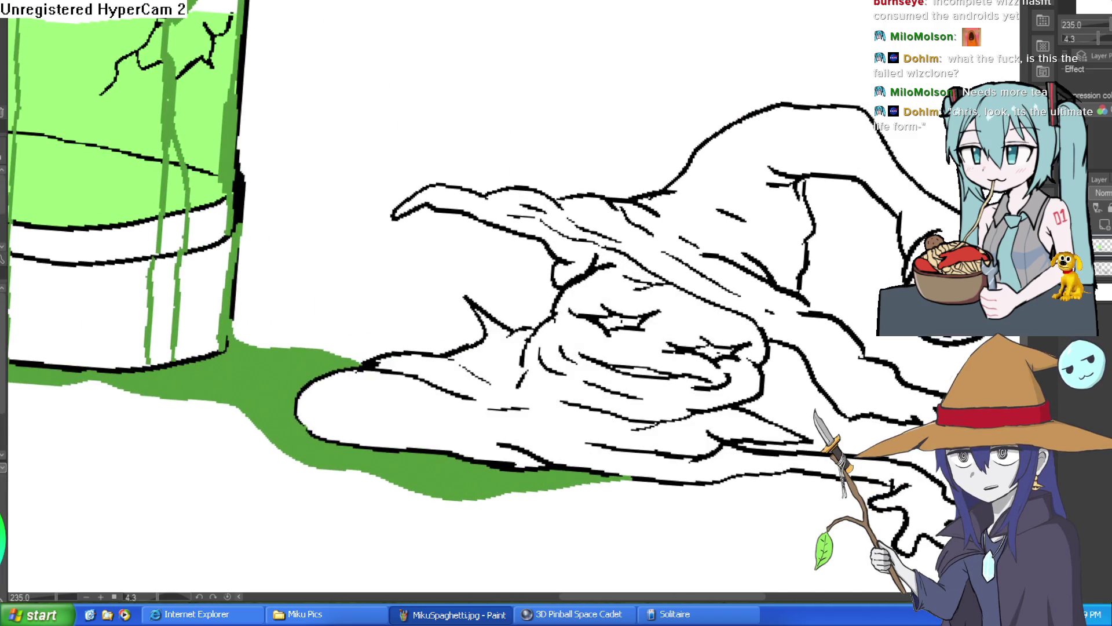
pyautogui.click(666, 442)
pyautogui.click(742, 289)
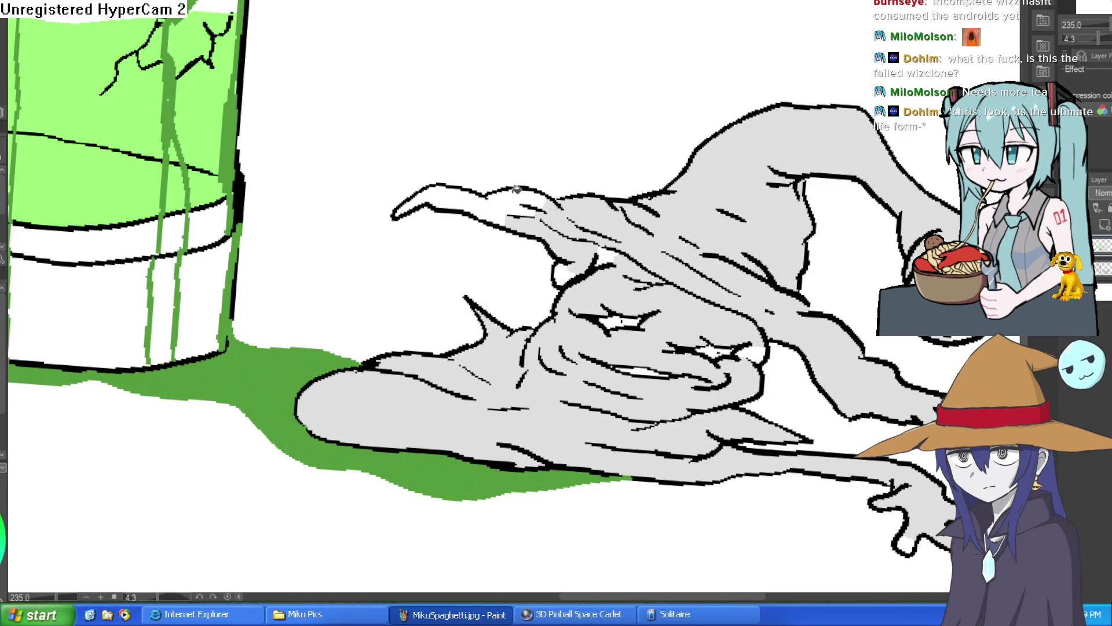
pyautogui.click(521, 210)
# Paint a light cyan stroke inside the creature's face.
pyautogui.moveTo(847, 316); pyautogui.dragTo(786, 266)
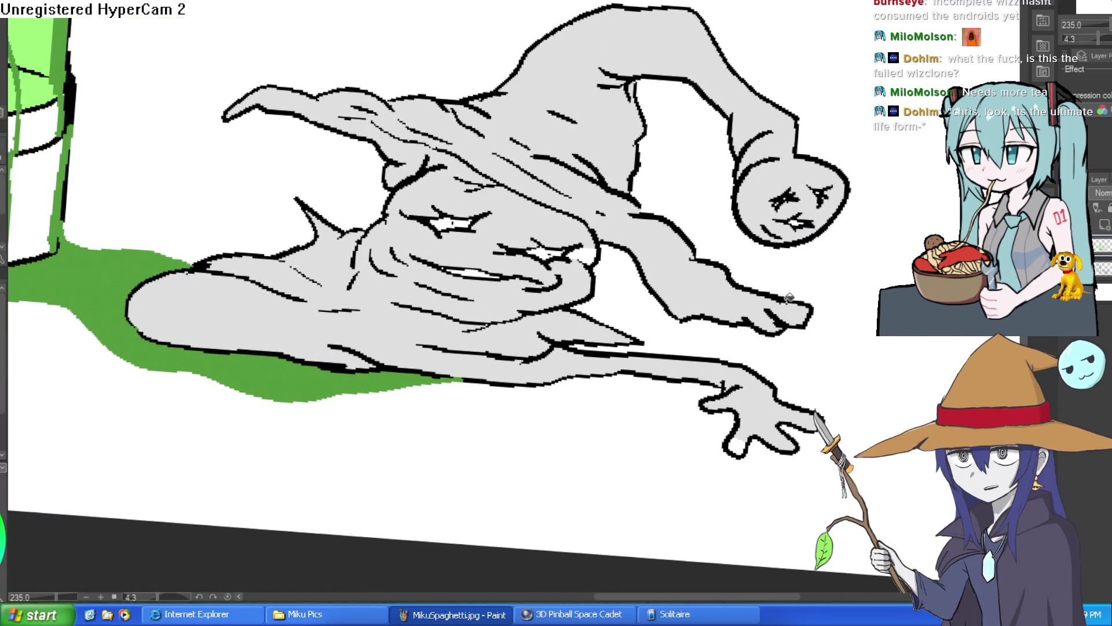
pyautogui.scroll(-1, 782, 231)
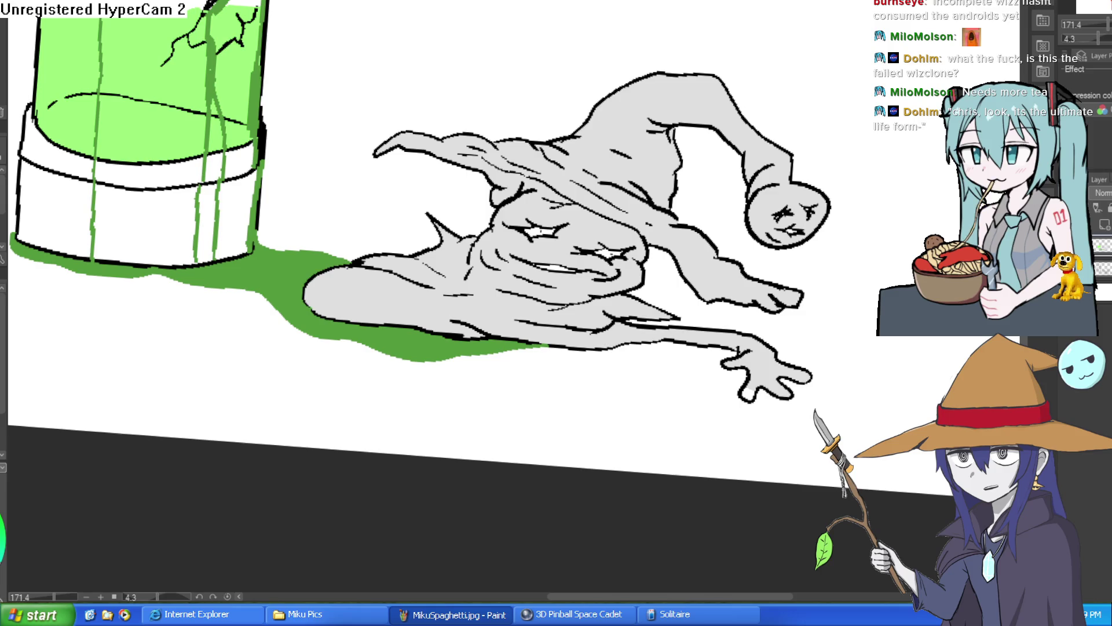
pyautogui.scroll(4, 811, 185)
pyautogui.moveTo(837, 178)
pyautogui.mouseDown()
pyautogui.moveTo(812, 81)
pyautogui.moveTo(775, 131)
pyautogui.moveTo(728, 147)
pyautogui.mouseUp()
# Redraw the curved cyan face stroke, then fill the face interior, chin and gray patches cyan.
pyautogui.hotkey('ctrl', 'z')
pyautogui.moveTo(777, 55)
pyautogui.mouseDown()
pyautogui.moveTo(808, 70)
pyautogui.moveTo(810, 84)
pyautogui.moveTo(745, 134)
pyautogui.mouseUp()
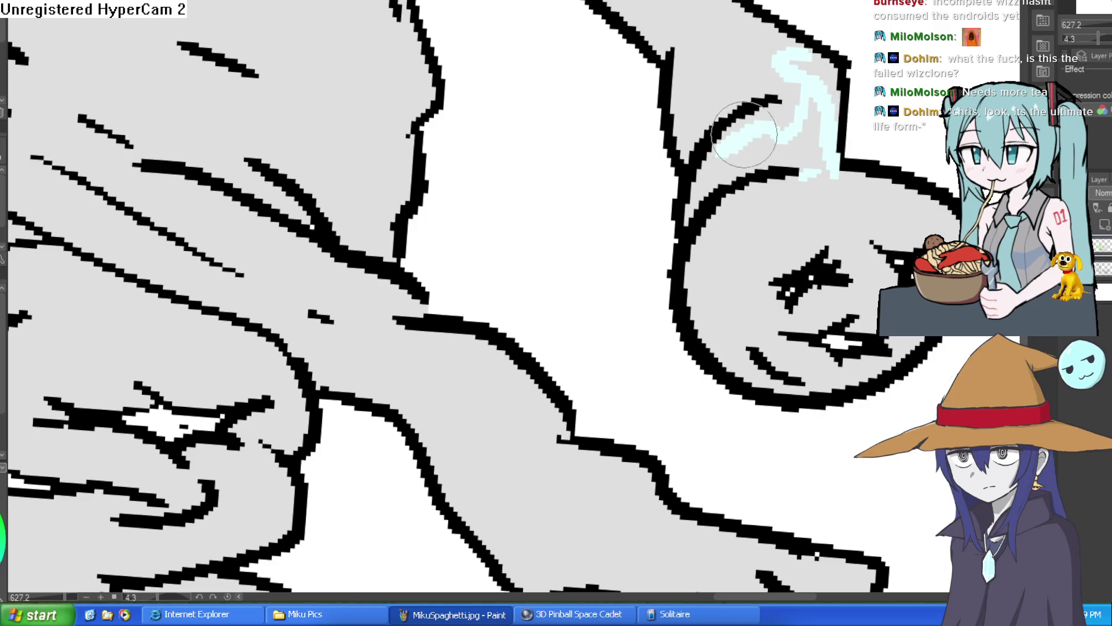
pyautogui.press('g')
pyautogui.click(834, 210)
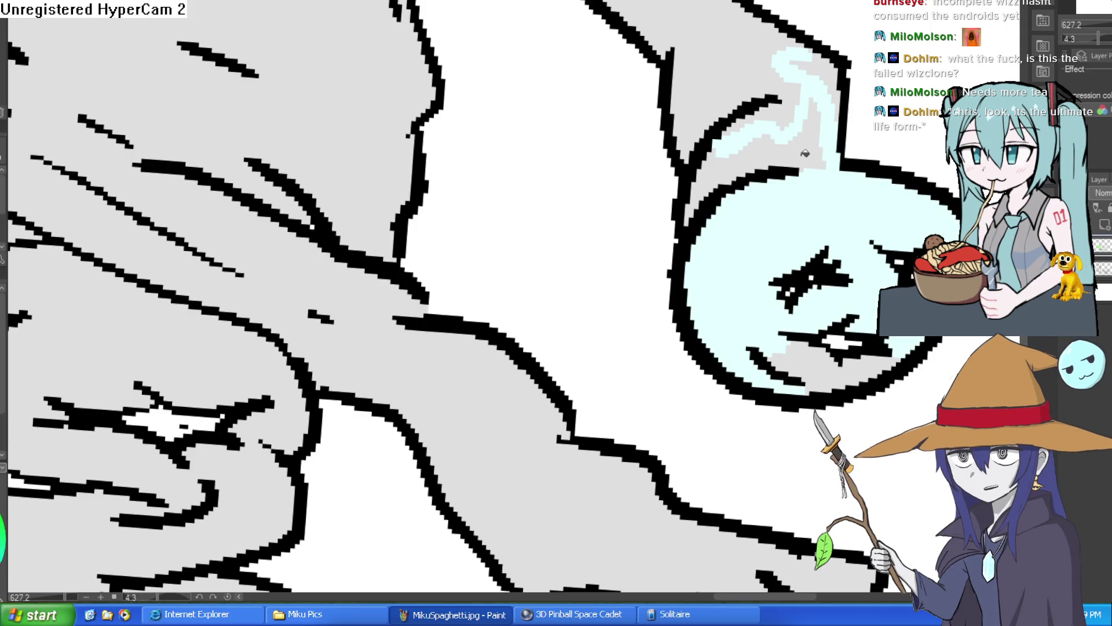
pyautogui.click(805, 153)
pyautogui.click(839, 379)
pyautogui.click(723, 169)
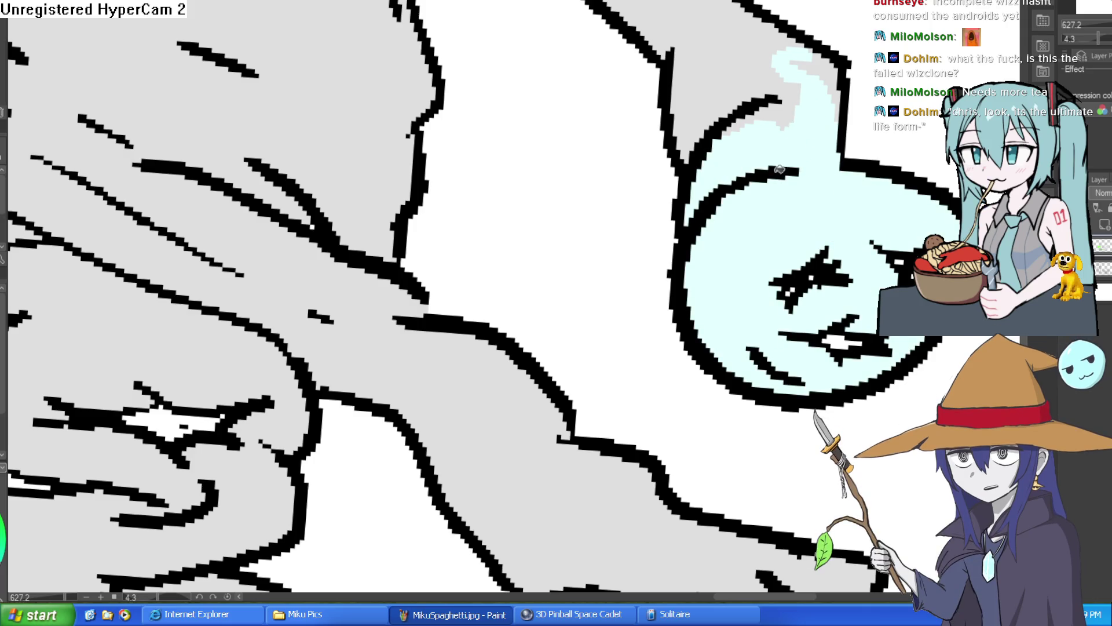
# Zoom and pan around the creature and cracked tube to review the cyan face.
pyautogui.scroll(-5, 805, 171)
pyautogui.scroll(2, 805, 170)
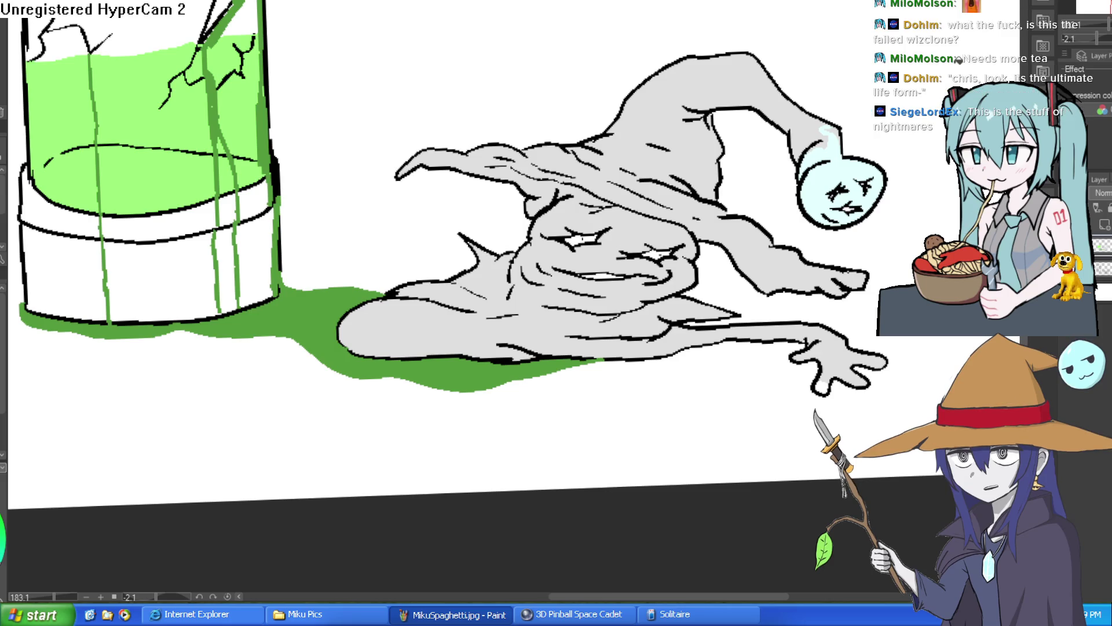
pyautogui.scroll(-3, 811, 231)
pyautogui.scroll(5, 805, 257)
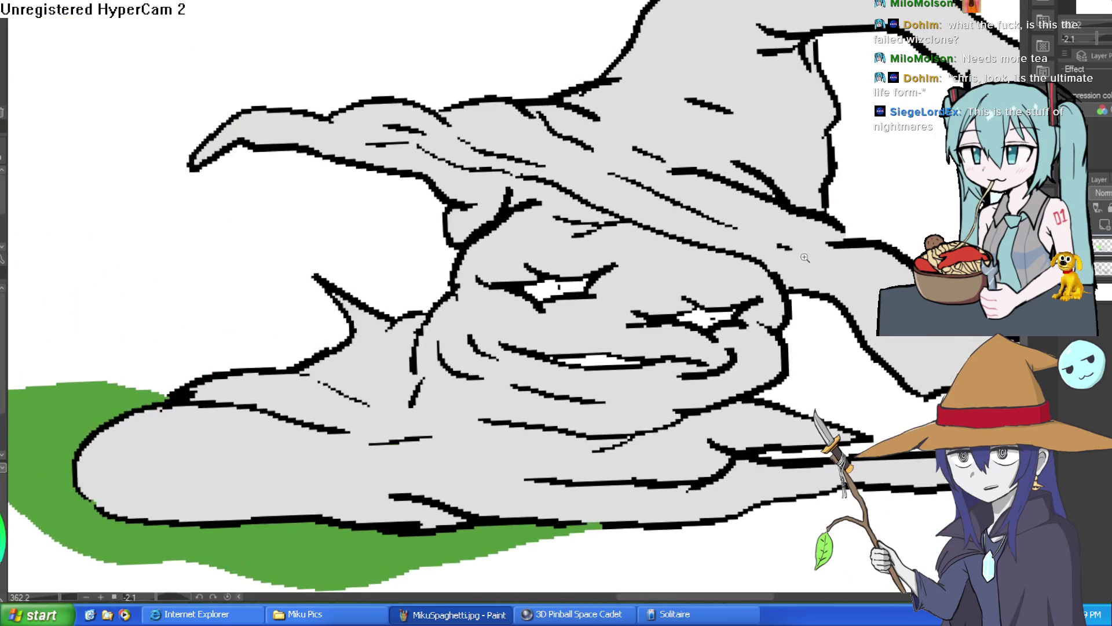
pyautogui.scroll(-3, 802, 259)
pyautogui.moveTo(801, 259)
pyautogui.mouseDown()
pyautogui.moveTo(790, 185)
pyautogui.moveTo(770, 270)
pyautogui.mouseUp()
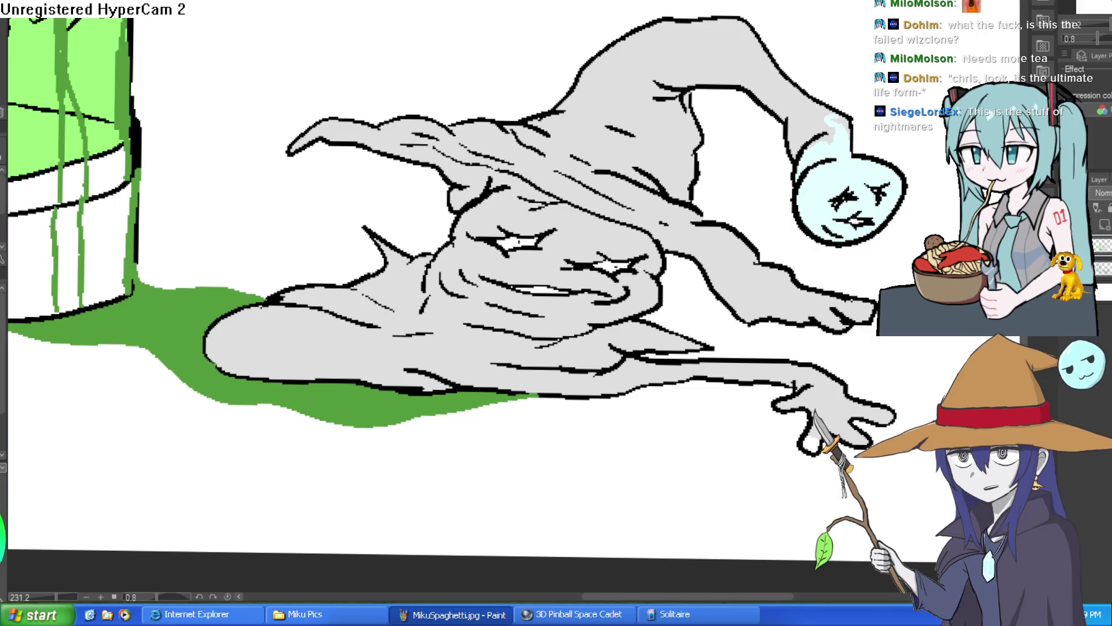
pyautogui.scroll(-2, 838, 222)
pyautogui.moveTo(838, 222)
pyautogui.mouseDown()
pyautogui.moveTo(801, 297)
pyautogui.moveTo(803, 240)
pyautogui.mouseUp()
pyautogui.scroll(-2, 801, 297)
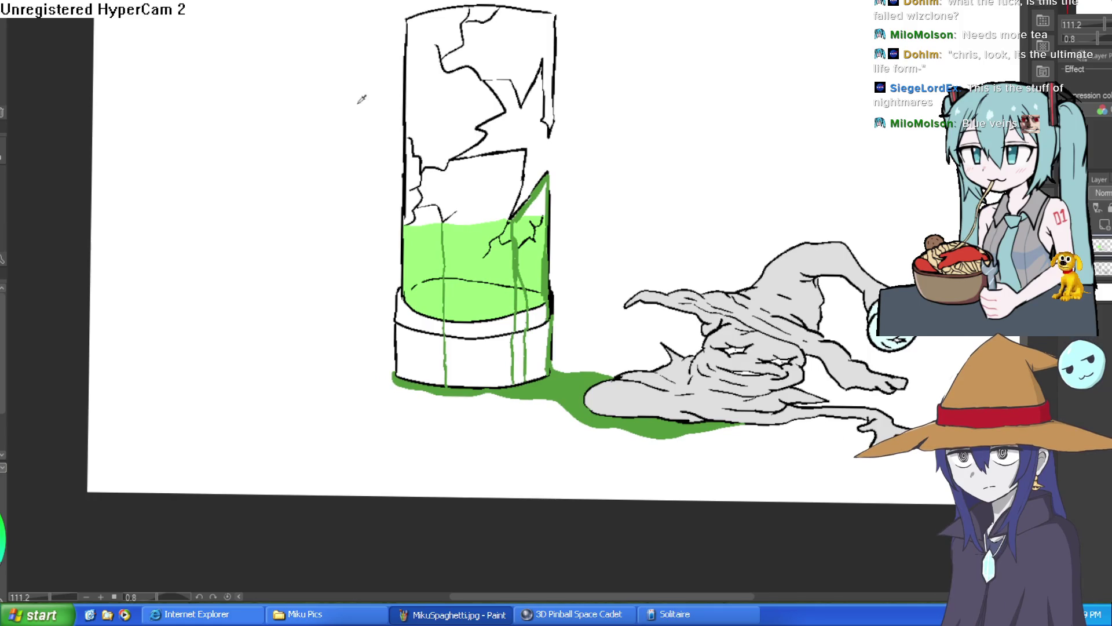
pyautogui.scroll(3, 494, 277)
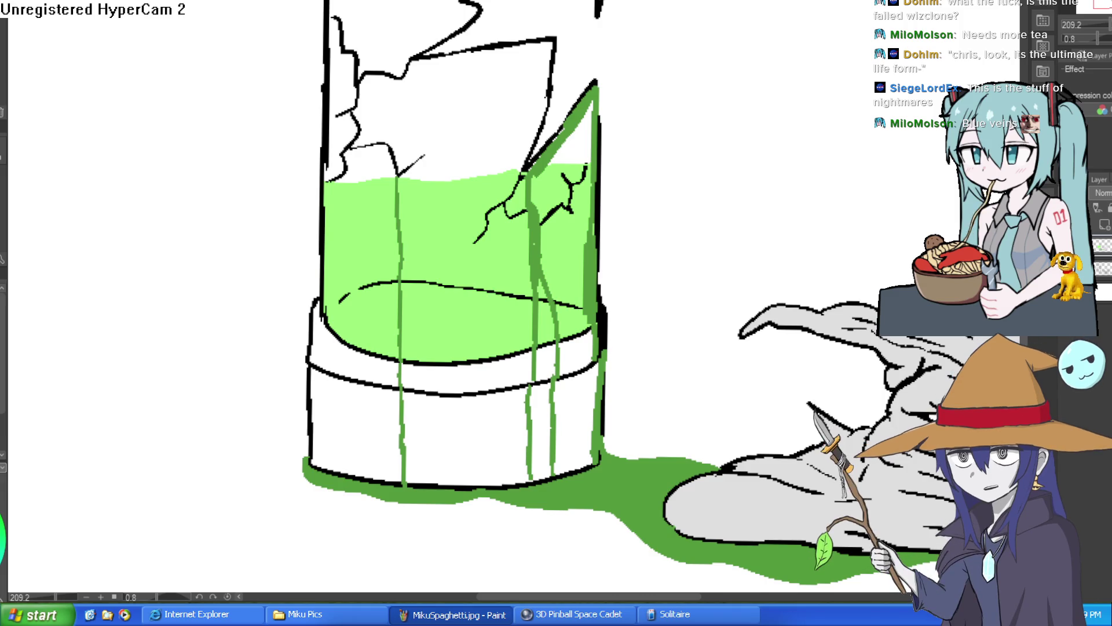
pyautogui.scroll(2, 495, 215)
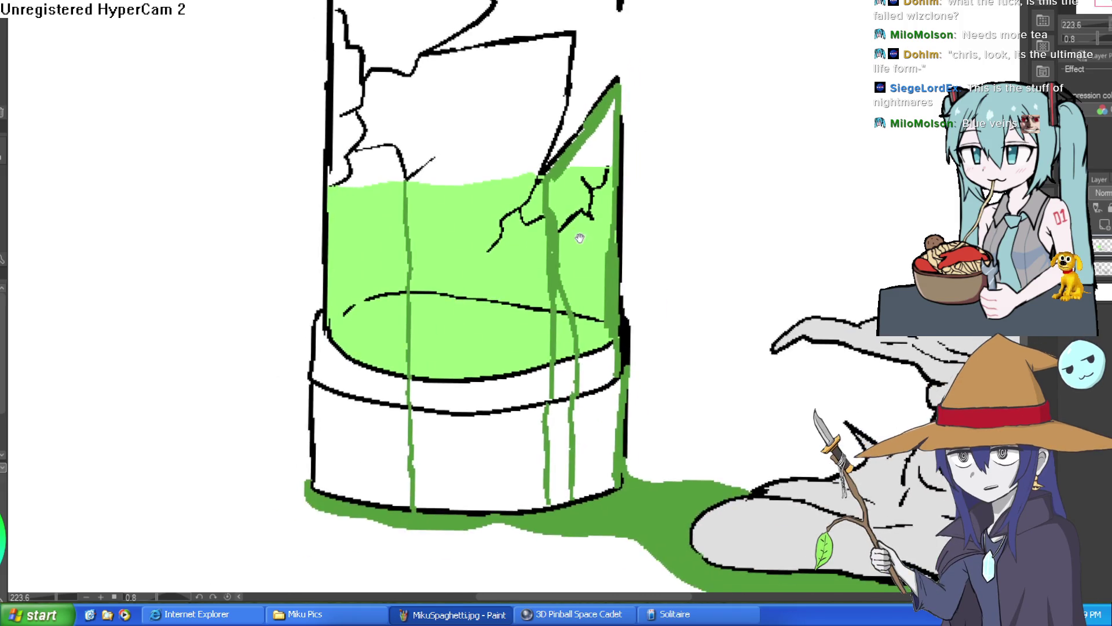
pyautogui.scroll(-5, 727, 196)
pyautogui.scroll(8, 828, 232)
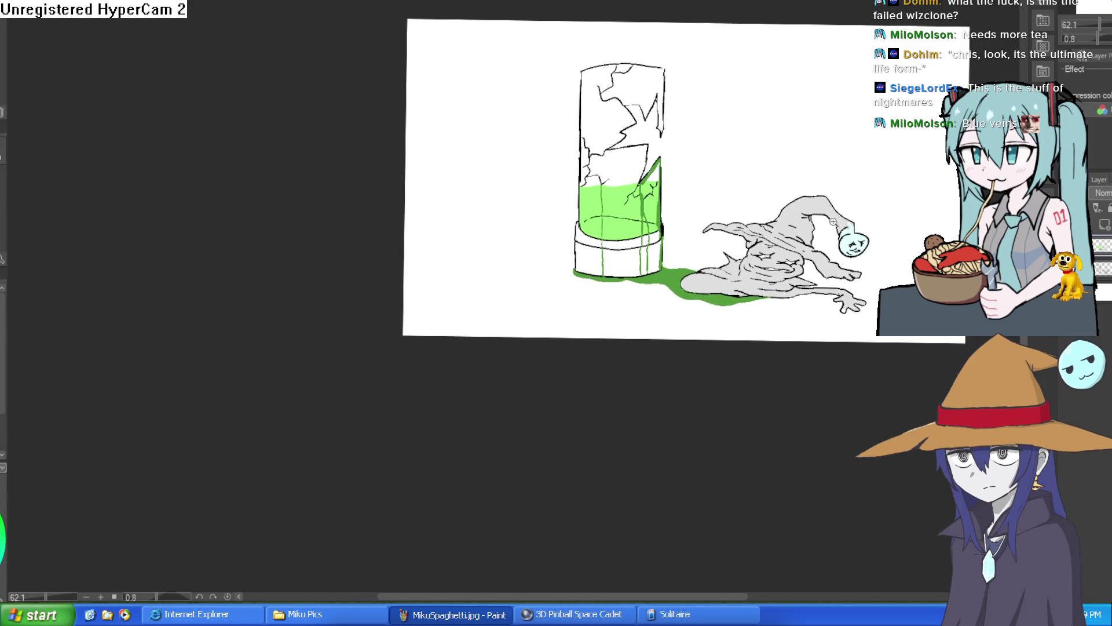
pyautogui.scroll(-4, 785, 278)
pyautogui.scroll(3, 836, 270)
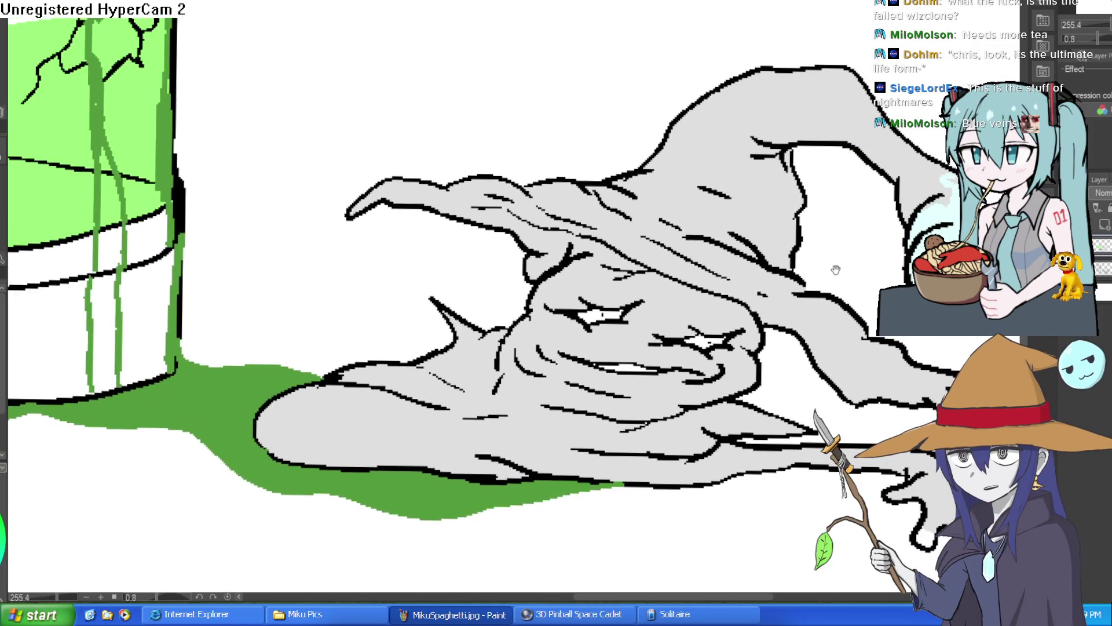
# Paint light-blue veins across the slime's pale gray tip.
pyautogui.scroll(-3, 846, 261)
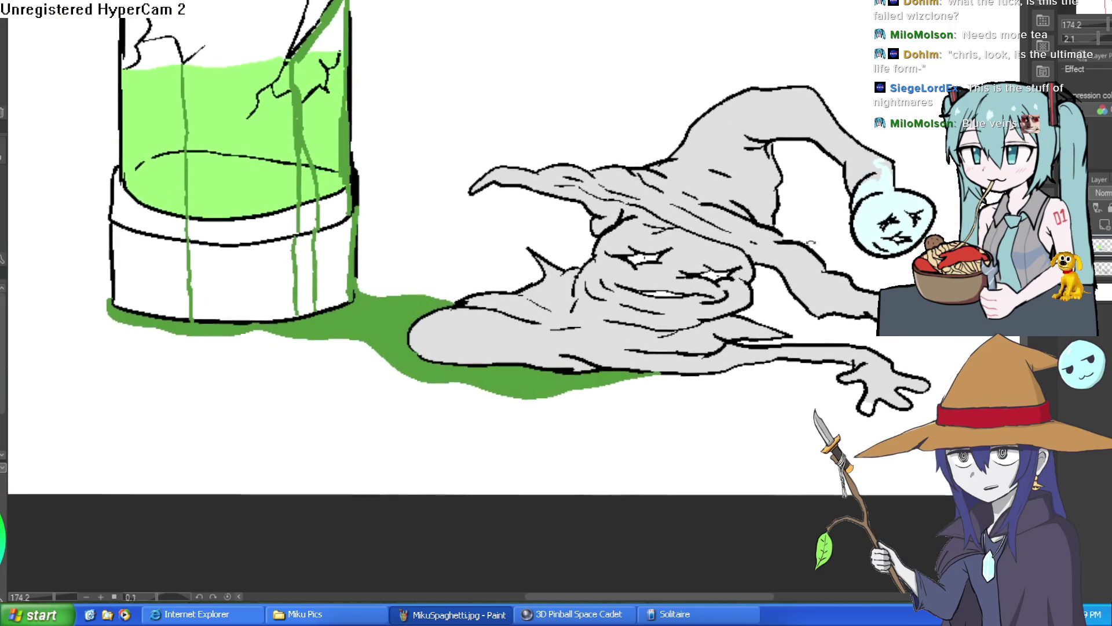
pyautogui.moveTo(821, 243); pyautogui.dragTo(796, 250)
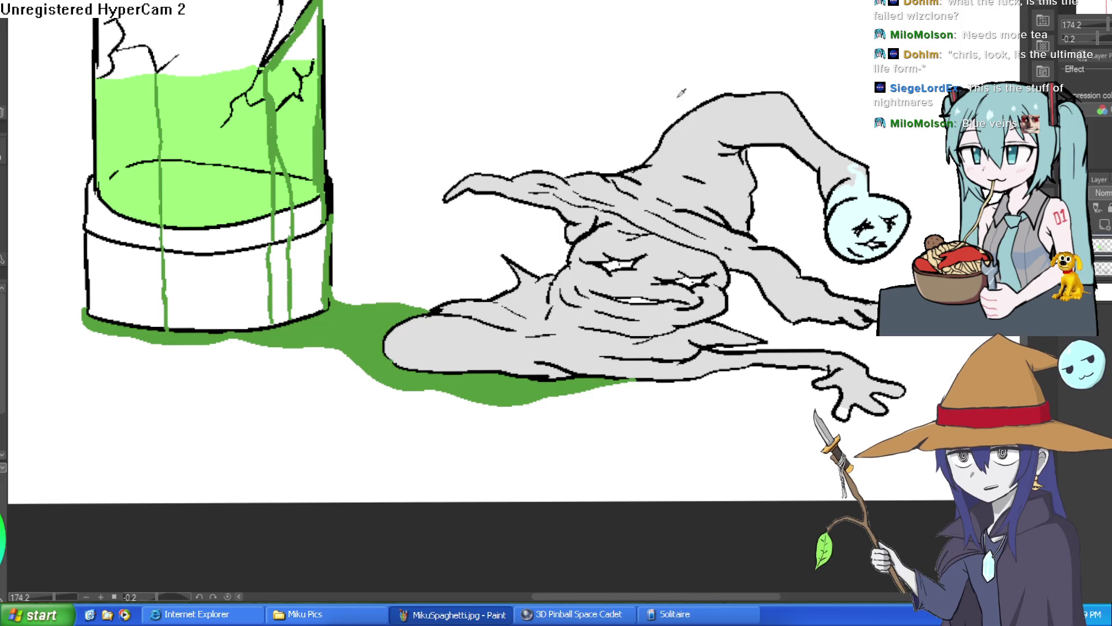
pyautogui.scroll(3, 892, 200)
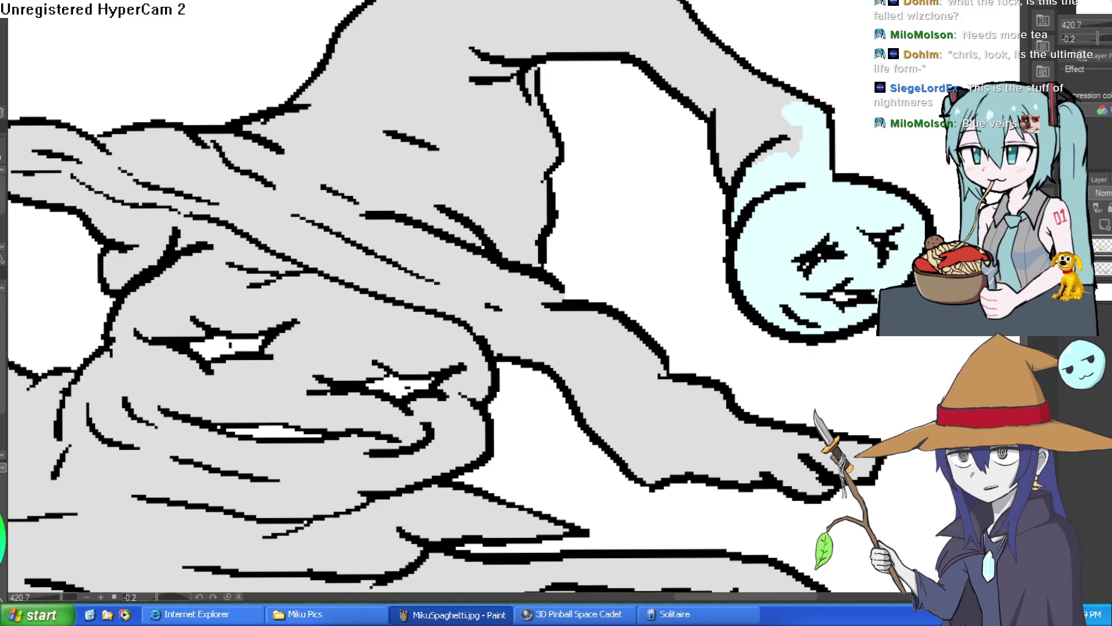
pyautogui.scroll(2, 797, 121)
pyautogui.moveTo(799, 124)
pyautogui.mouseDown()
pyautogui.moveTo(670, 54)
pyautogui.moveTo(698, 64)
pyautogui.mouseUp()
pyautogui.moveTo(724, 162)
pyautogui.mouseDown()
pyautogui.moveTo(603, 23)
pyautogui.moveTo(619, 106)
pyautogui.mouseUp()
pyautogui.moveTo(620, 50); pyautogui.dragTo(593, 19)
pyautogui.scroll(-3, 742, 78)
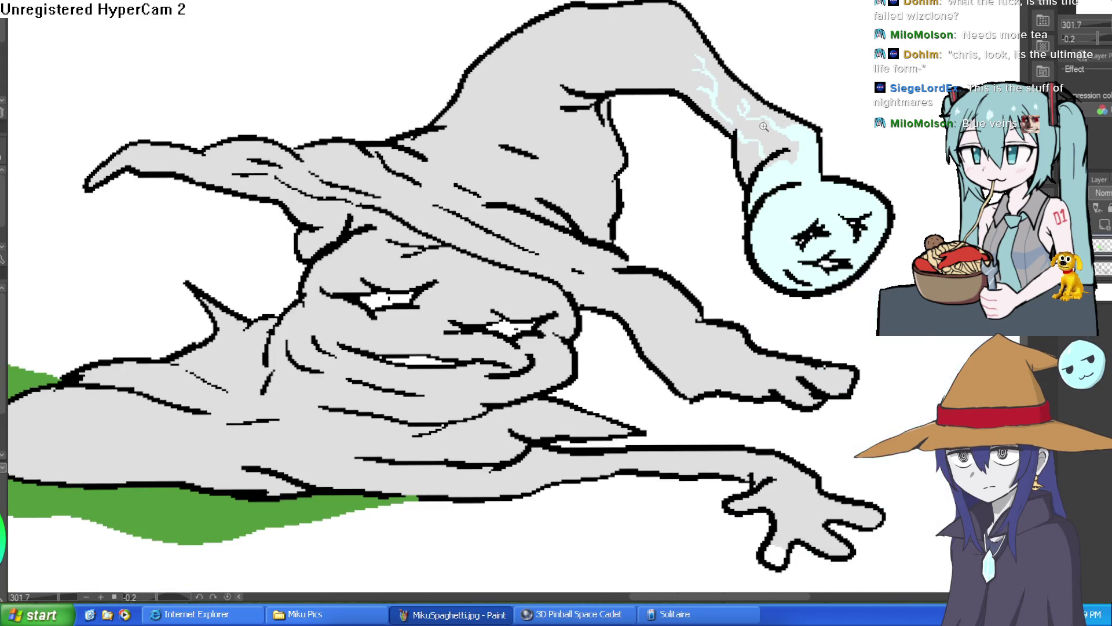
pyautogui.scroll(3, 764, 126)
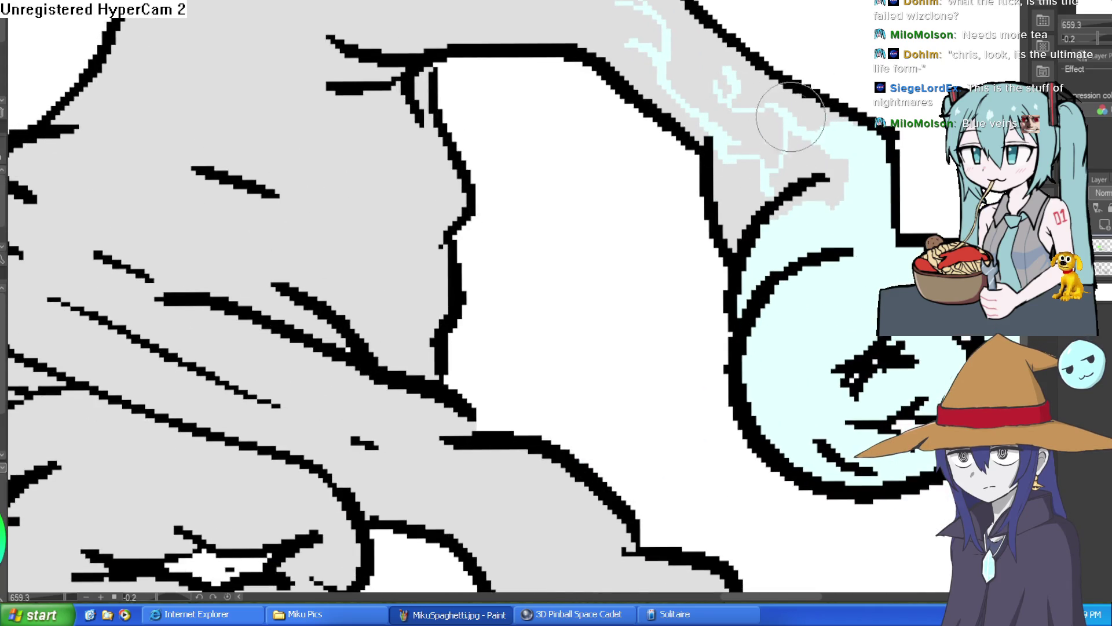
pyautogui.scroll(-3, 794, 128)
pyautogui.scroll(4, 797, 185)
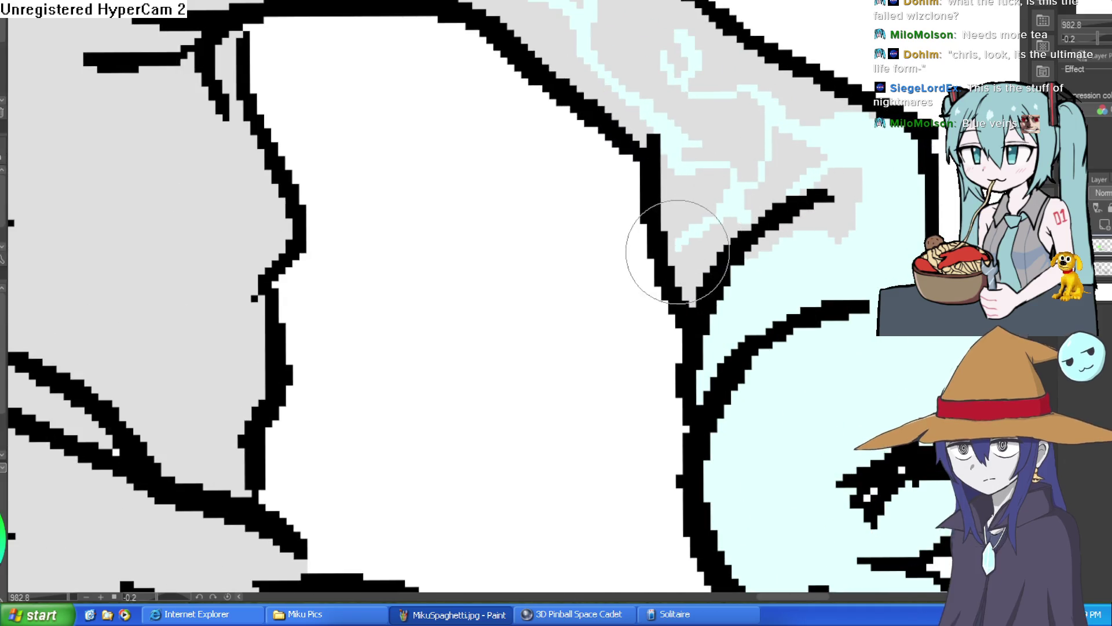
# Paint zigzagging pink veins with a branch on the slime's lower-left body.
pyautogui.moveTo(678, 252); pyautogui.dragTo(732, 377)
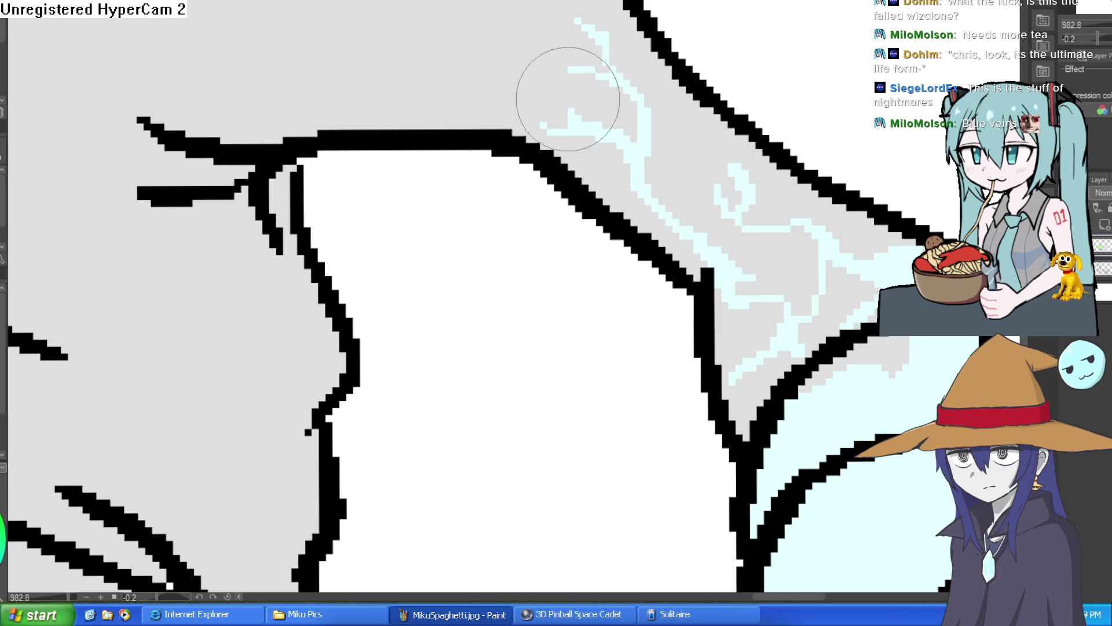
pyautogui.scroll(-5, 750, 176)
pyautogui.scroll(1, 750, 177)
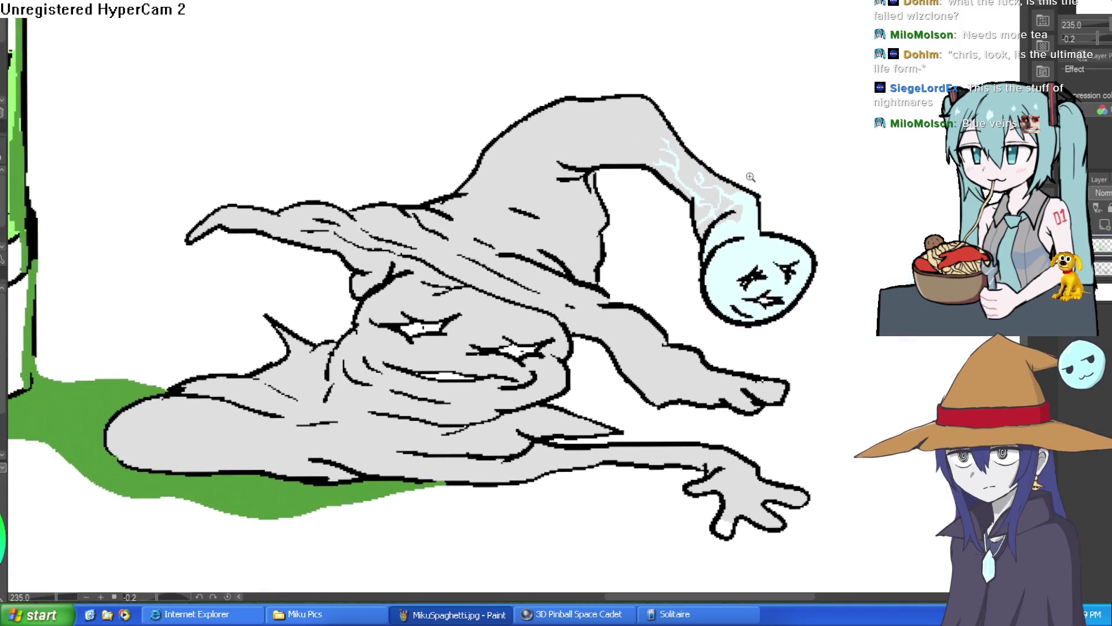
pyautogui.scroll(4, 750, 177)
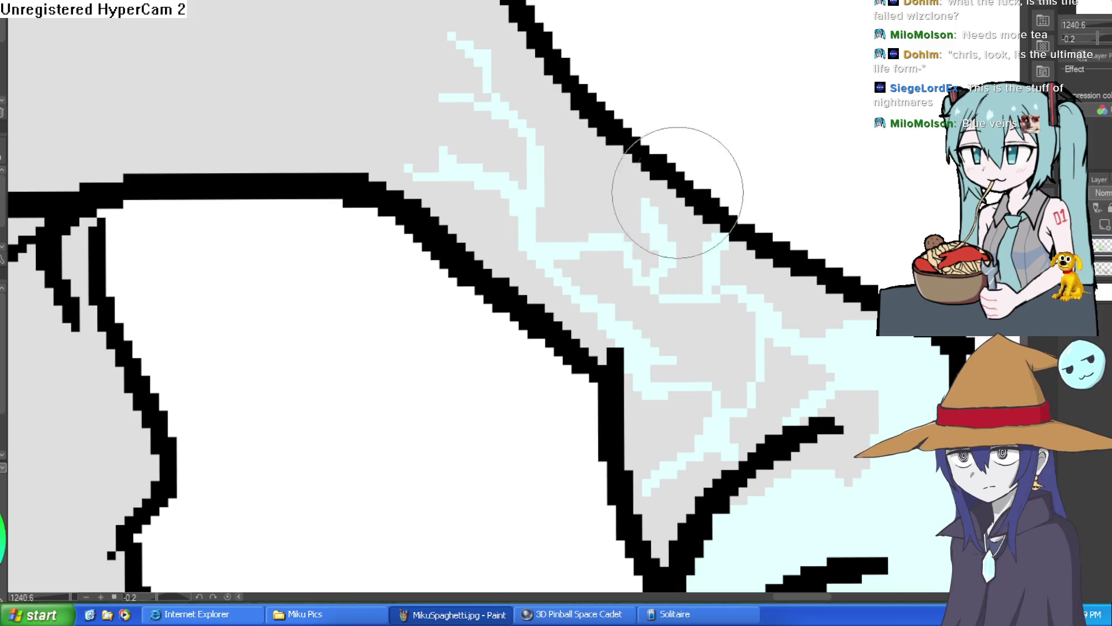
pyautogui.scroll(-4, 678, 192)
pyautogui.scroll(-4, 834, 193)
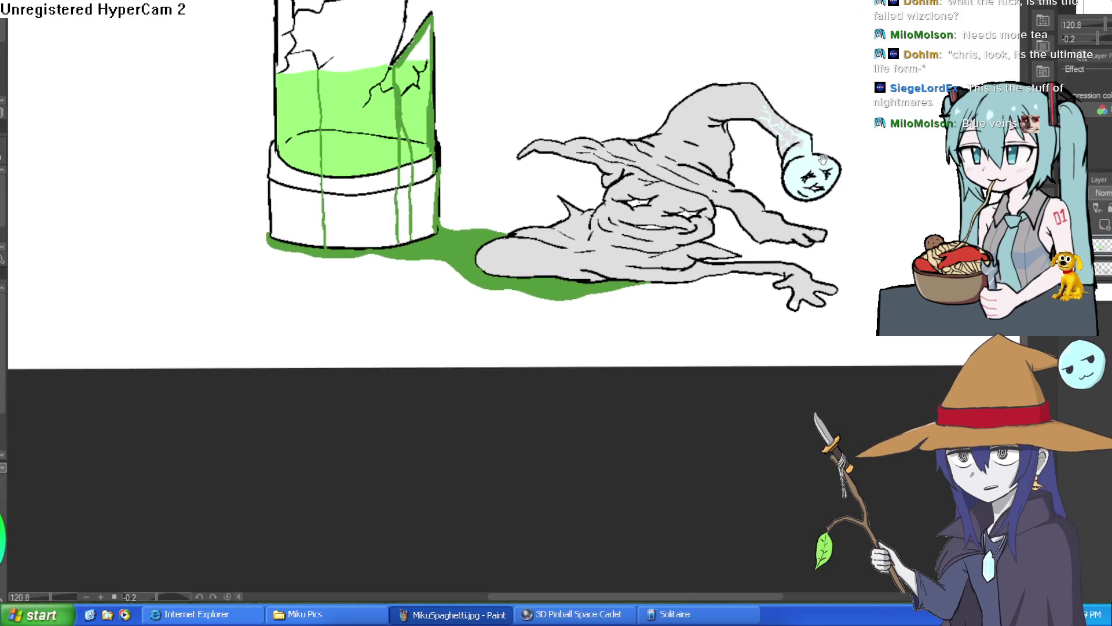
pyautogui.moveTo(822, 159); pyautogui.dragTo(826, 135)
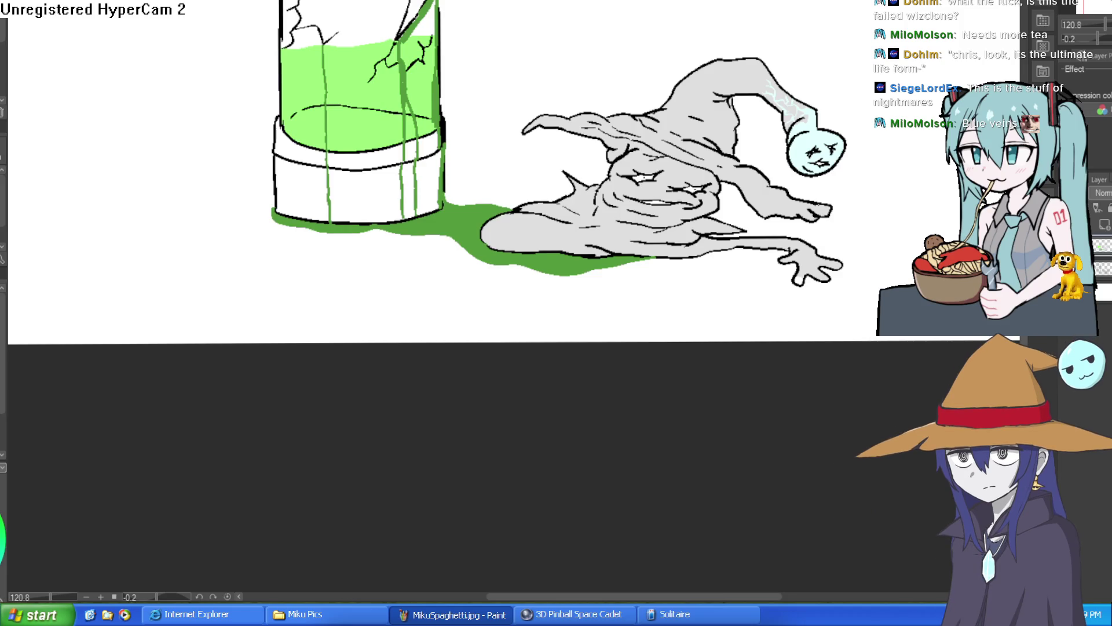
pyautogui.scroll(10, 691, 175)
pyautogui.moveTo(395, 340)
pyautogui.mouseDown()
pyautogui.moveTo(474, 283)
pyautogui.moveTo(521, 214)
pyautogui.moveTo(575, 235)
pyautogui.moveTo(640, 237)
pyautogui.mouseUp()
pyautogui.moveTo(634, 355)
pyautogui.mouseDown()
pyautogui.moveTo(641, 330)
pyautogui.moveTo(759, 199)
pyautogui.mouseUp()
pyautogui.moveTo(708, 262)
pyautogui.mouseDown()
pyautogui.moveTo(739, 253)
pyautogui.moveTo(793, 268)
pyautogui.mouseUp()
# Add more branching pink veins across the gray body and left blob.
pyautogui.moveTo(269, 215)
pyautogui.mouseDown()
pyautogui.moveTo(422, 149)
pyautogui.moveTo(502, 182)
pyautogui.mouseUp()
pyautogui.moveTo(427, 142); pyautogui.dragTo(498, 102)
pyautogui.scroll(-5, 726, 139)
pyautogui.scroll(4, 631, 360)
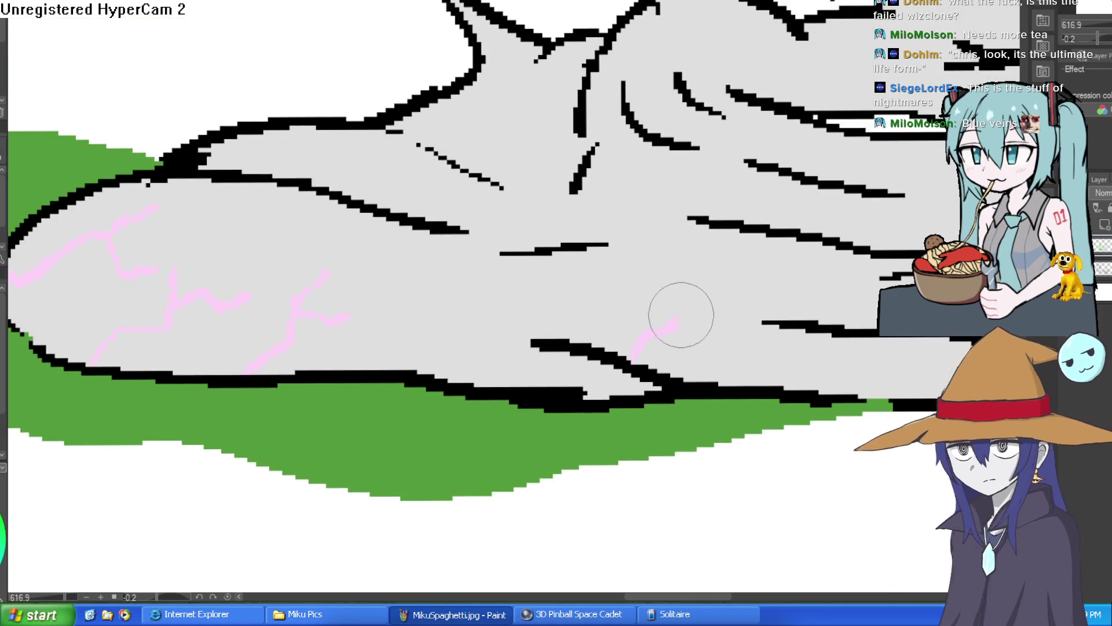
pyautogui.moveTo(689, 293)
pyautogui.mouseDown()
pyautogui.moveTo(635, 355)
pyautogui.moveTo(727, 335)
pyautogui.moveTo(809, 293)
pyautogui.mouseUp()
pyautogui.scroll(-3, 770, 353)
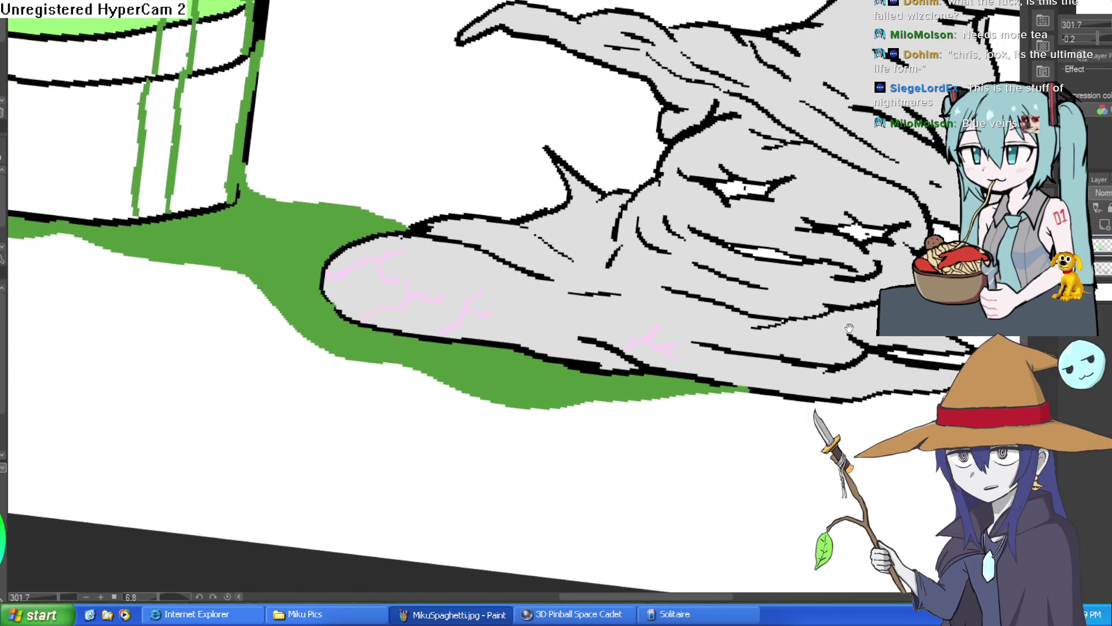
pyautogui.scroll(-3, 643, 85)
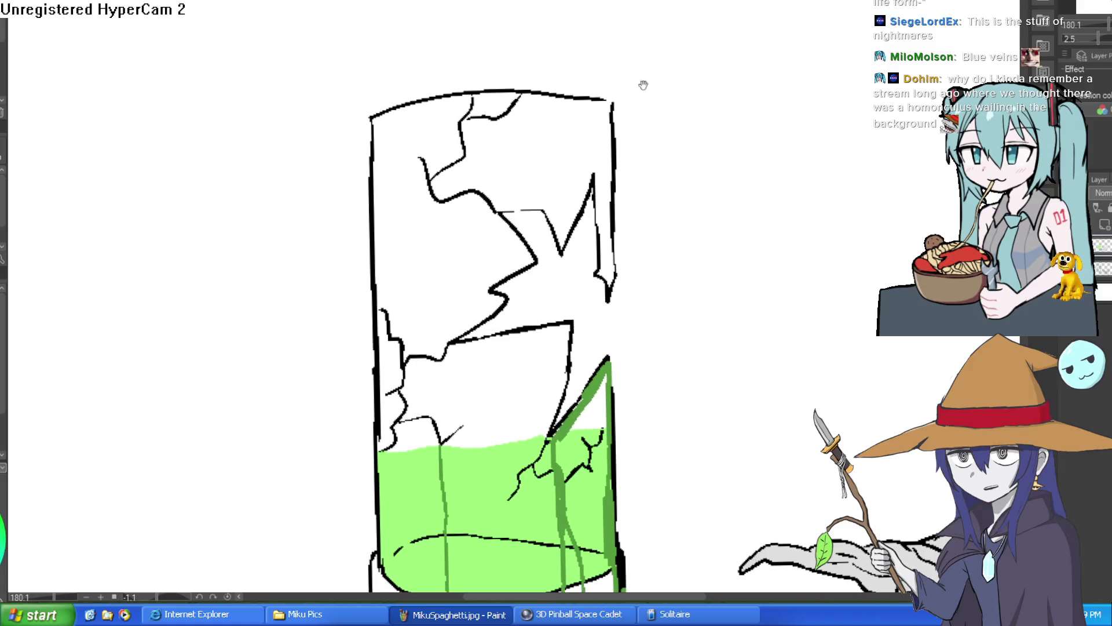
# Draw the tube's sides up to the canvas top and undo a misplaced curved band.
pyautogui.moveTo(665, 98); pyautogui.dragTo(631, 141)
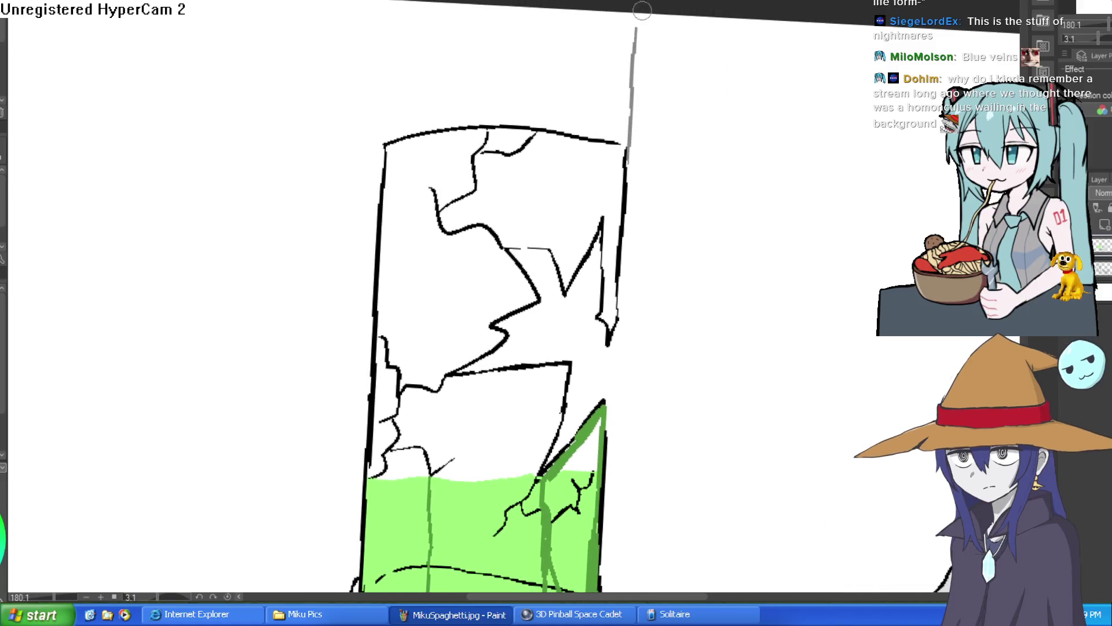
pyautogui.moveTo(623, 155); pyautogui.dragTo(638, 5)
pyautogui.hotkey('ctrl', 'z')
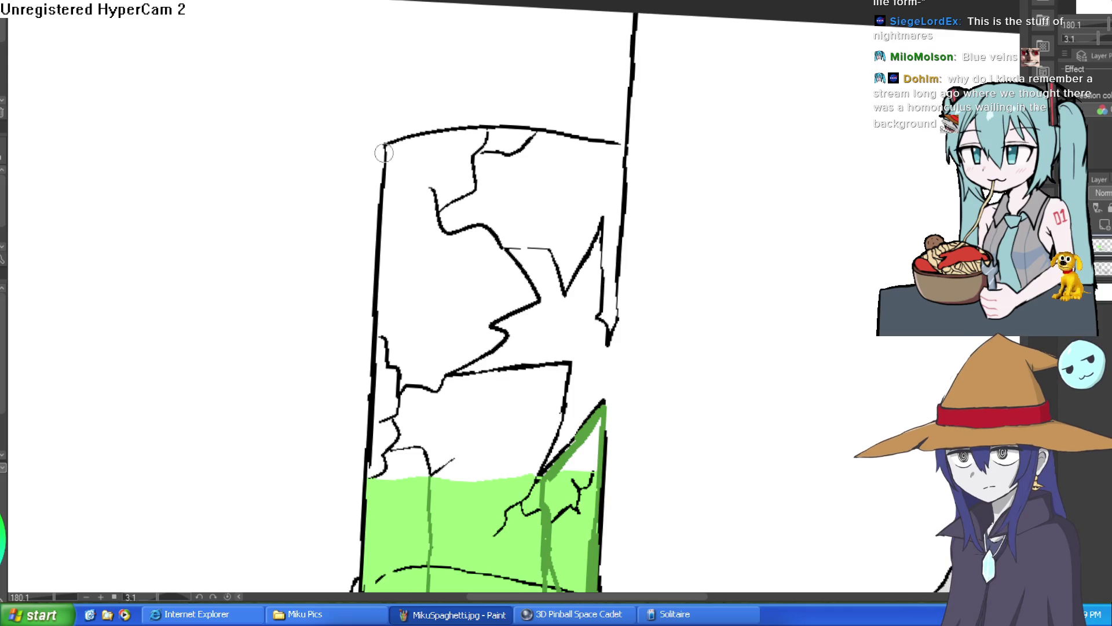
pyautogui.moveTo(381, 144); pyautogui.dragTo(390, 1)
pyautogui.moveTo(634, 105)
pyautogui.mouseDown()
pyautogui.moveTo(509, 92)
pyautogui.moveTo(387, 99)
pyautogui.moveTo(405, 82)
pyautogui.moveTo(630, 81)
pyautogui.moveTo(372, 74)
pyautogui.mouseUp()
pyautogui.hotkey('ctrl', 'z')
pyautogui.hotkey('ctrl', 'z')
pyautogui.scroll(-5, 621, 111)
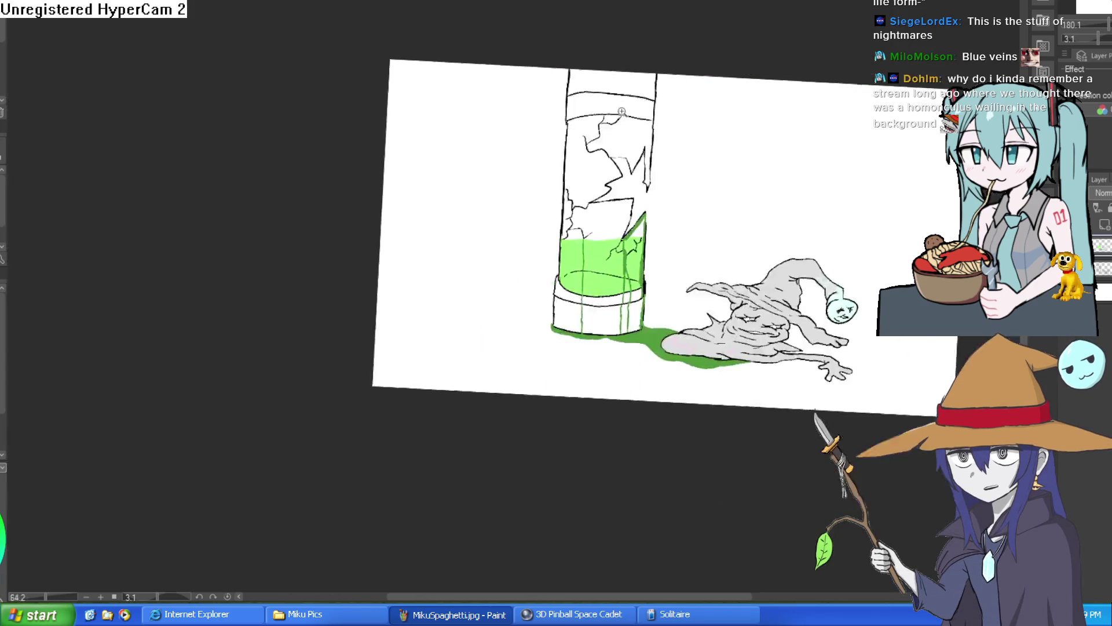
pyautogui.scroll(4, 649, 131)
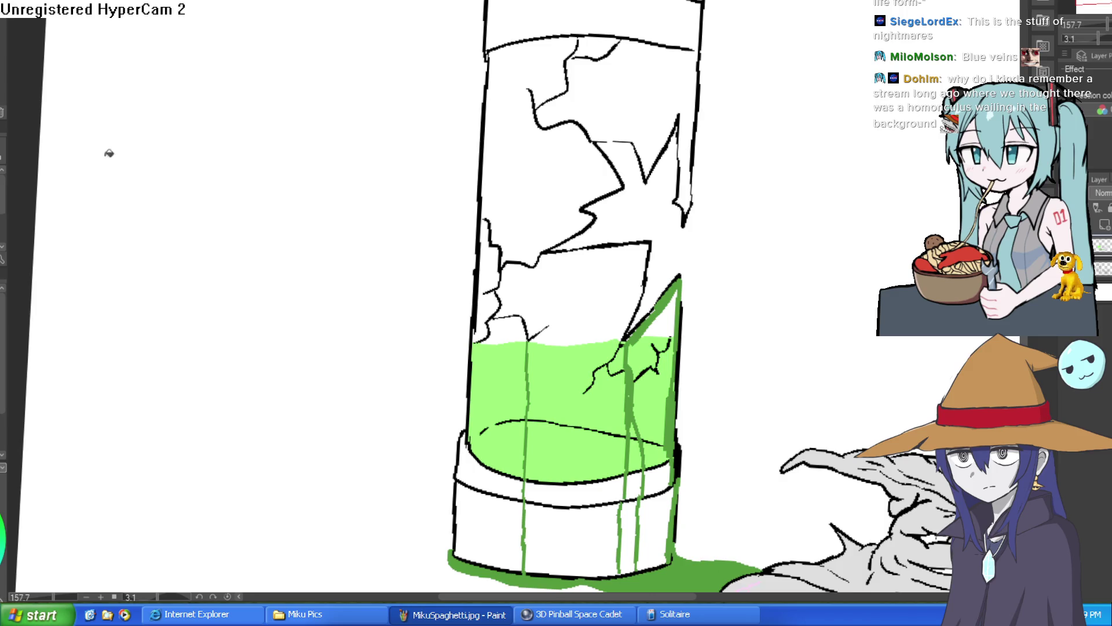
# Fill the tube's upper, left-edge, middle and triangle glass regions light blue.
pyautogui.click(645, 76)
pyautogui.click(556, 71)
pyautogui.click(592, 49)
pyautogui.click(492, 258)
pyautogui.click(491, 313)
pyautogui.click(566, 333)
pyautogui.hotkey('ctrl', 'z')
pyautogui.click(617, 286)
pyautogui.click(667, 319)
# Outline the broken hole's inner edge in blue-grey down along the crack.
pyautogui.scroll(-3, 724, 266)
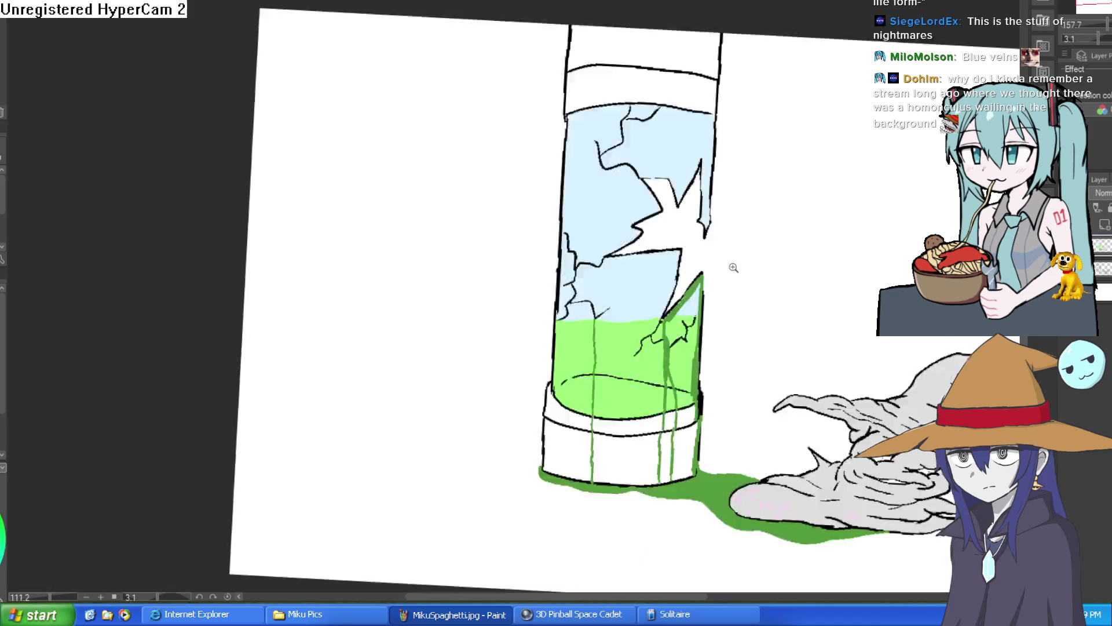
pyautogui.scroll(5, 746, 222)
pyautogui.scroll(-2, 747, 222)
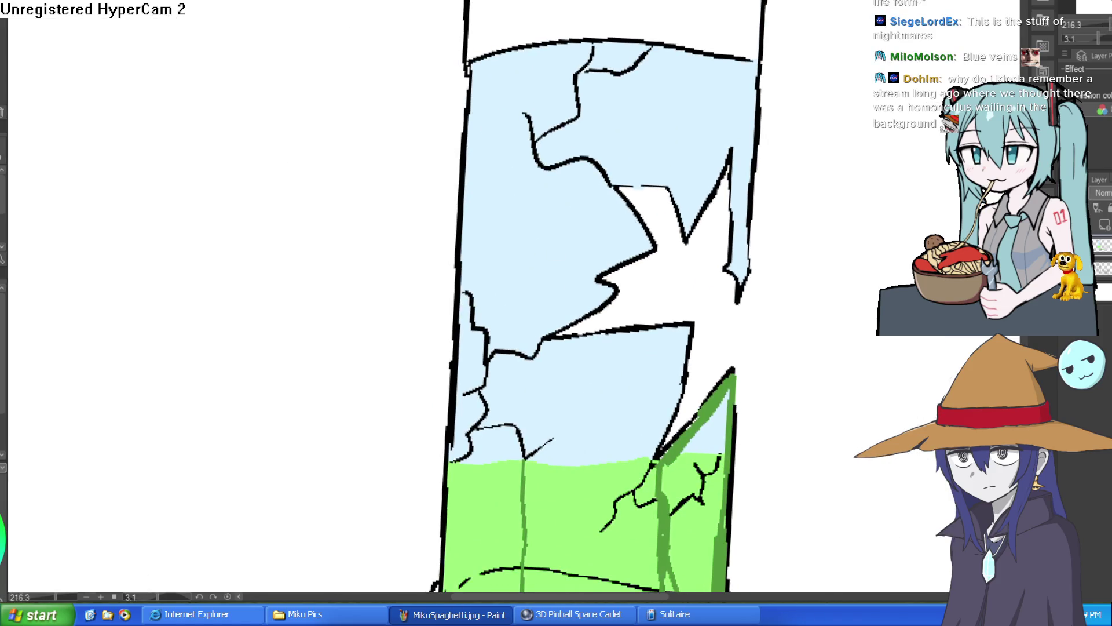
pyautogui.scroll(1, 717, 221)
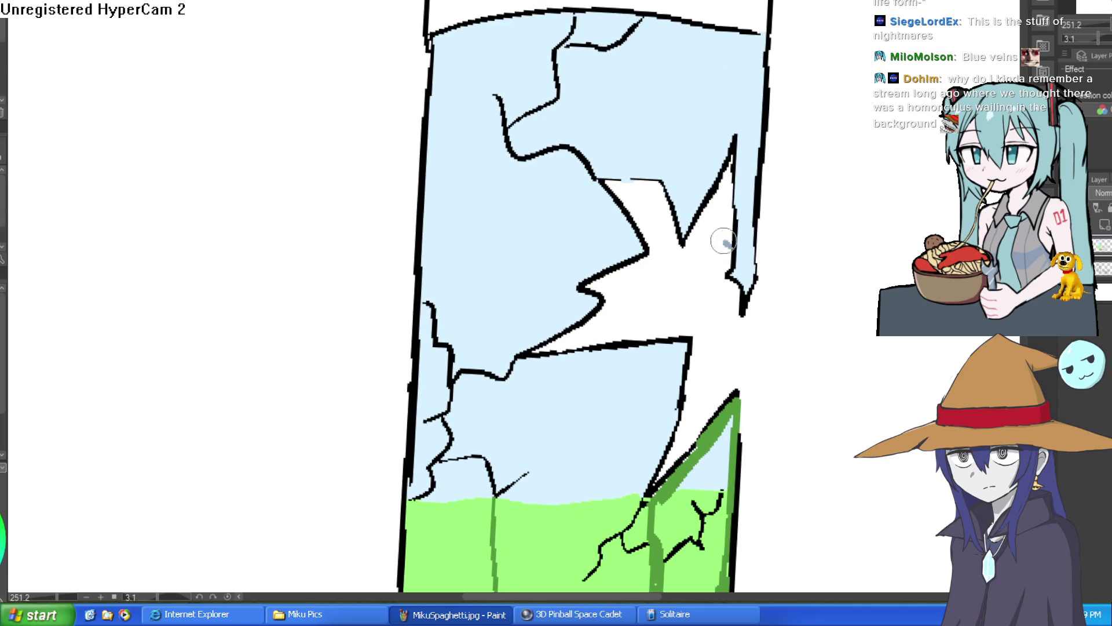
pyautogui.moveTo(723, 241); pyautogui.dragTo(652, 302)
pyautogui.moveTo(687, 380); pyautogui.dragTo(697, 439)
# Fill three crack regions grey-blue and undo a white highlight streak on the upper jar.
pyautogui.click(687, 435)
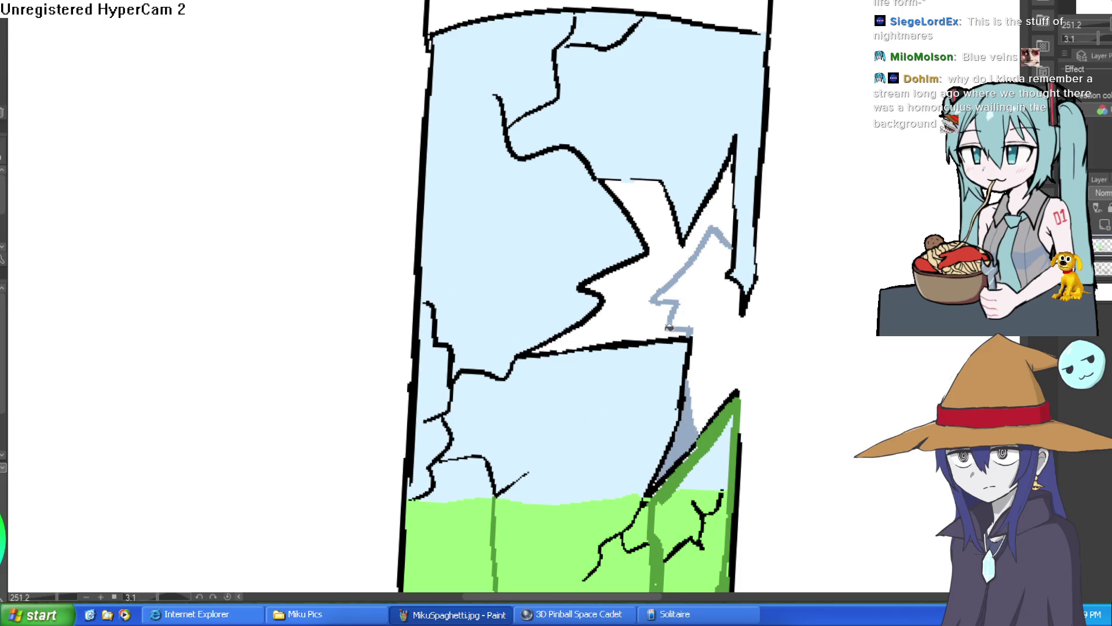
pyautogui.click(643, 299)
pyautogui.click(716, 220)
pyautogui.hotkey('ctrl', '0')
pyautogui.scroll(-3, 817, 255)
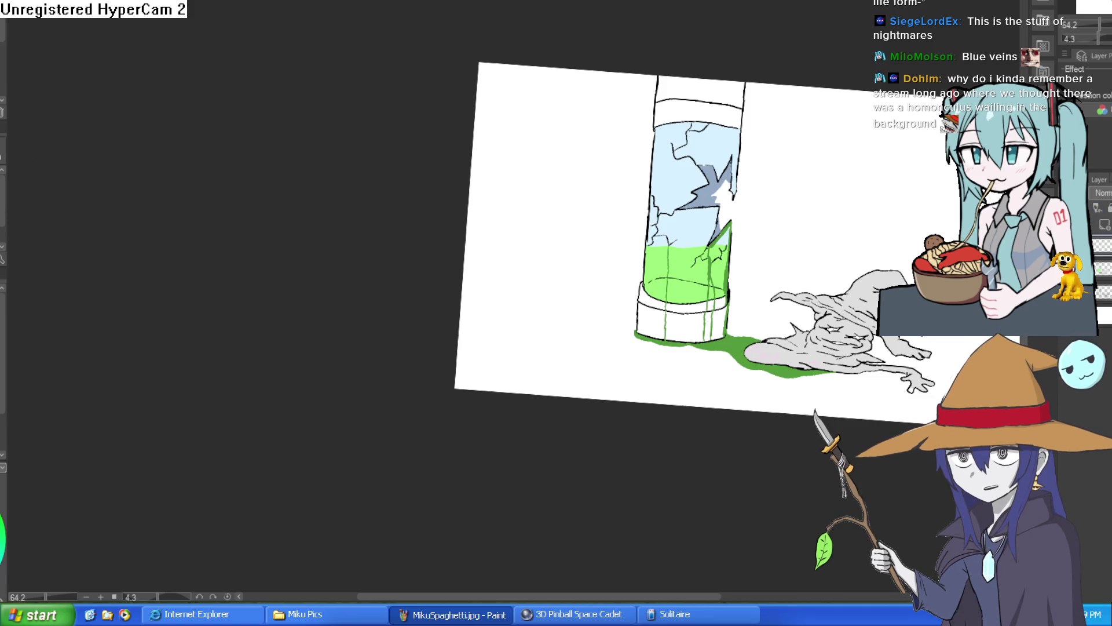
pyautogui.scroll(5, 721, 133)
pyautogui.hotkey('ctrl', 'z')
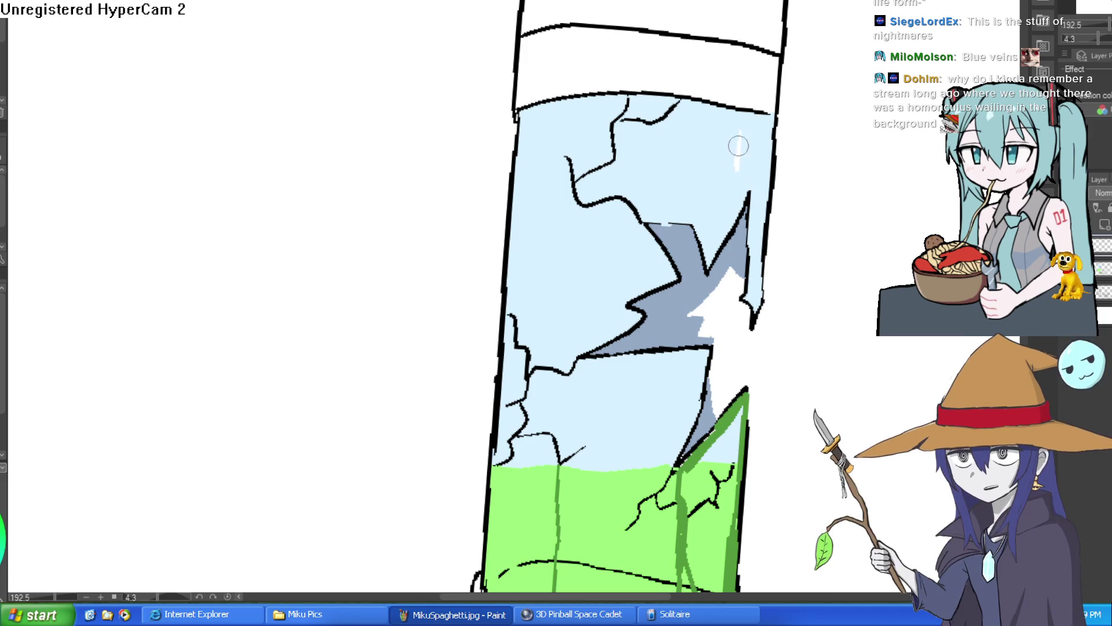
pyautogui.scroll(-2, 719, 249)
pyautogui.scroll(-1, 769, 255)
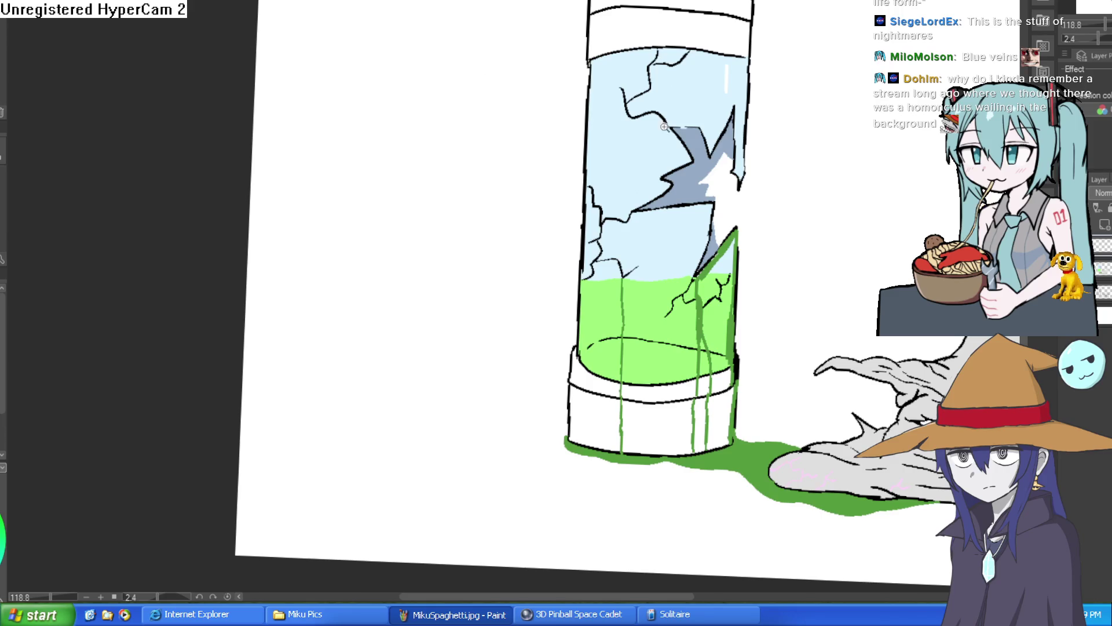
# Paint dark green goo along the broken rim and down the jar's inner right edge.
pyautogui.scroll(4, 664, 126)
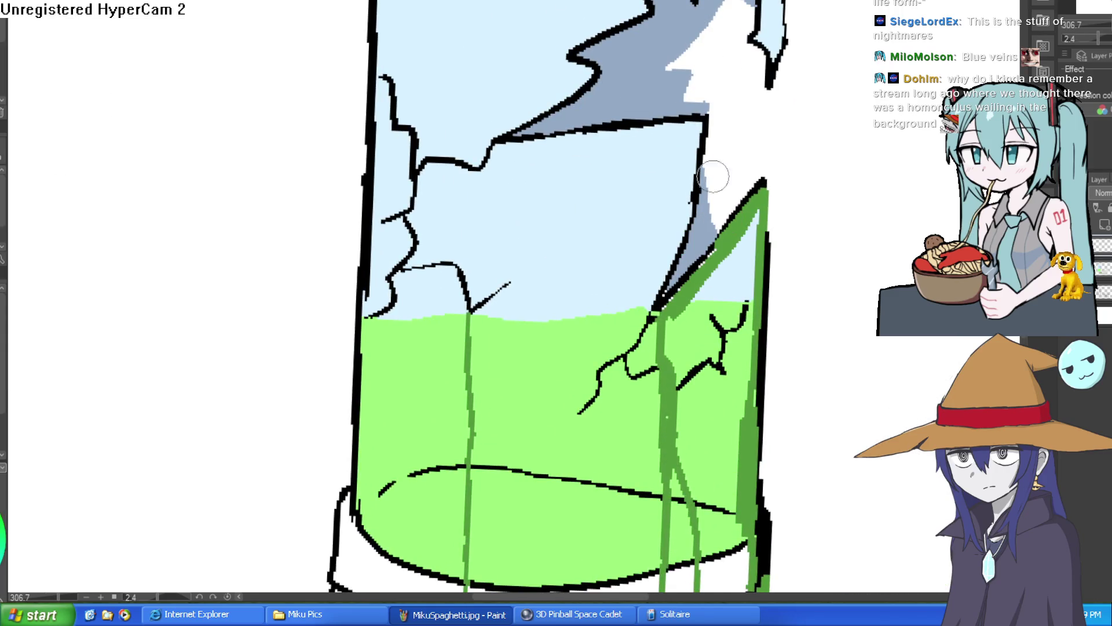
pyautogui.moveTo(748, 272); pyautogui.dragTo(757, 219)
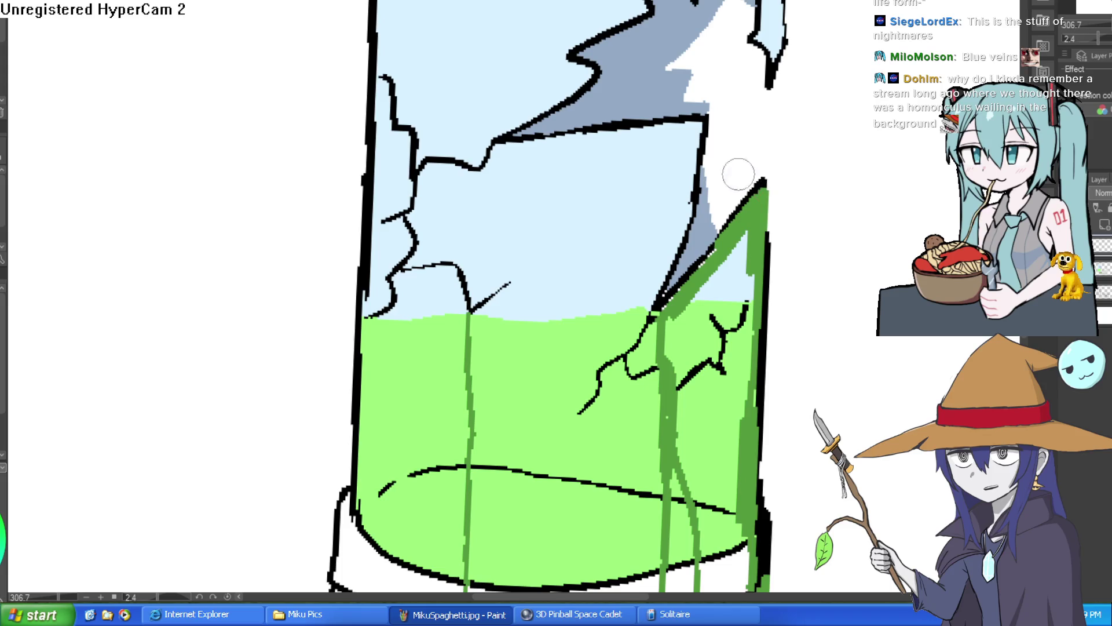
pyautogui.keyDown('shift'); pyautogui.click(492, 152); pyautogui.keyUp('shift')
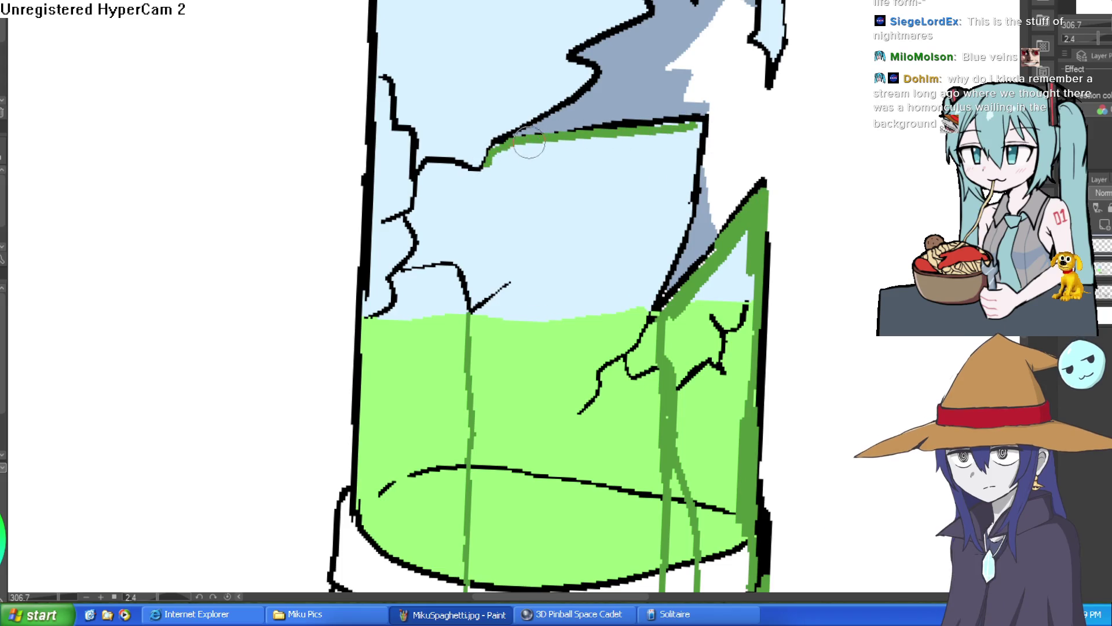
pyautogui.moveTo(649, 134)
pyautogui.mouseDown()
pyautogui.moveTo(650, 248)
pyautogui.moveTo(662, 163)
pyautogui.mouseUp()
pyautogui.moveTo(695, 124)
pyautogui.mouseDown()
pyautogui.moveTo(683, 209)
pyautogui.moveTo(650, 307)
pyautogui.mouseUp()
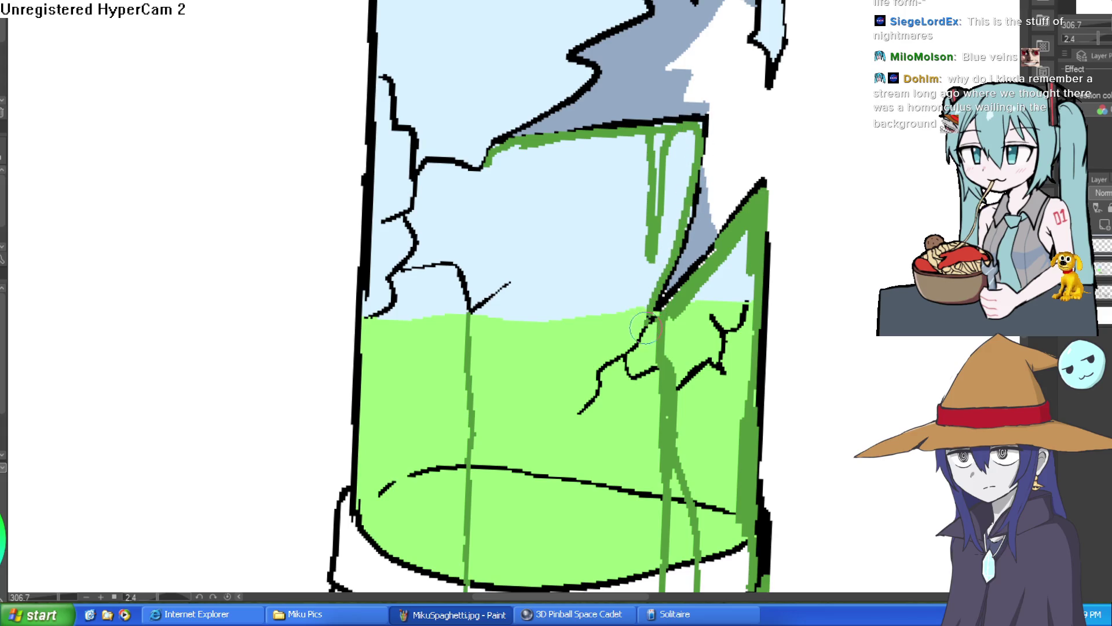
# Trace goo along the liquid's lower rim and add two green drips down the base.
pyautogui.scroll(-5, 774, 297)
pyautogui.scroll(4, 706, 245)
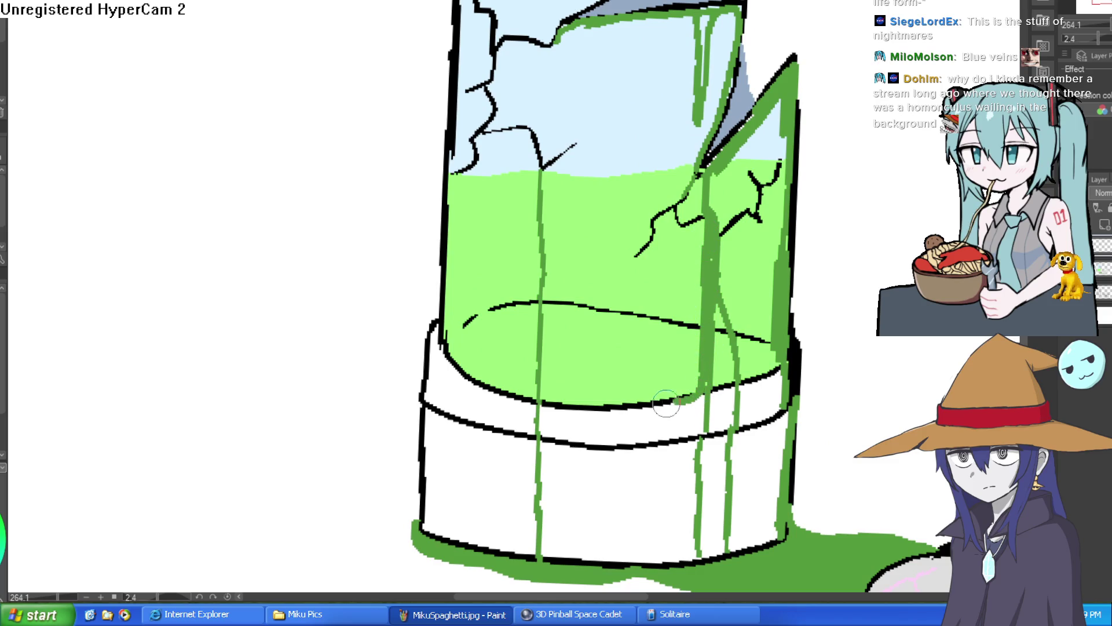
pyautogui.moveTo(666, 405); pyautogui.dragTo(603, 424)
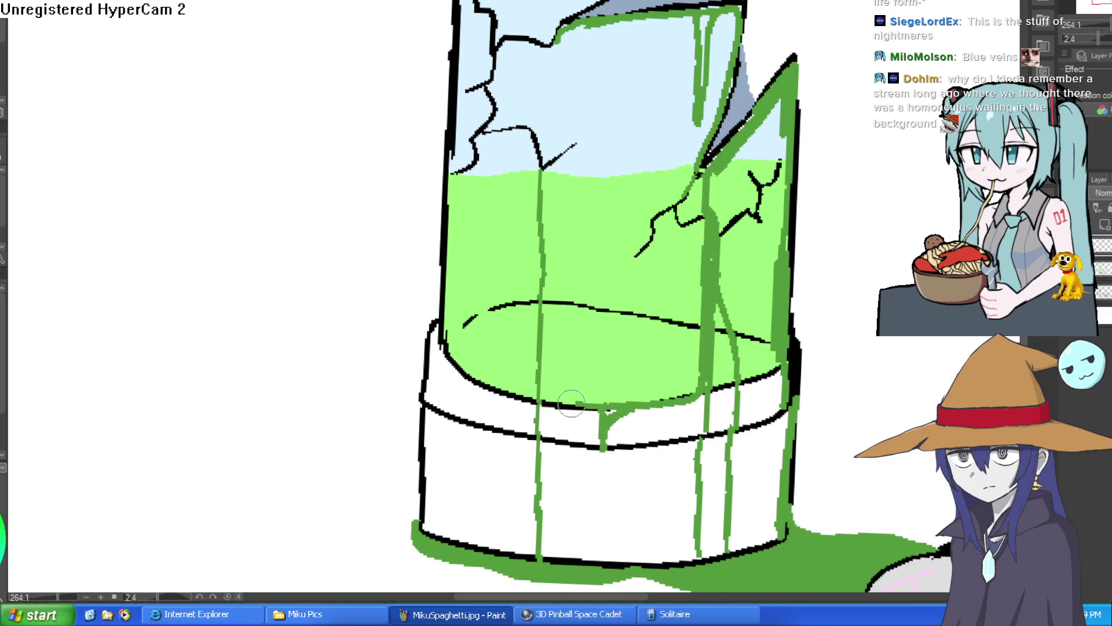
pyautogui.moveTo(603, 444); pyautogui.dragTo(602, 512)
pyautogui.moveTo(612, 462); pyautogui.dragTo(613, 568)
pyautogui.scroll(-5, 778, 284)
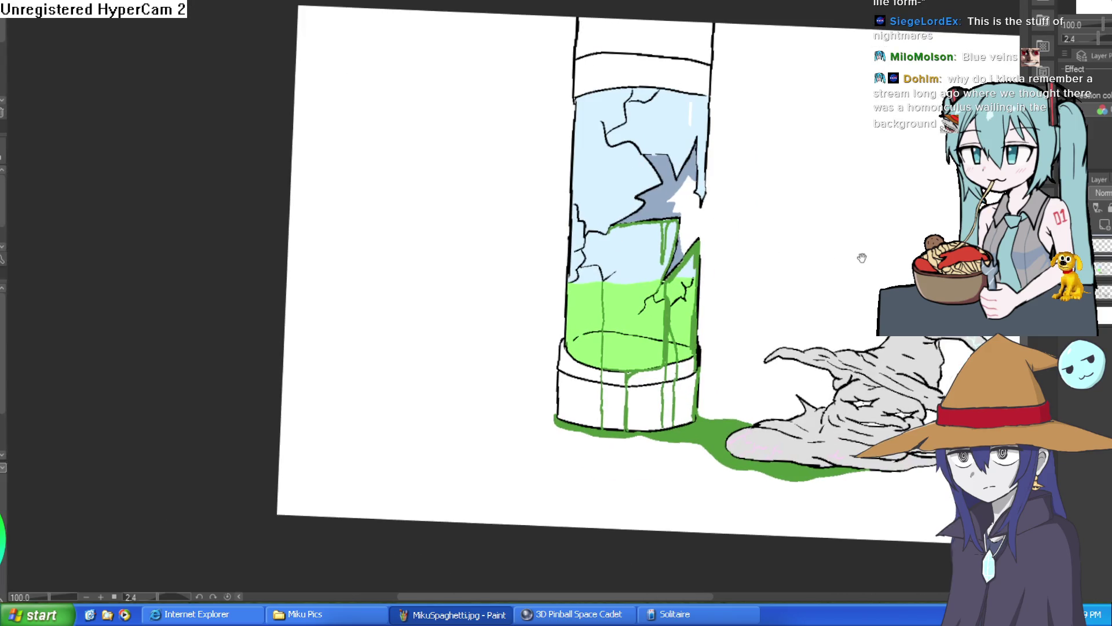
pyautogui.scroll(5, 684, 226)
pyautogui.scroll(-2, 772, 218)
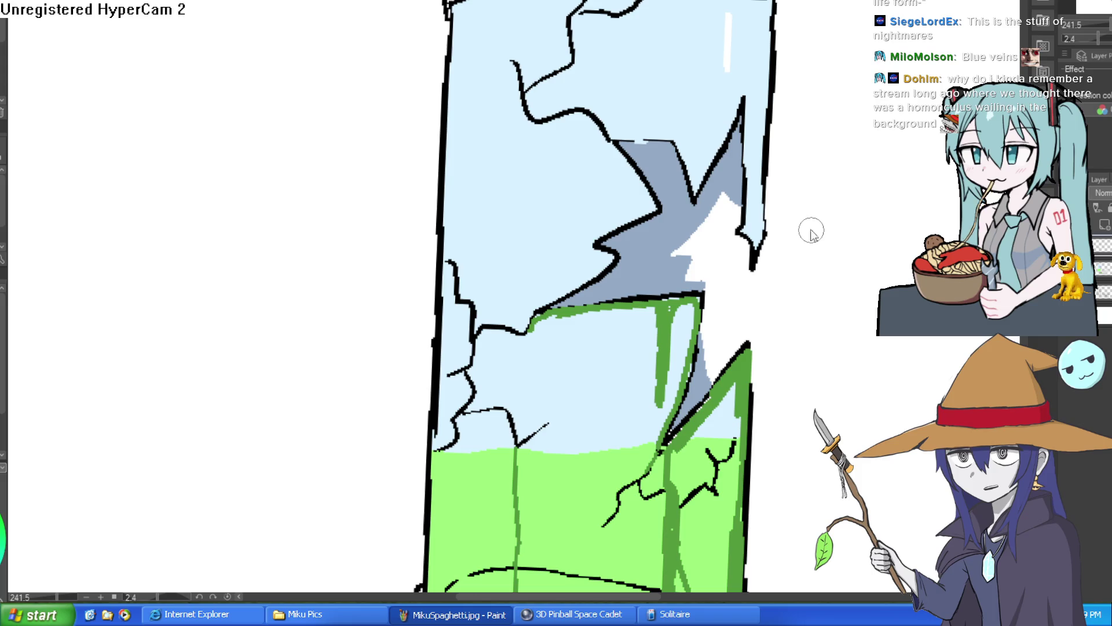
# Fill the glass tube's top cap with grey.
pyautogui.scroll(-4, 810, 232)
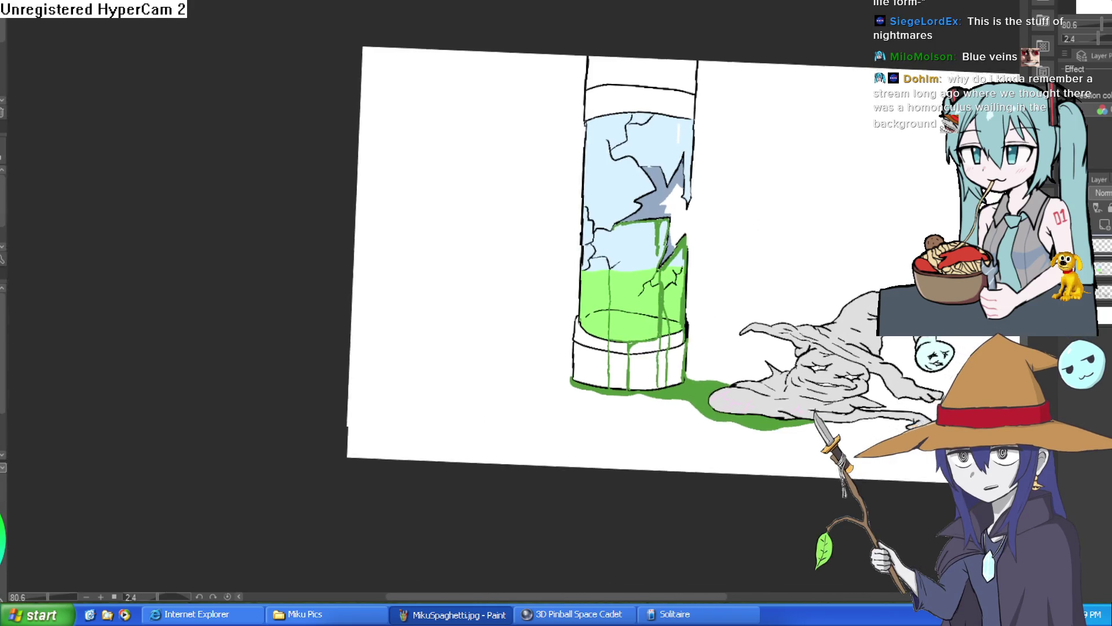
pyautogui.moveTo(998, 390)
pyautogui.mouseDown()
pyautogui.moveTo(804, 364)
pyautogui.moveTo(763, 284)
pyautogui.mouseUp()
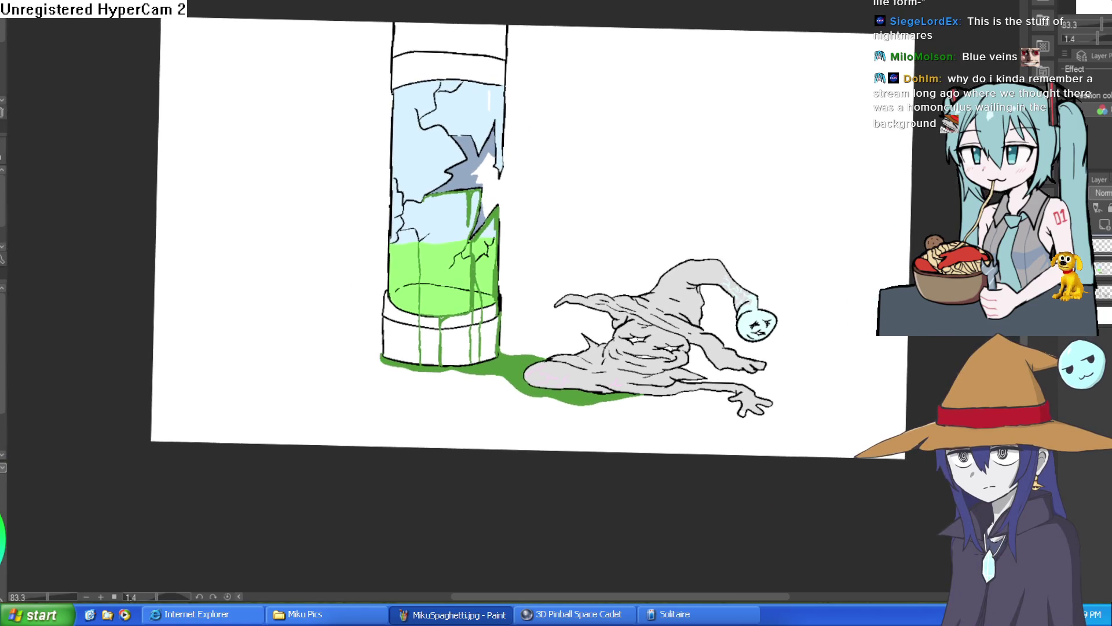
pyautogui.click(449, 39)
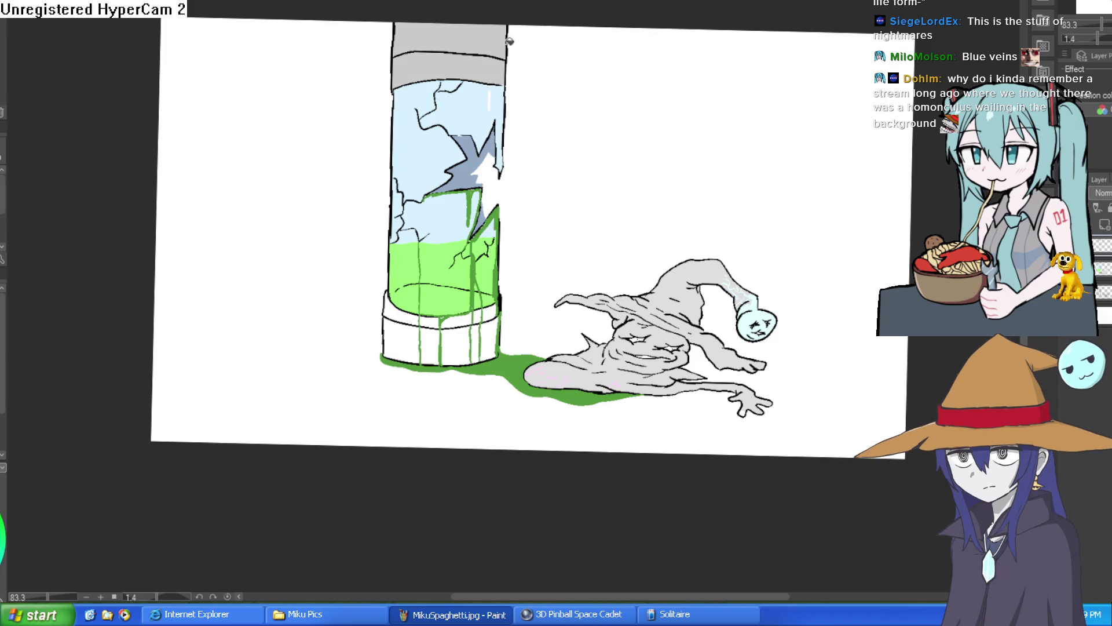
# Fill each band section of the tube's base grey, working around the green drips.
pyautogui.click(455, 348)
pyautogui.click(462, 318)
pyautogui.click(487, 345)
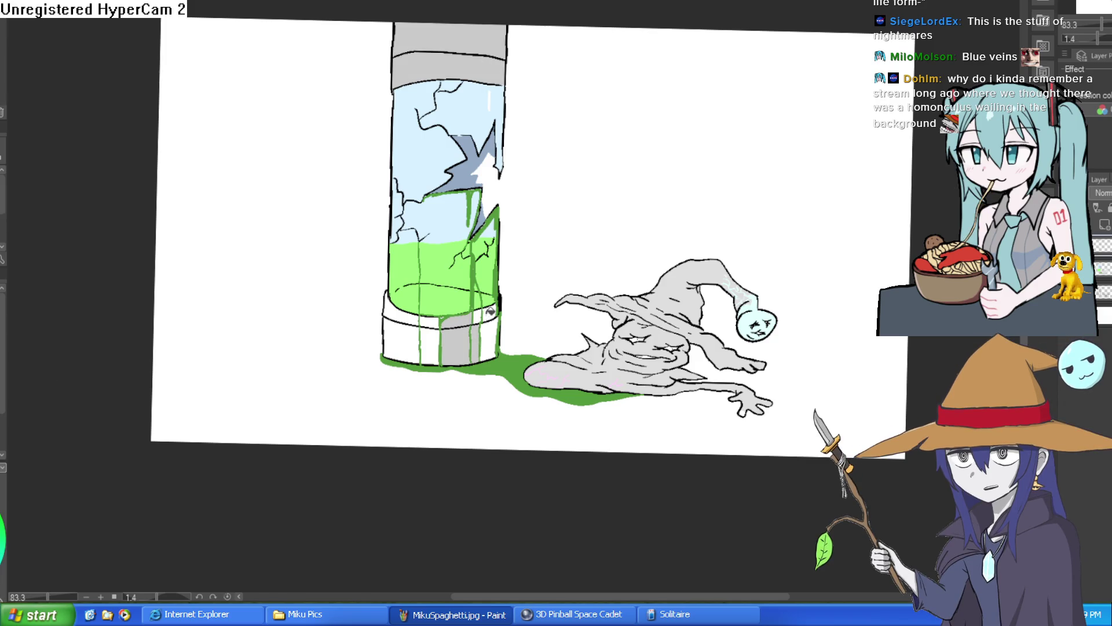
pyautogui.click(489, 313)
pyautogui.click(429, 345)
pyautogui.click(435, 318)
pyautogui.click(401, 345)
pyautogui.click(405, 310)
pyautogui.scroll(3, 490, 199)
pyautogui.scroll(-4, 529, 167)
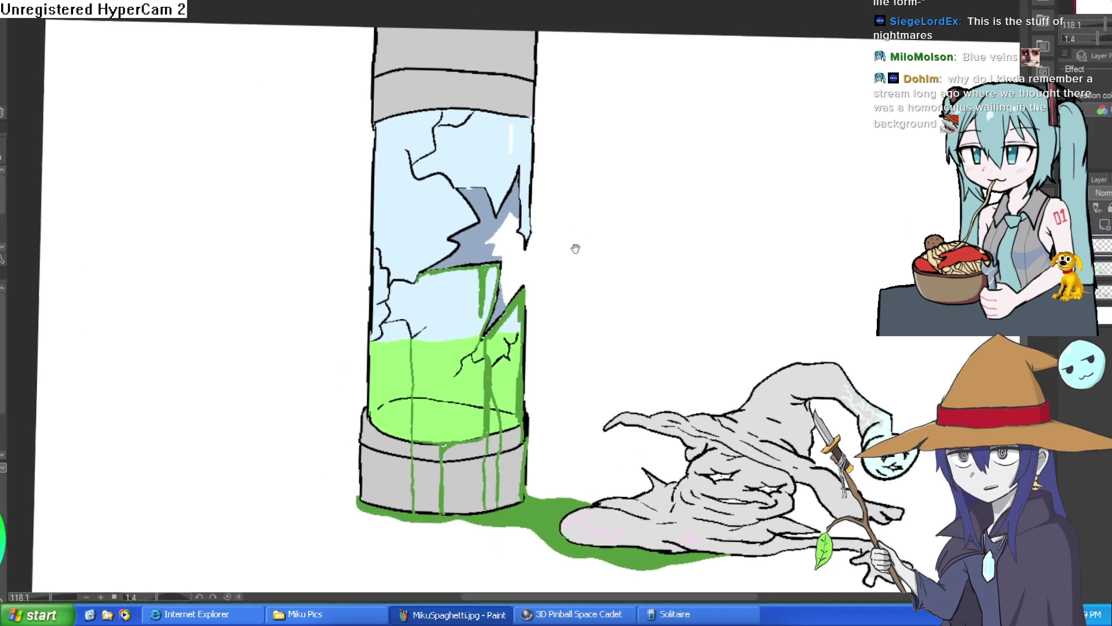
pyautogui.moveTo(607, 215); pyautogui.dragTo(651, 203)
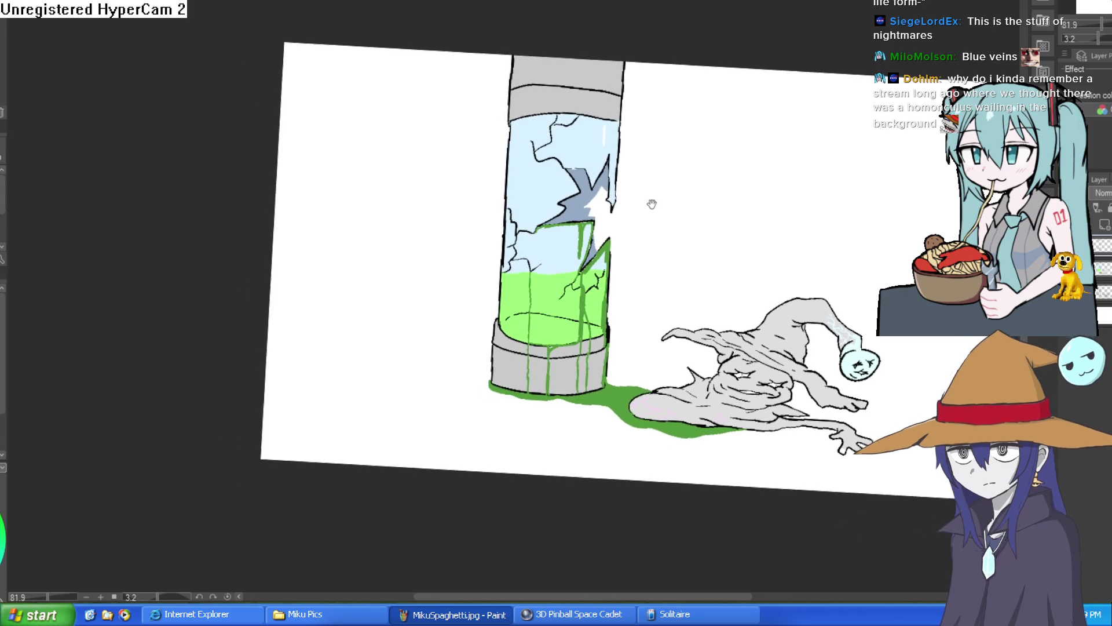
# Try drawing background lines on a tilted canvas view, then undo them.
pyautogui.scroll(-2, 676, 230)
pyautogui.scroll(3, 677, 230)
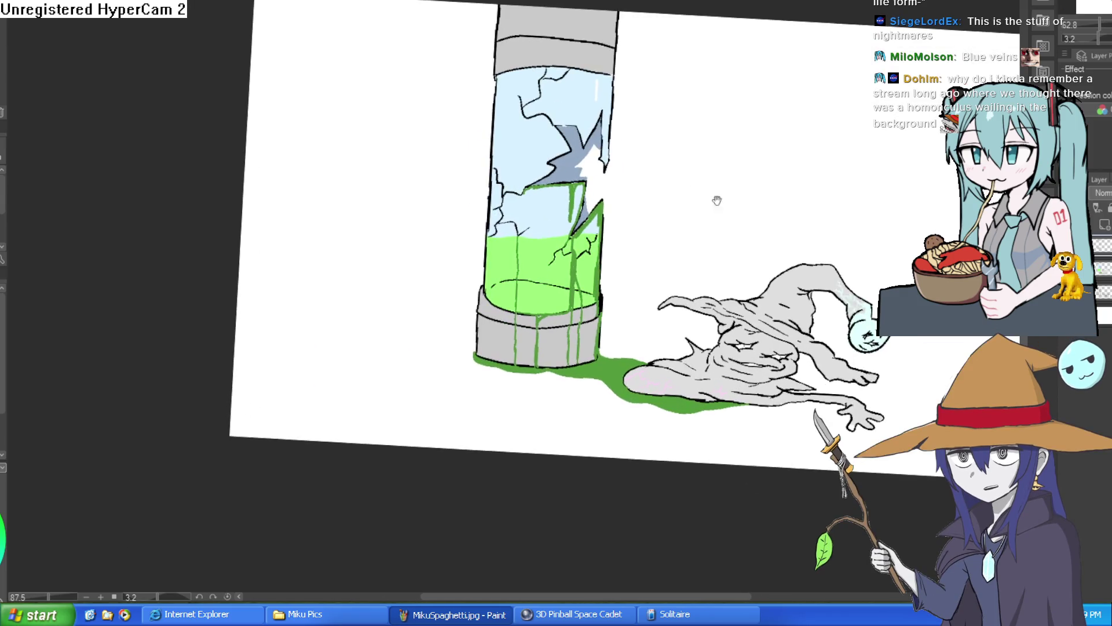
pyautogui.moveTo(846, 229); pyautogui.dragTo(869, 243)
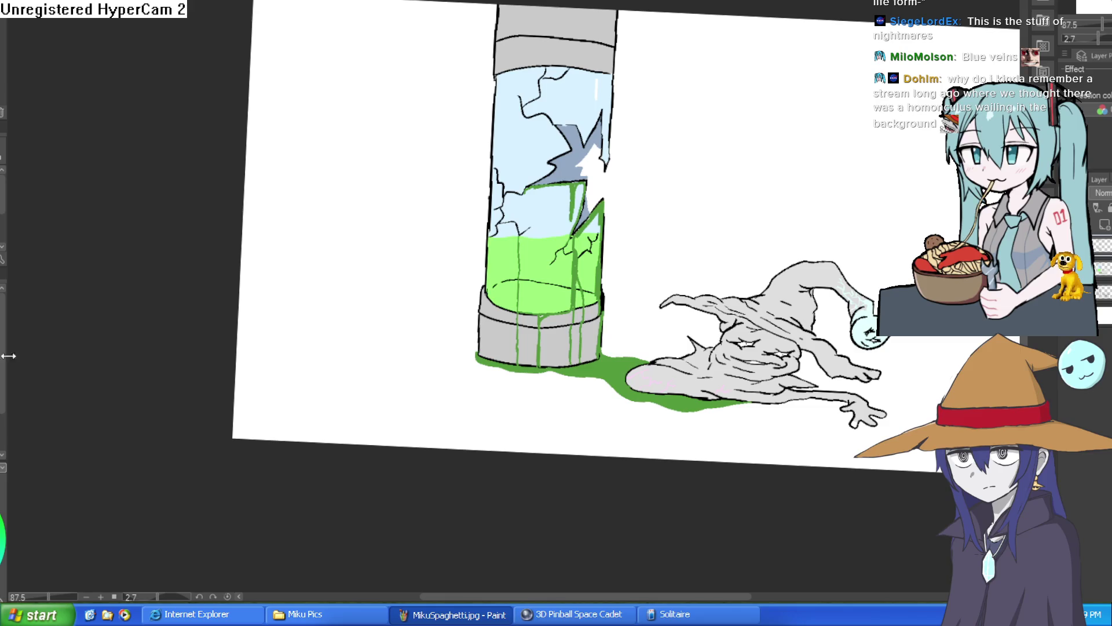
pyautogui.moveTo(807, 186)
pyautogui.mouseDown()
pyautogui.moveTo(485, 306)
pyautogui.moveTo(278, 420)
pyautogui.mouseUp()
pyautogui.moveTo(598, 235)
pyautogui.mouseDown()
pyautogui.moveTo(670, 178)
pyautogui.moveTo(843, 96)
pyautogui.mouseUp()
pyautogui.hotkey('ctrl', 'z')
pyautogui.moveTo(599, 233)
pyautogui.mouseDown()
pyautogui.moveTo(815, 116)
pyautogui.moveTo(979, 47)
pyautogui.mouseUp()
pyautogui.moveTo(822, 103)
pyautogui.mouseDown()
pyautogui.moveTo(806, 124)
pyautogui.moveTo(823, 185)
pyautogui.moveTo(871, 236)
pyautogui.moveTo(720, 225)
pyautogui.mouseUp()
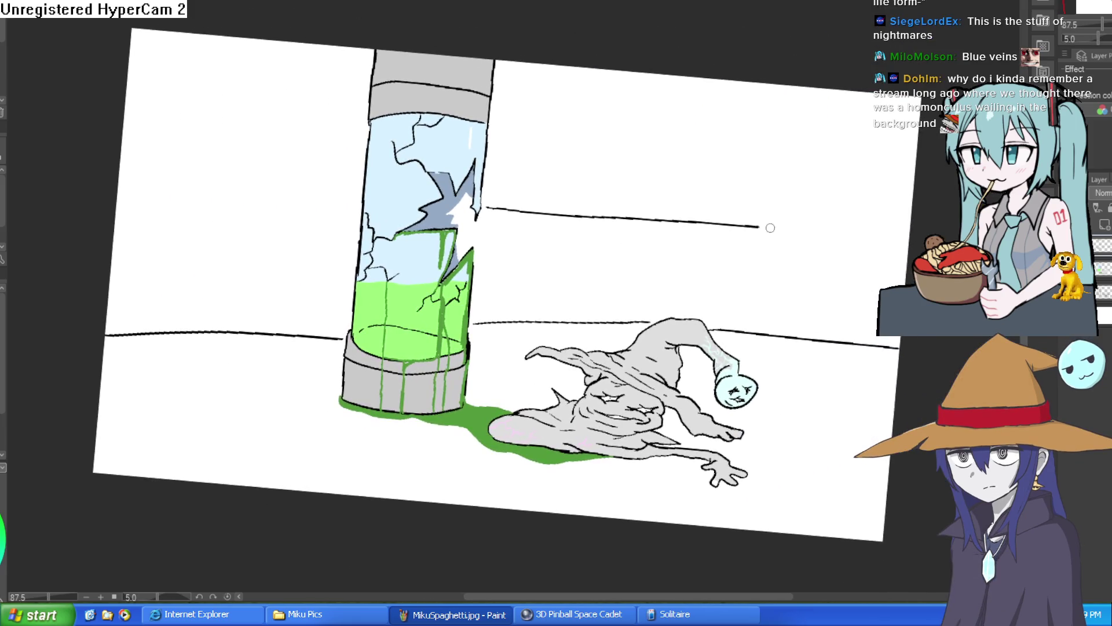
pyautogui.moveTo(481, 262); pyautogui.dragTo(905, 282)
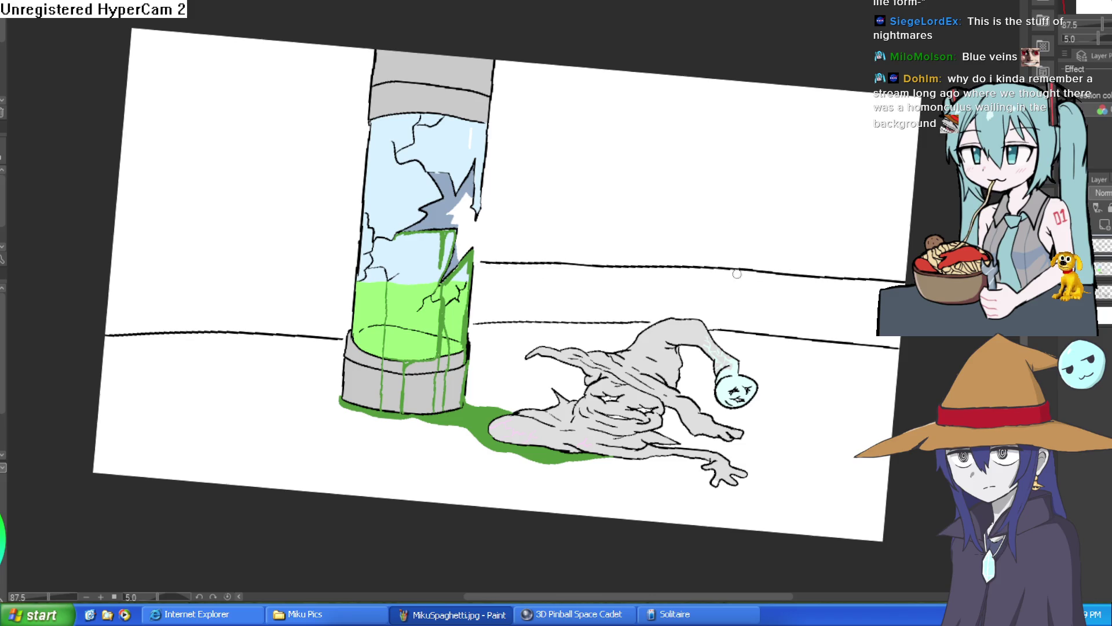
pyautogui.hotkey('ctrl', 'z')
pyautogui.hotkey('ctrl', 'z')
pyautogui.hotkey('ctrl', 'z')
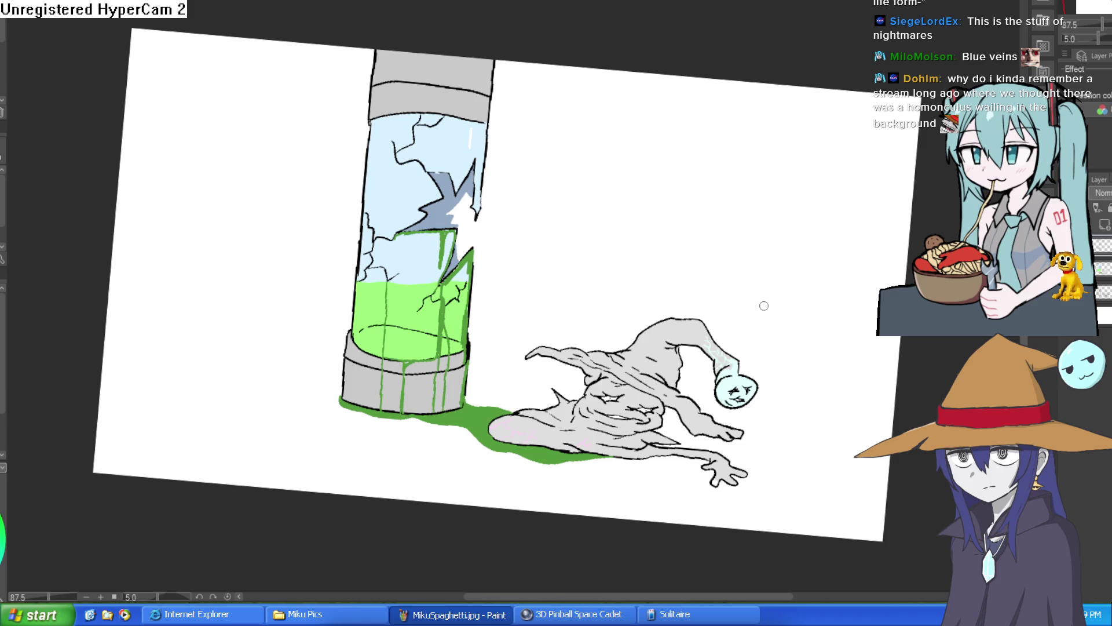
# Level the canvas and draw two straight horizontal wall lines behind the tube and creature.
pyautogui.moveTo(812, 258)
pyautogui.mouseDown()
pyautogui.moveTo(801, 224)
pyautogui.moveTo(806, 233)
pyautogui.mouseUp()
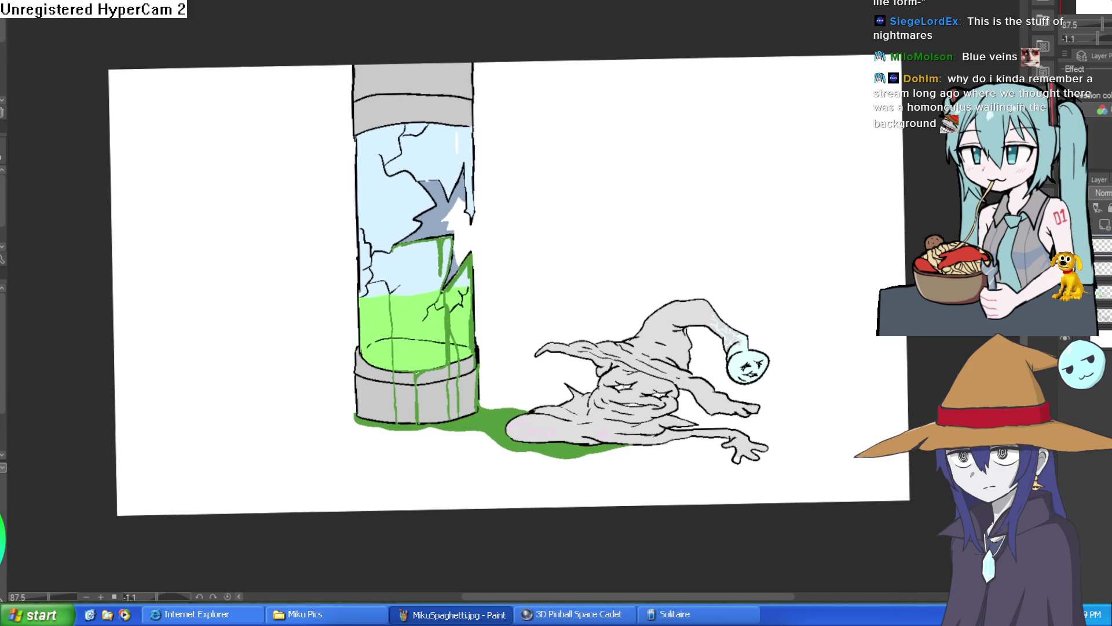
pyautogui.click(1026, 70)
pyautogui.moveTo(108, 322)
pyautogui.mouseDown()
pyautogui.moveTo(211, 312)
pyautogui.moveTo(879, 316)
pyautogui.moveTo(933, 337)
pyautogui.mouseUp()
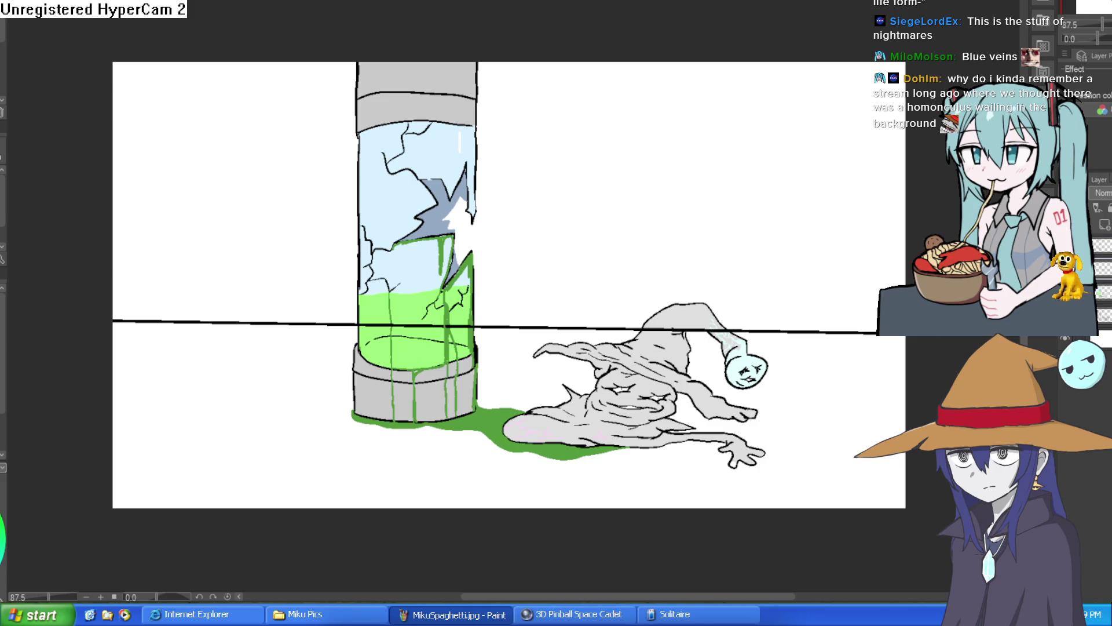
pyautogui.hotkey('ctrl', '[')
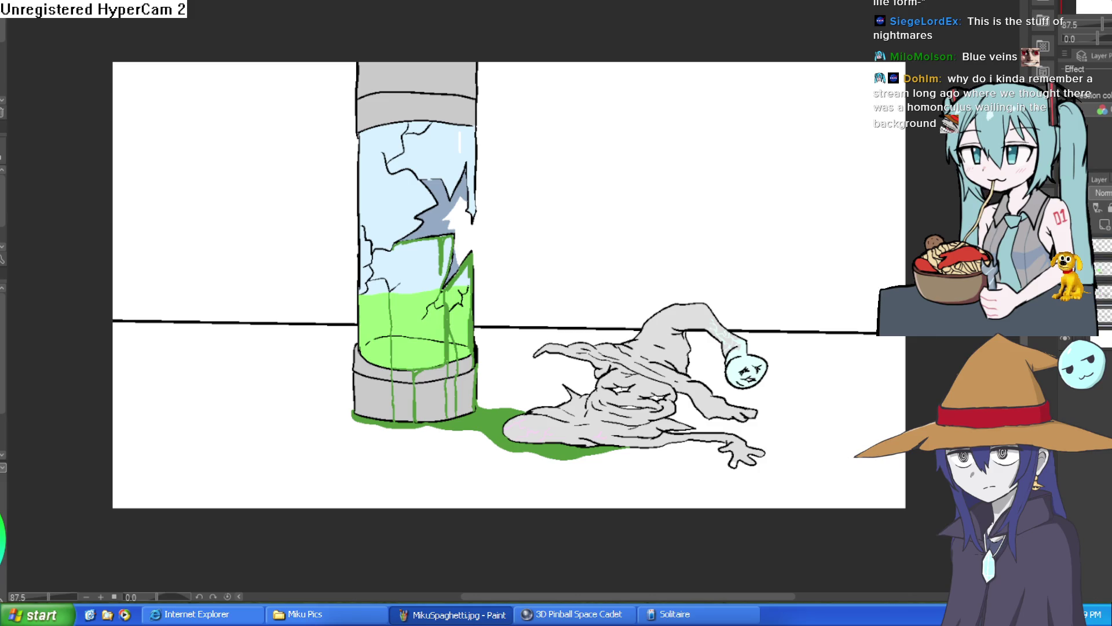
pyautogui.moveTo(116, 253); pyautogui.dragTo(926, 267)
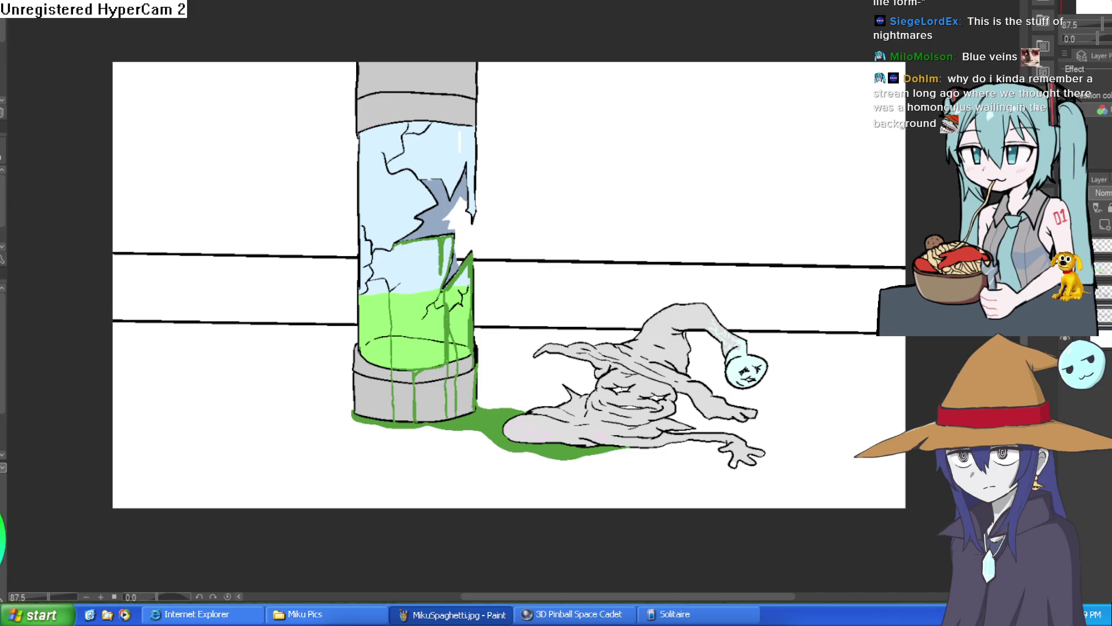
# Fill the floor and the left and right wall areas grey.
pyautogui.click(487, 469)
pyautogui.click(631, 332)
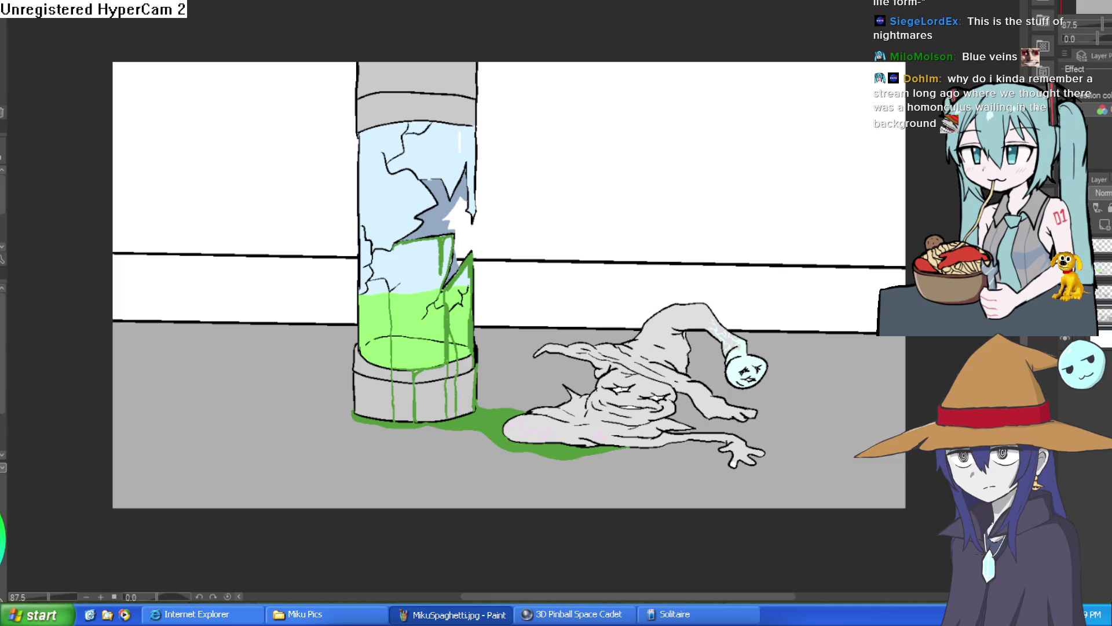
pyautogui.click(206, 316)
pyautogui.click(292, 209)
pyautogui.click(667, 148)
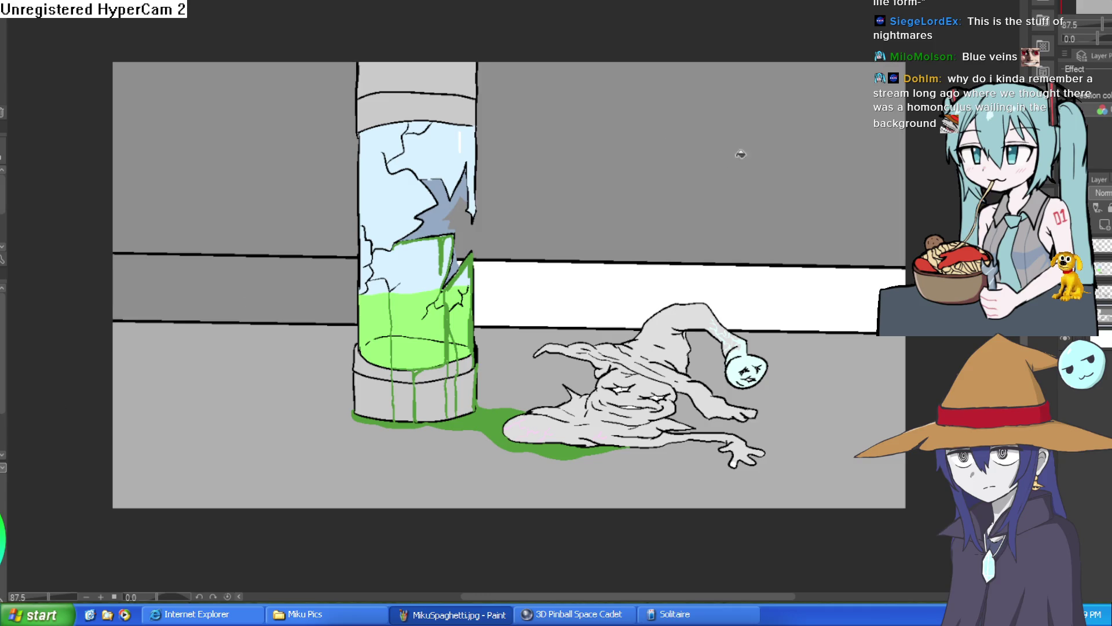
pyautogui.click(642, 283)
# Paint a red U-shaped lamp hanging at the top of the drawing.
pyautogui.scroll(-3, 872, 255)
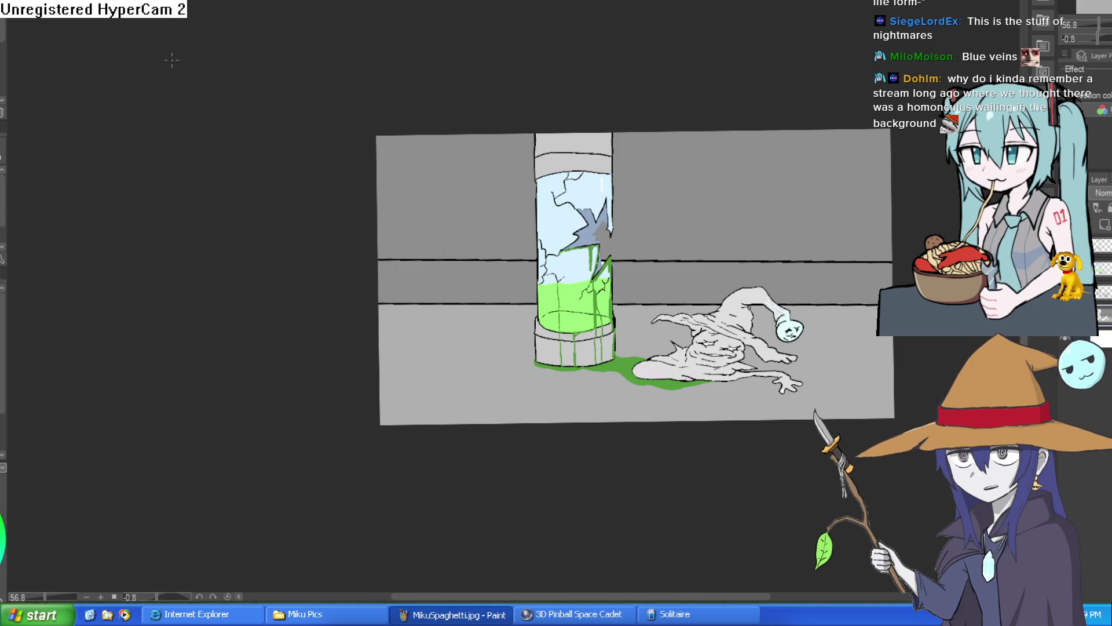
pyautogui.scroll(3, 601, 136)
pyautogui.moveTo(673, 134); pyautogui.dragTo(566, 110)
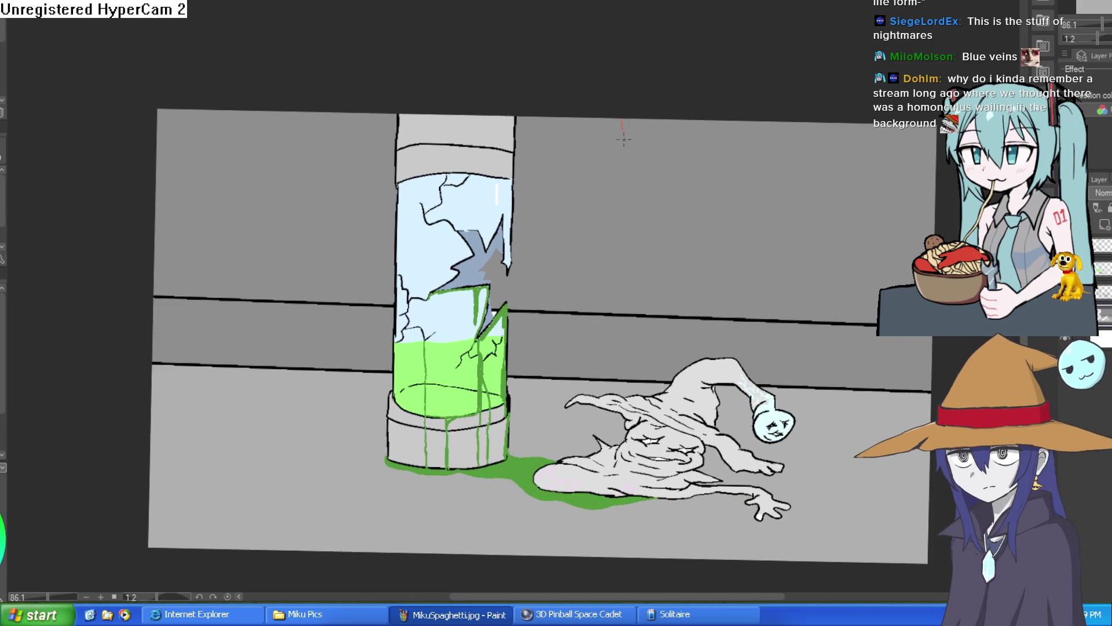
pyautogui.moveTo(661, 162)
pyautogui.mouseDown()
pyautogui.moveTo(669, 116)
pyautogui.moveTo(677, 123)
pyautogui.mouseUp()
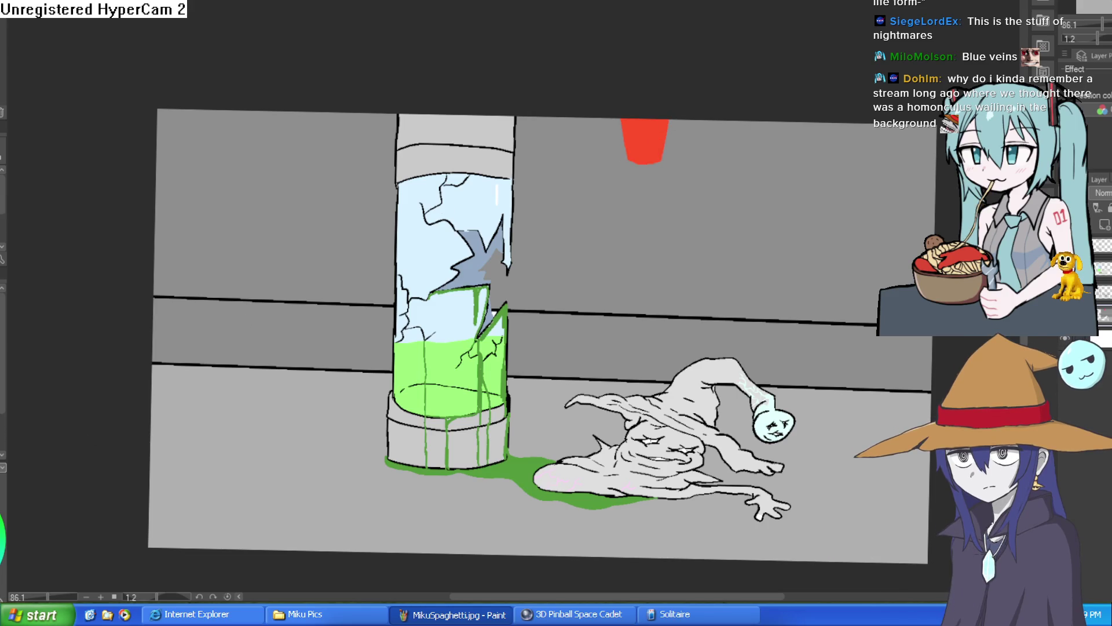
pyautogui.scroll(4, 644, 133)
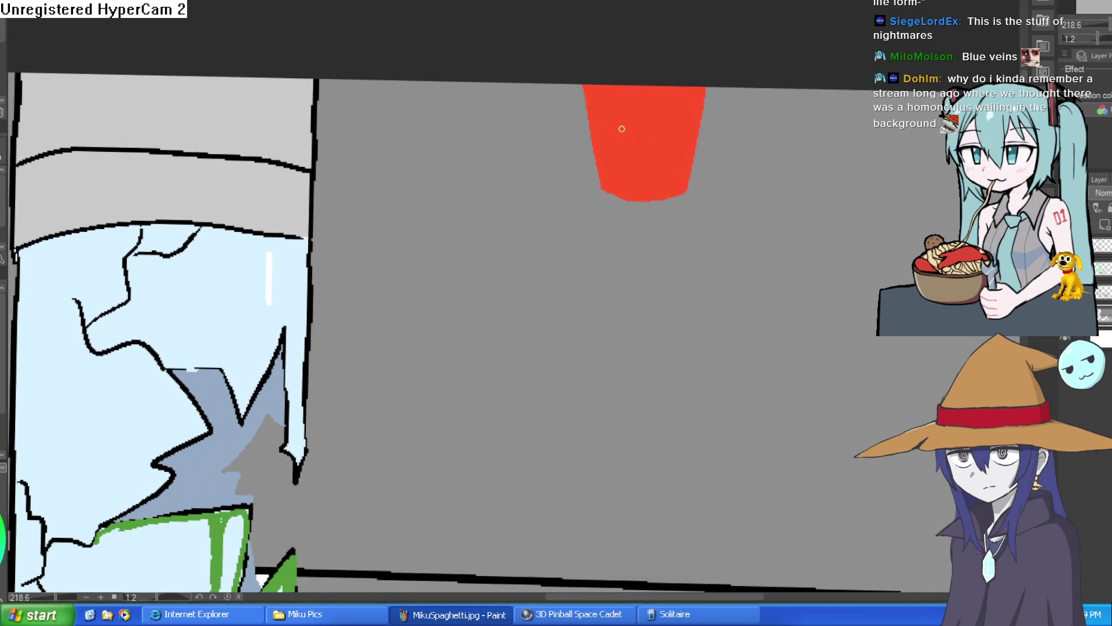
# Paint two white oval eyes on the red lamp and touch up the right eye's edge.
pyautogui.moveTo(612, 135); pyautogui.dragTo(611, 145)
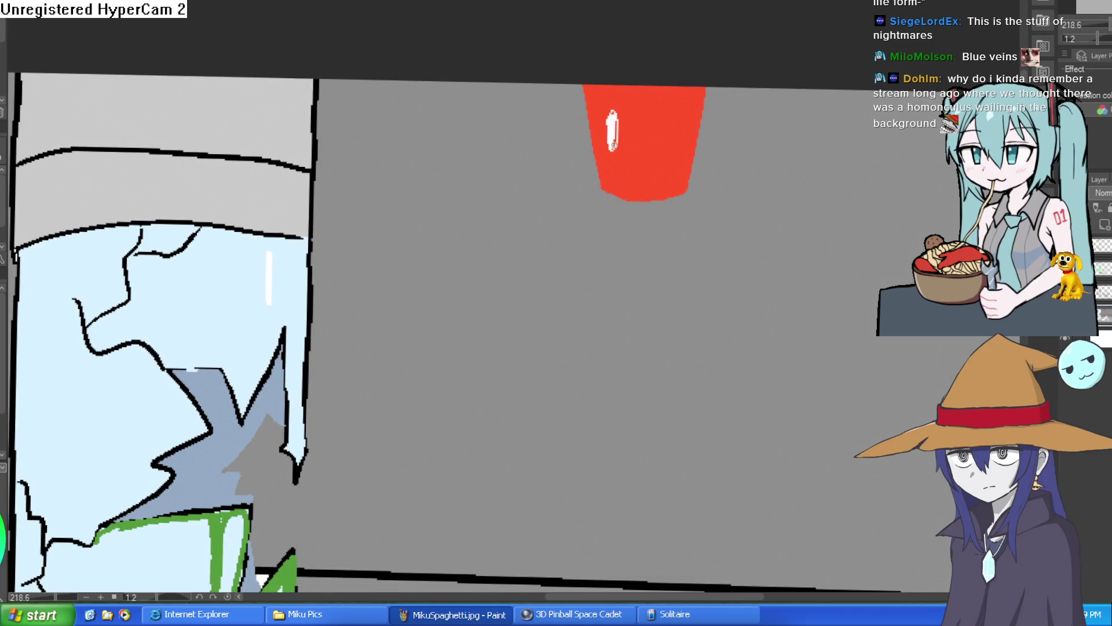
pyautogui.moveTo(669, 122)
pyautogui.mouseDown()
pyautogui.moveTo(671, 147)
pyautogui.moveTo(675, 116)
pyautogui.mouseUp()
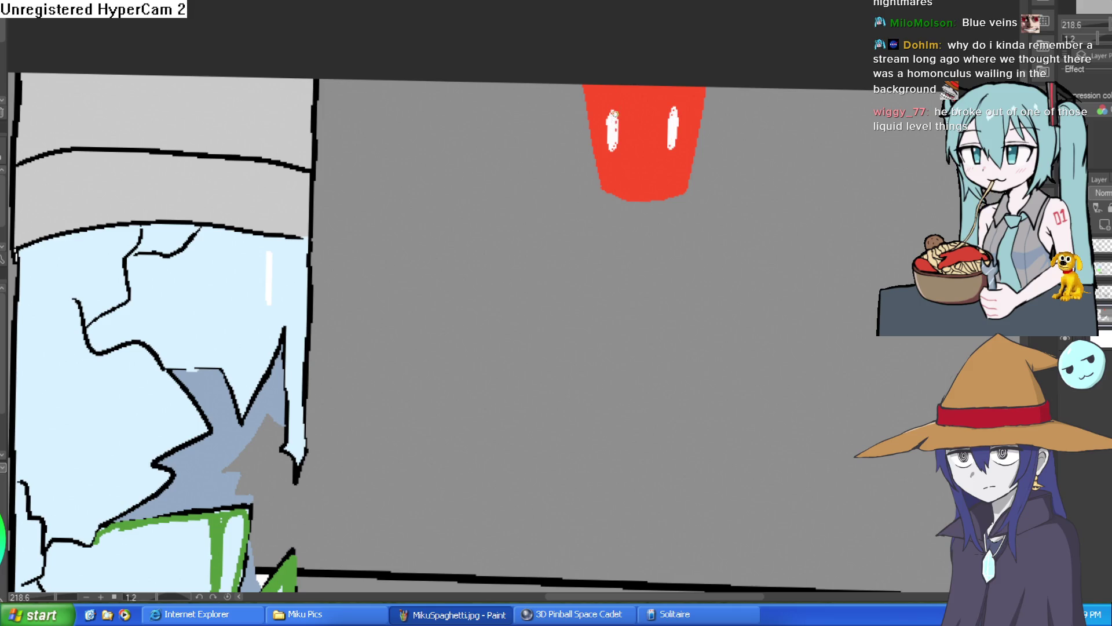
pyautogui.moveTo(674, 111)
pyautogui.mouseDown()
pyautogui.moveTo(665, 149)
pyautogui.moveTo(624, 132)
pyautogui.mouseUp()
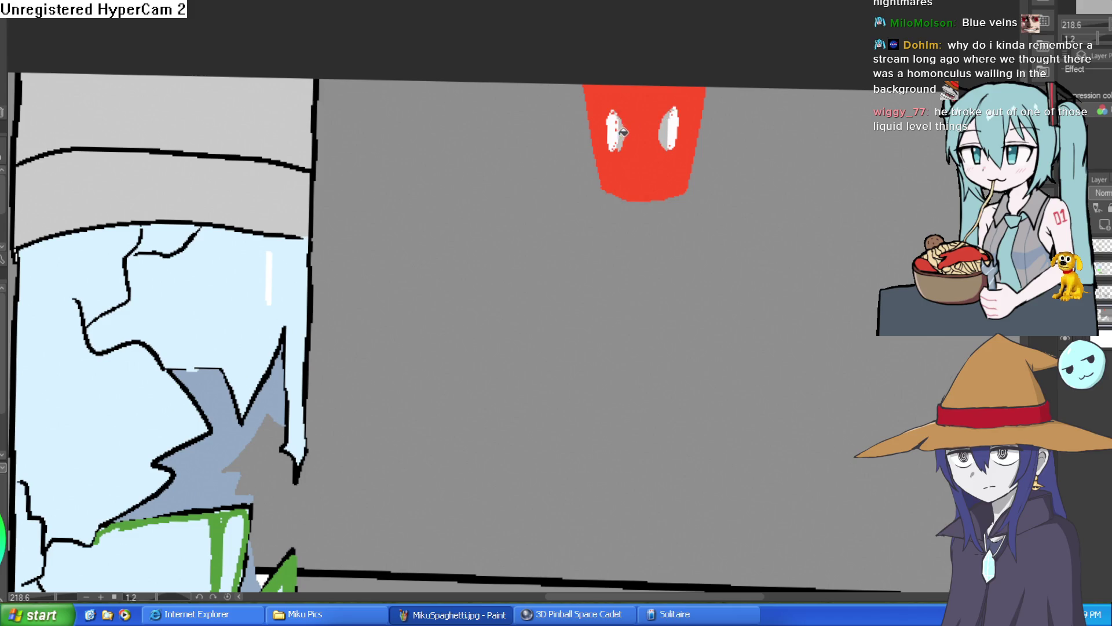
pyautogui.scroll(-5, 735, 164)
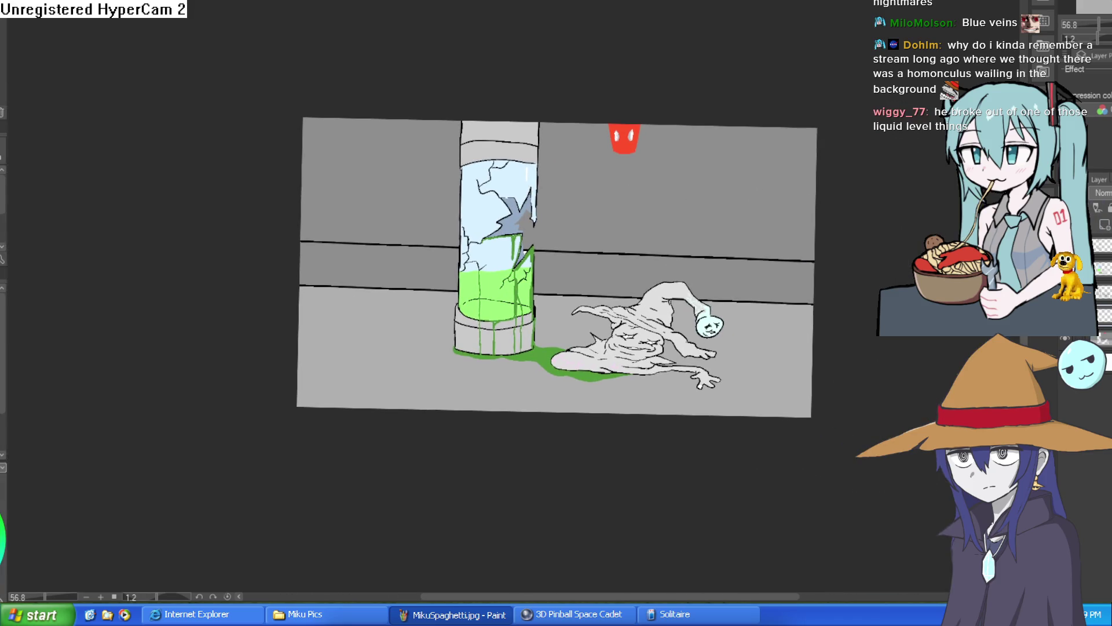
pyautogui.scroll(4, 666, 139)
pyautogui.scroll(-10, 803, 359)
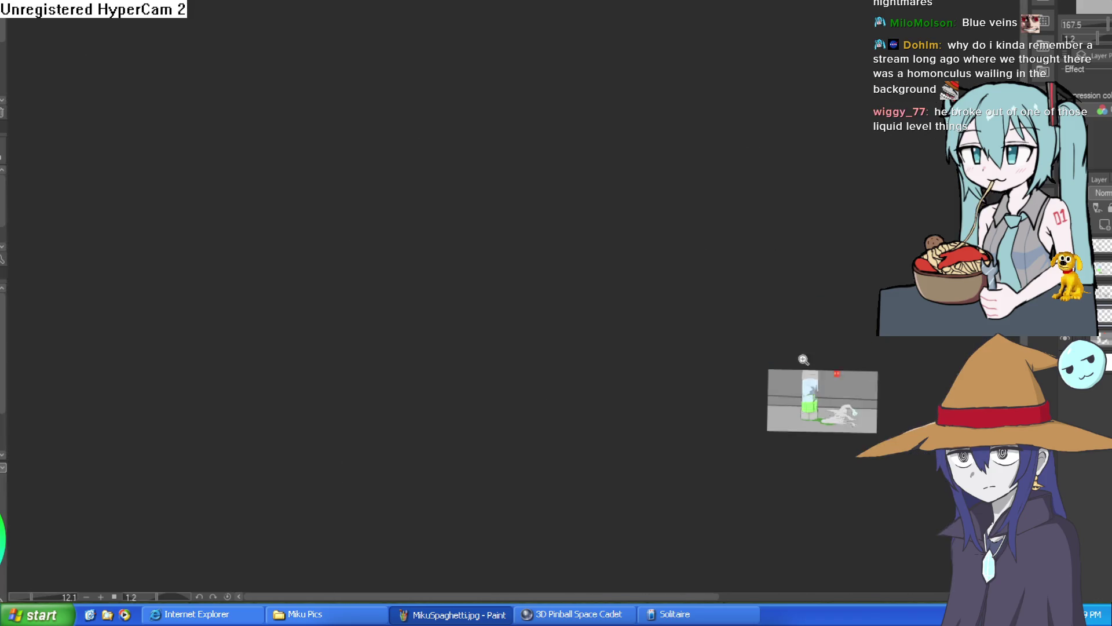
pyautogui.scroll(10, 804, 359)
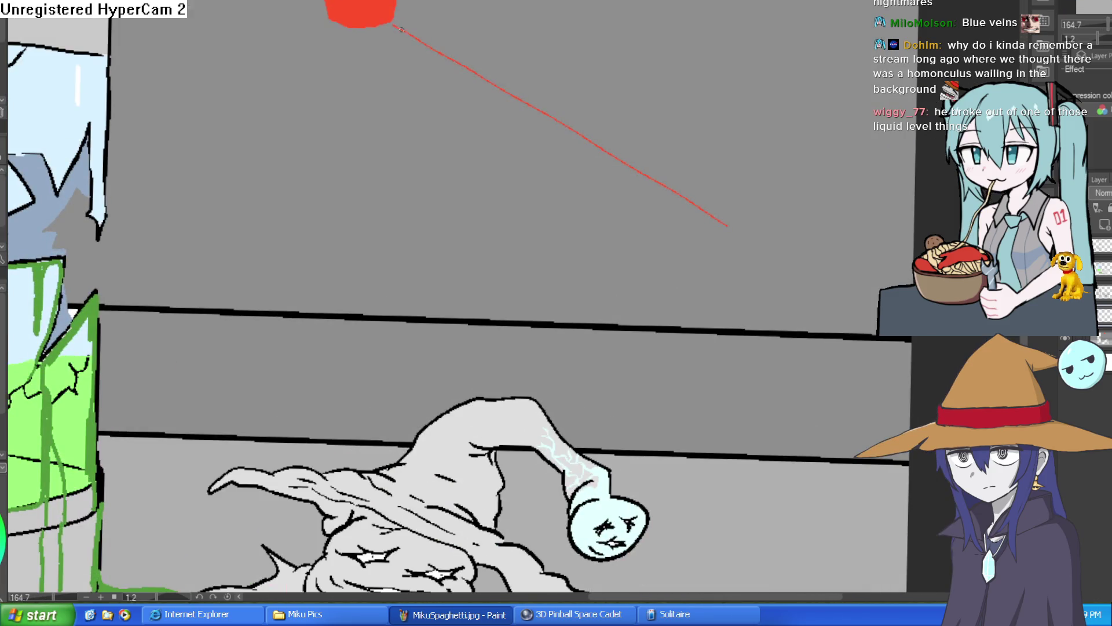
# Try a red fill on the wall area, then undo it.
pyautogui.scroll(-2, 810, 270)
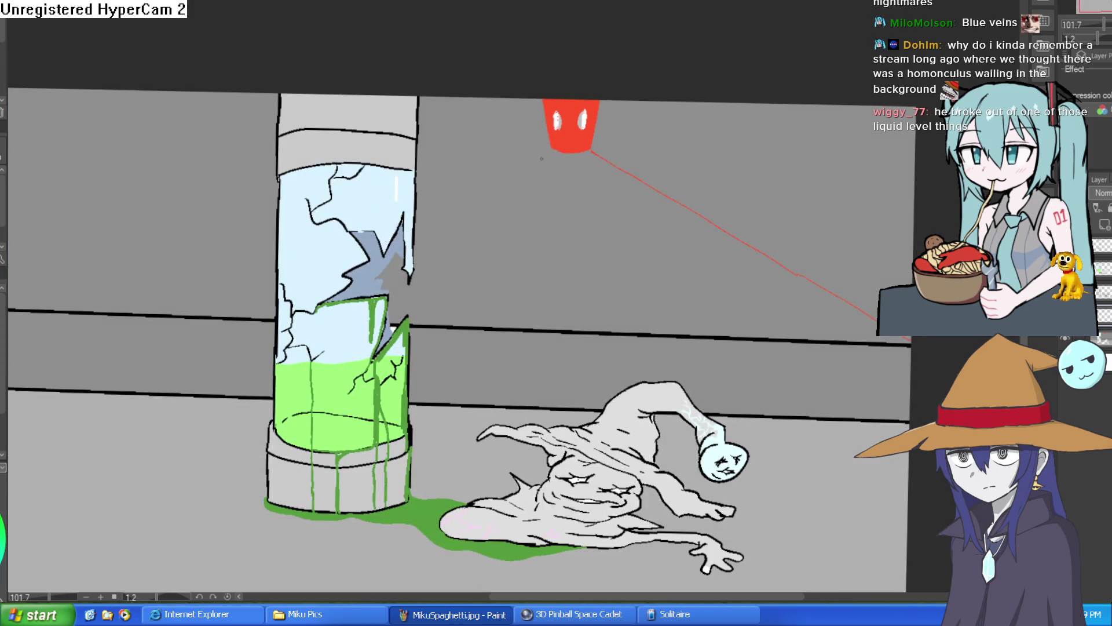
pyautogui.hscroll(-3, 57, 451)
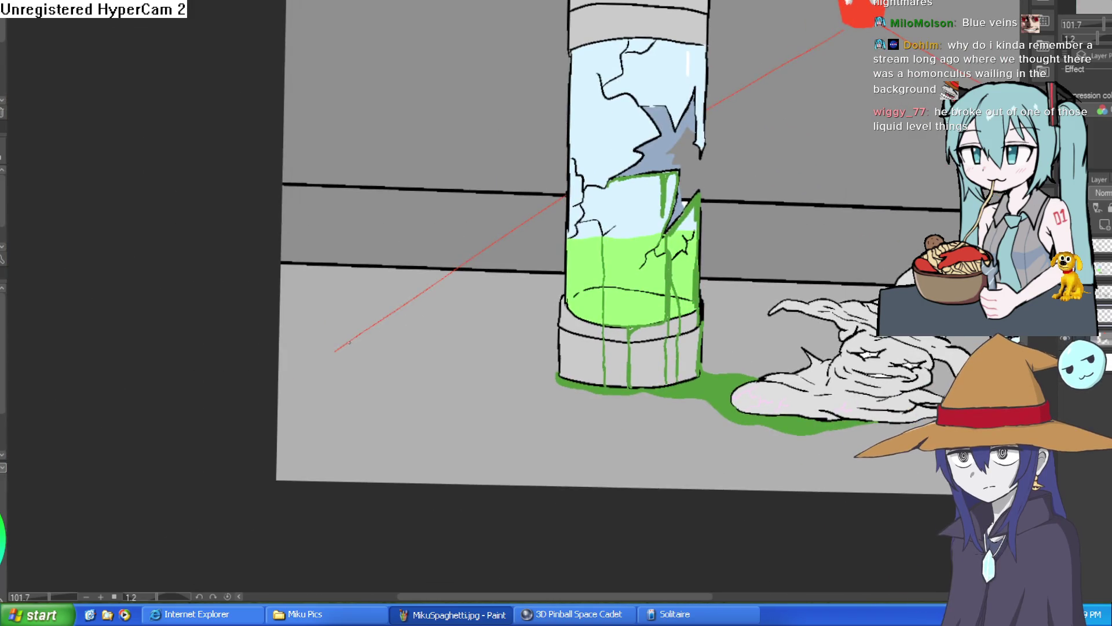
pyautogui.hscroll(-1, 678, 177)
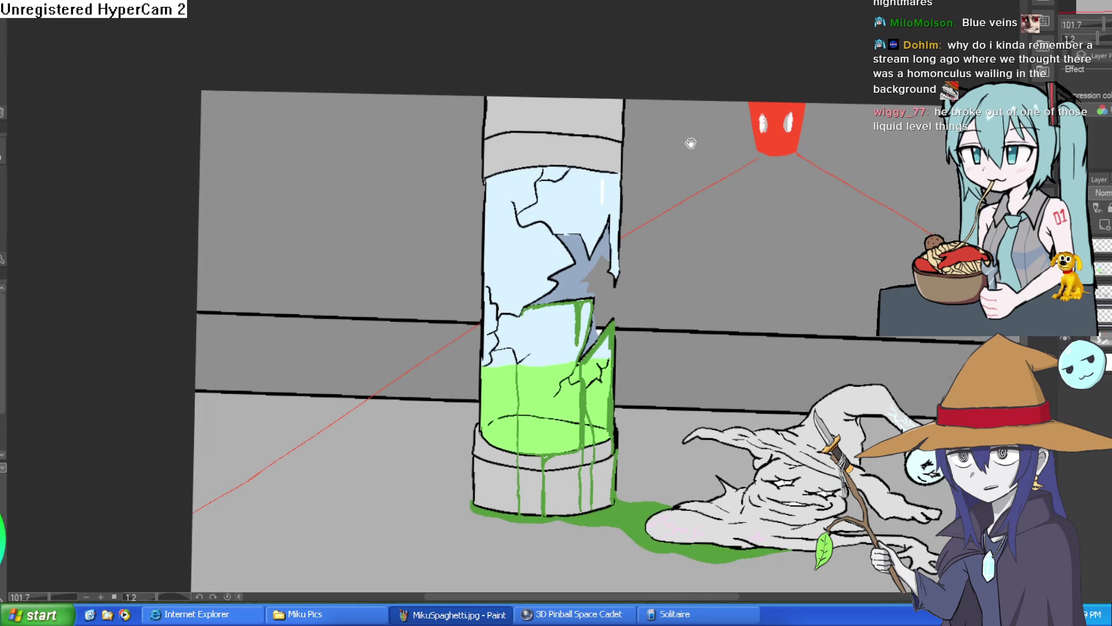
pyautogui.click(688, 158)
pyautogui.hotkey('ctrl', 'z')
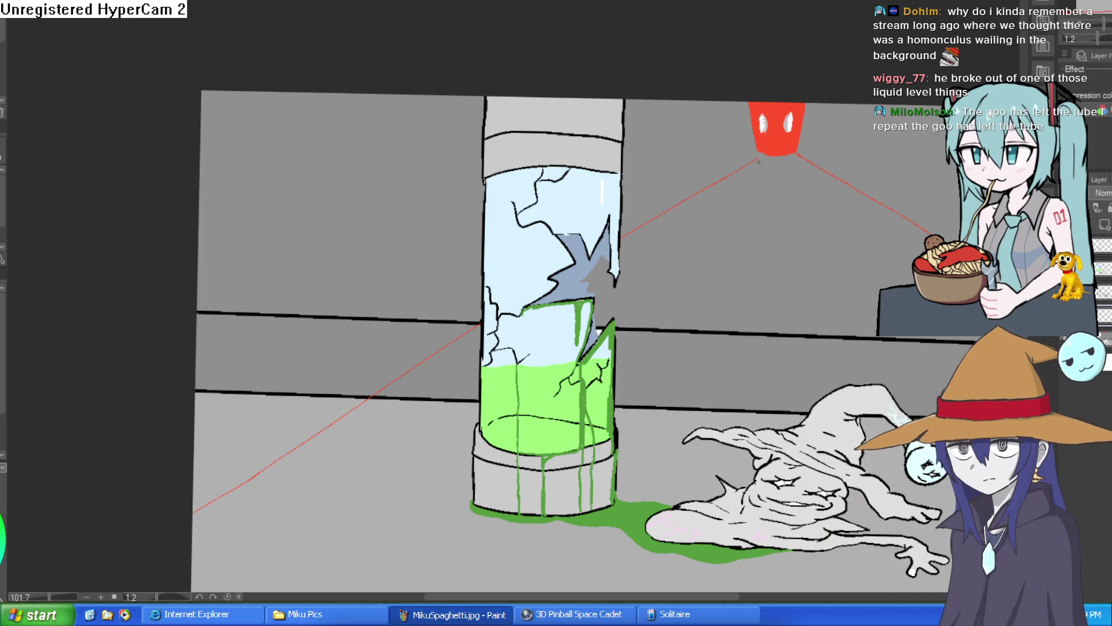
# Fill the left, middle, lower-left and right wall areas red around the light cone.
pyautogui.click(730, 158)
pyautogui.click(347, 202)
pyautogui.click(347, 357)
pyautogui.click(250, 451)
pyautogui.moveTo(852, 320); pyautogui.dragTo(626, 268)
pyautogui.click(753, 145)
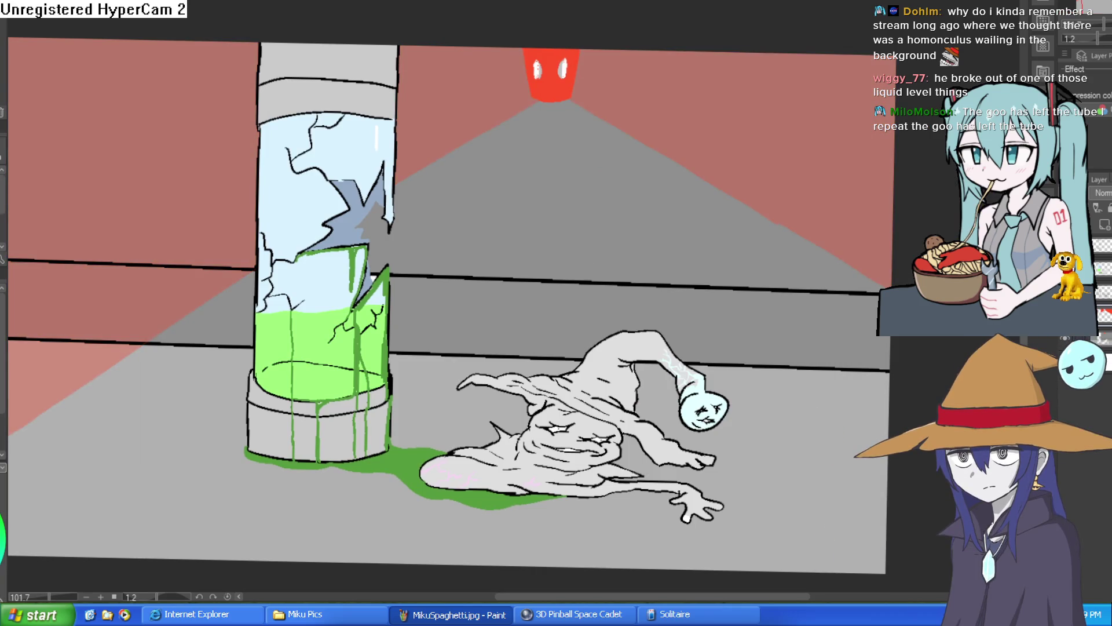
pyautogui.moveTo(742, 273)
pyautogui.mouseDown()
pyautogui.moveTo(834, 198)
pyautogui.moveTo(850, 228)
pyautogui.mouseUp()
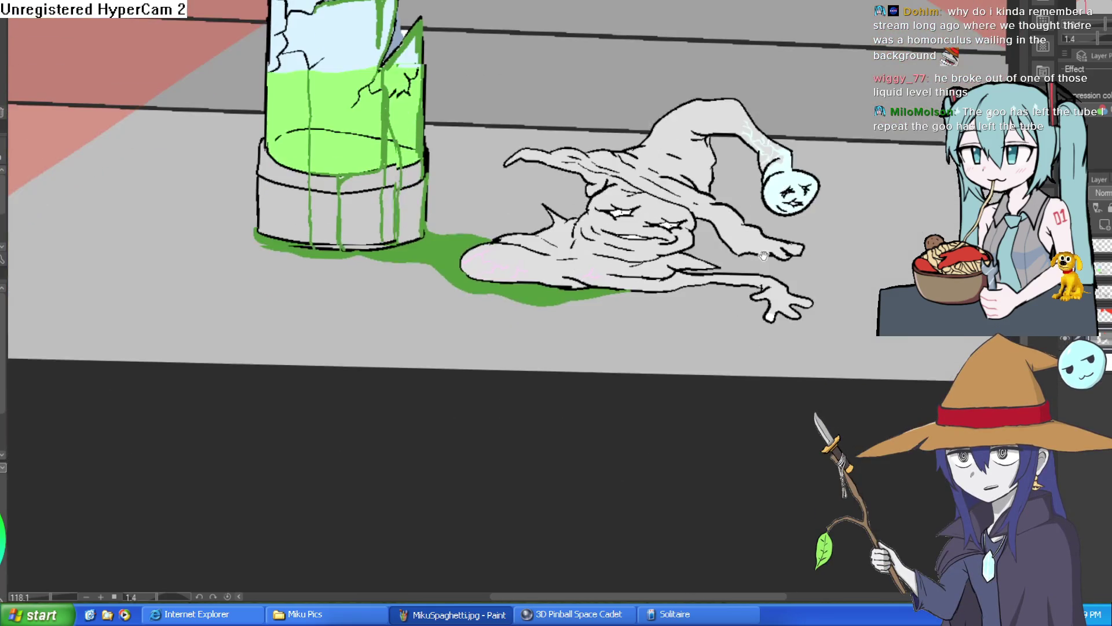
pyautogui.moveTo(763, 255); pyautogui.dragTo(761, 252)
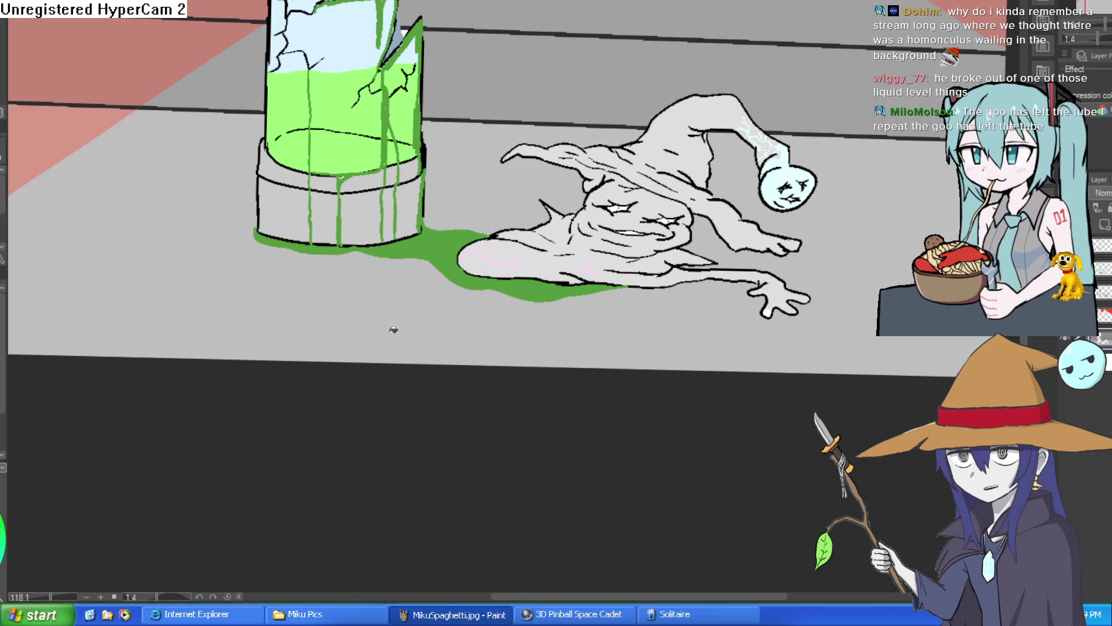
pyautogui.scroll(-3, 812, 262)
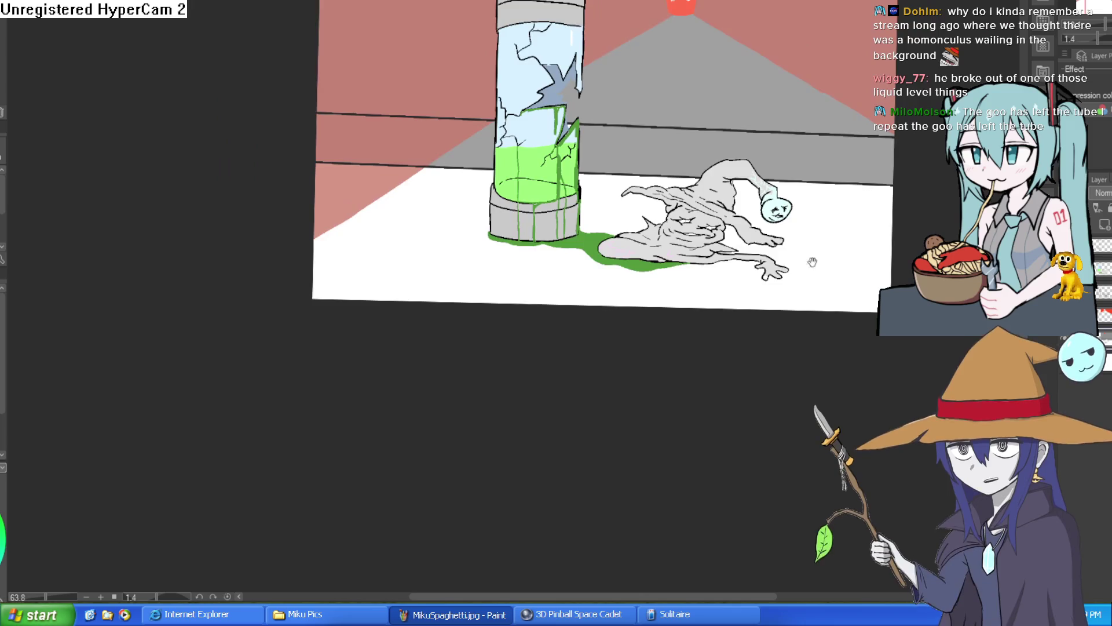
# Rotate and zoom the canvas to inspect the whole scene, then switch to Construct 3.
pyautogui.moveTo(812, 262); pyautogui.dragTo(802, 286)
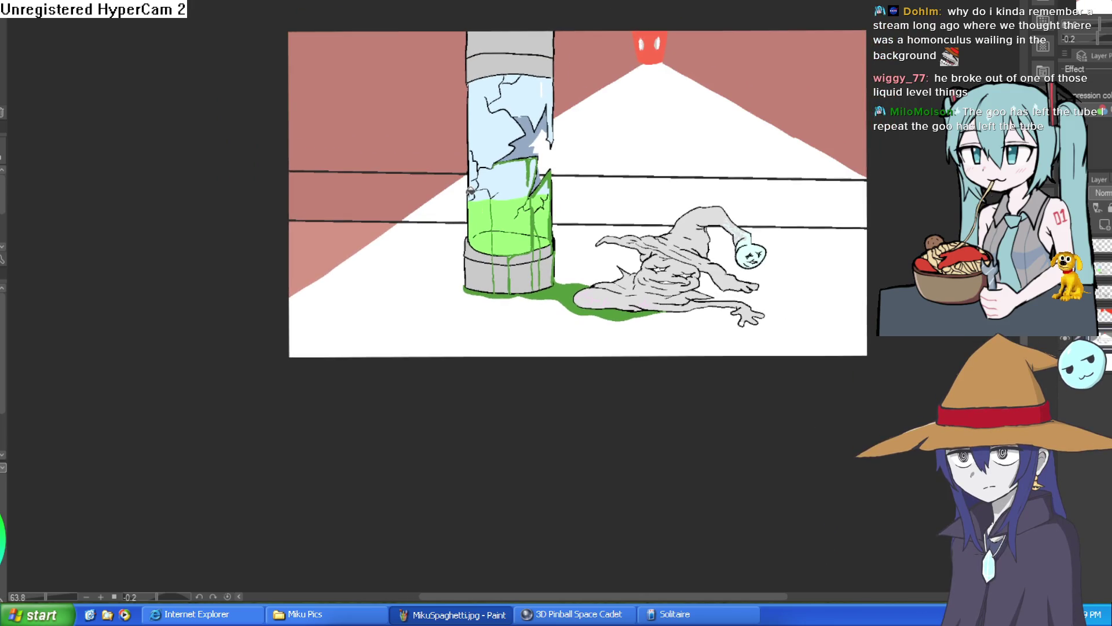
pyautogui.scroll(-1, 799, 197)
pyautogui.moveTo(782, 210); pyautogui.dragTo(799, 244)
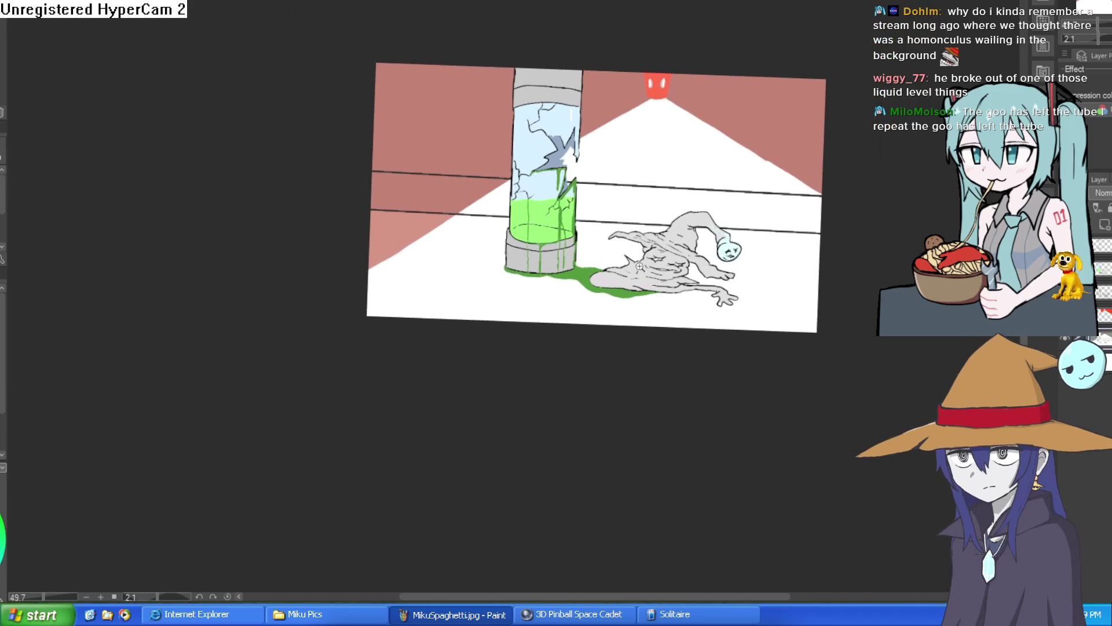
pyautogui.scroll(4, 640, 266)
pyautogui.moveTo(885, 276); pyautogui.dragTo(784, 261)
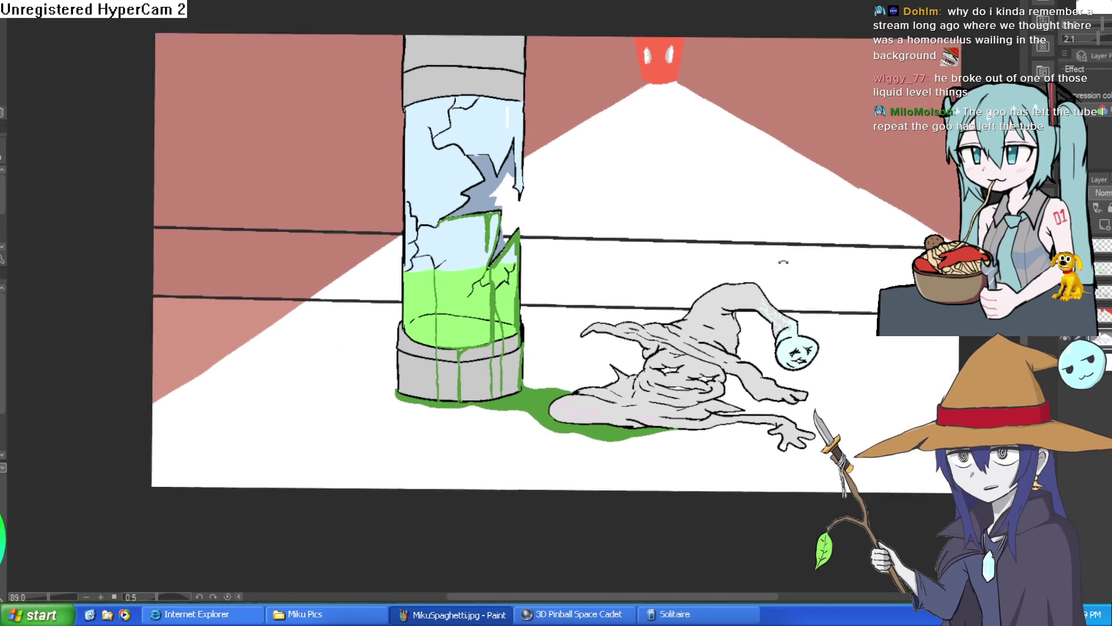
pyautogui.scroll(3, 783, 262)
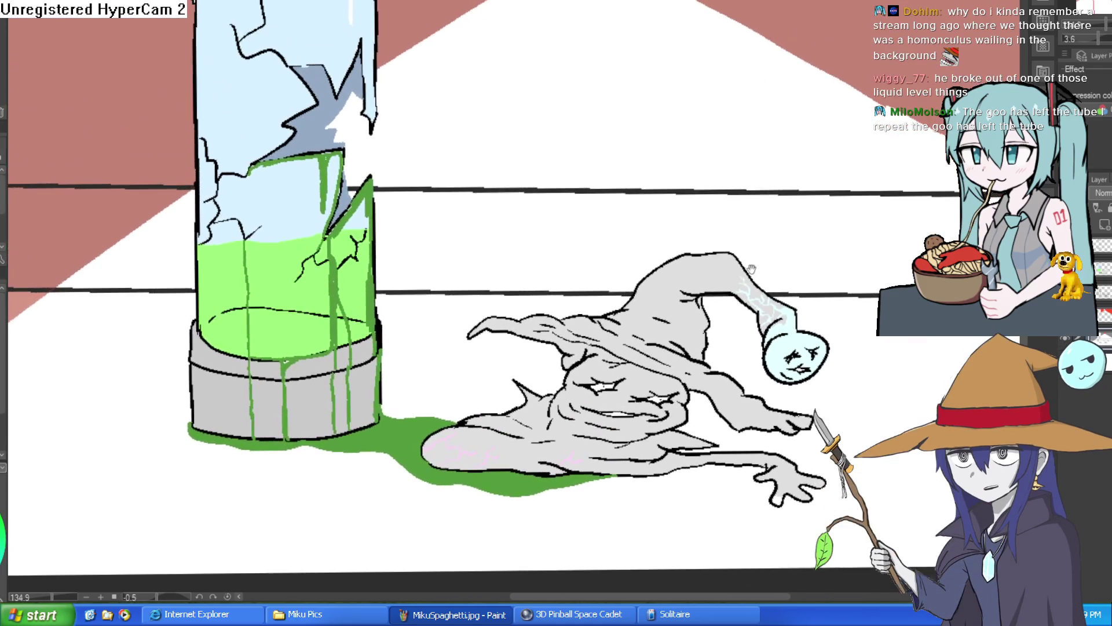
pyautogui.moveTo(753, 284)
pyautogui.mouseDown()
pyautogui.moveTo(774, 297)
pyautogui.moveTo(777, 258)
pyautogui.moveTo(773, 313)
pyautogui.mouseUp()
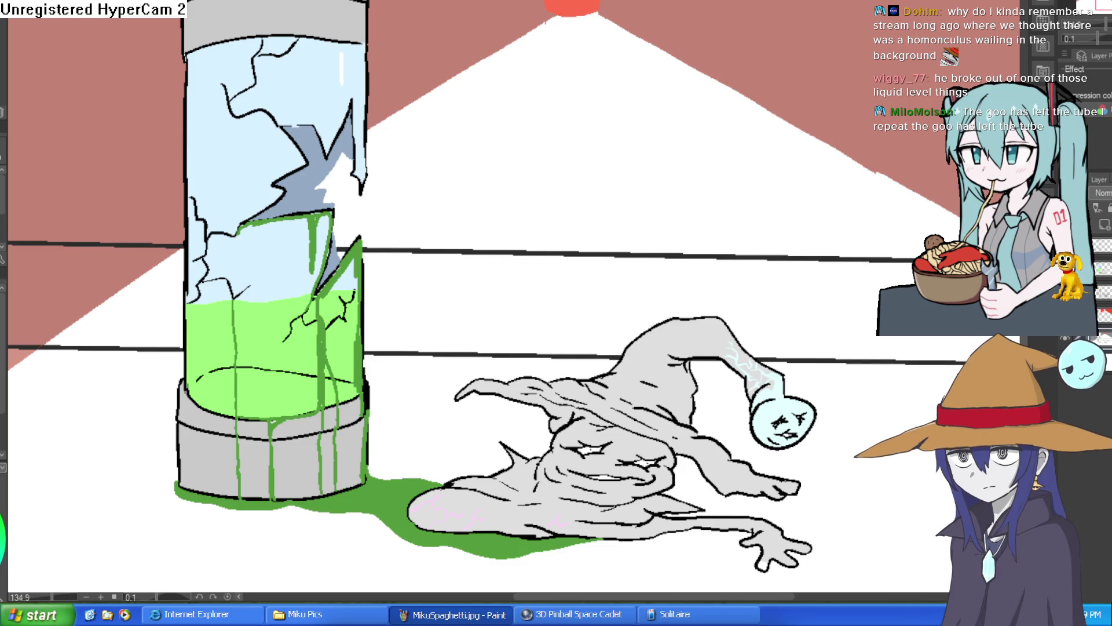
pyautogui.hotkey('alt', 'Tab')
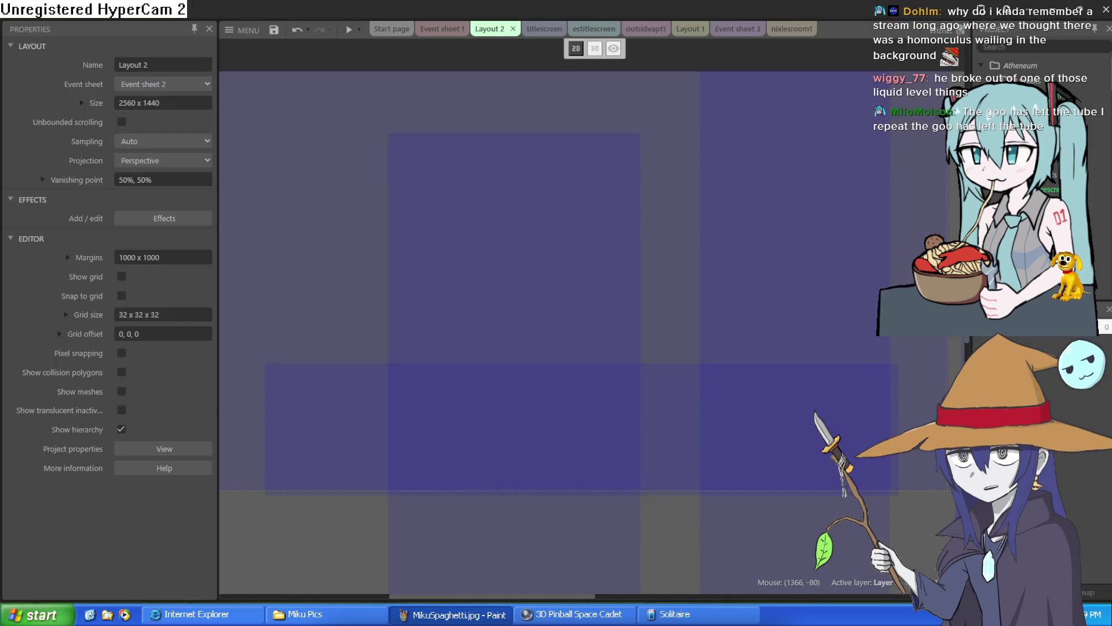
# Bring up the outsideapt1 layout in Construct 3.
pyautogui.click(593, 28)
pyautogui.click(544, 28)
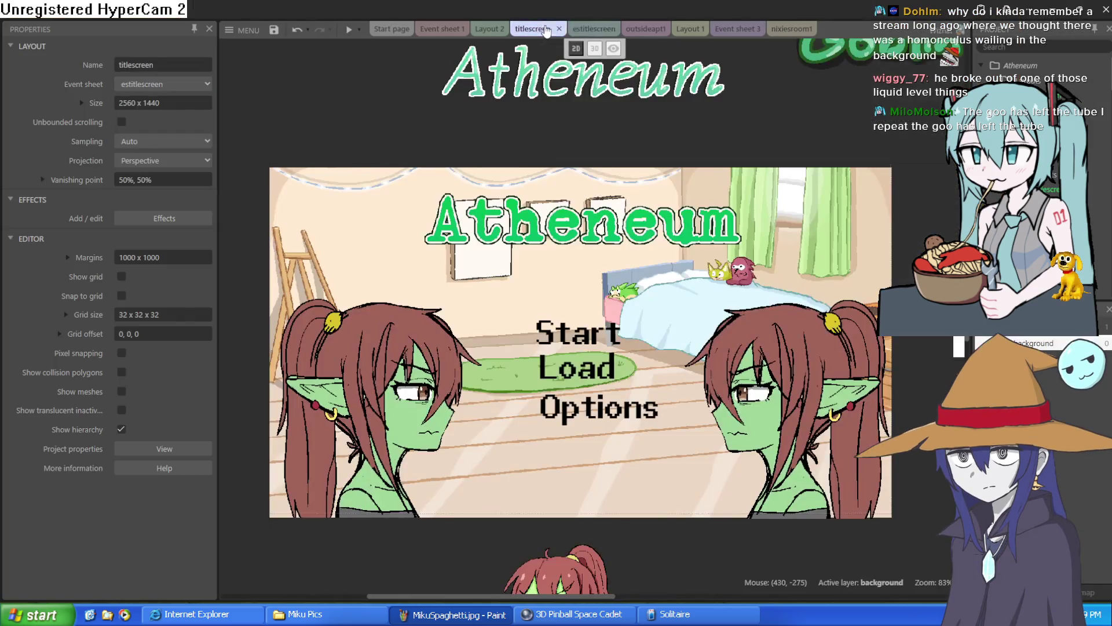
pyautogui.click(634, 29)
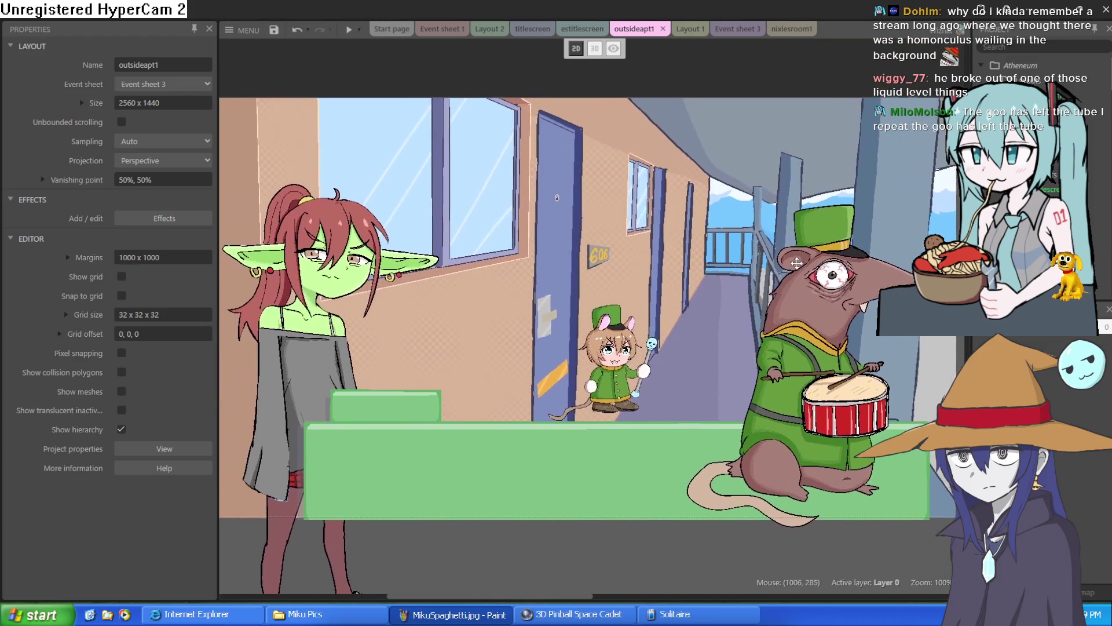
# Move the mouse (ziti) and the rat (vinny) down to the layout's bottom.
pyautogui.moveTo(611, 356)
pyautogui.mouseDown()
pyautogui.moveTo(552, 596)
pyautogui.moveTo(469, 532)
pyautogui.mouseUp()
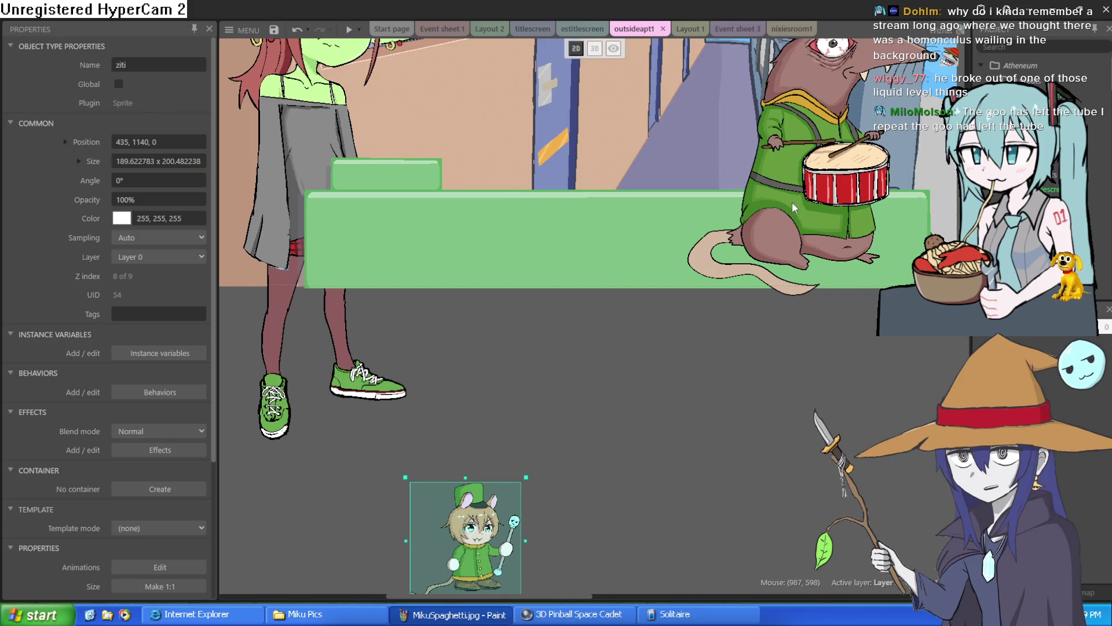
pyautogui.moveTo(814, 170); pyautogui.dragTo(744, 524)
pyautogui.scroll(3, 805, 292)
pyautogui.hscroll(3, 805, 292)
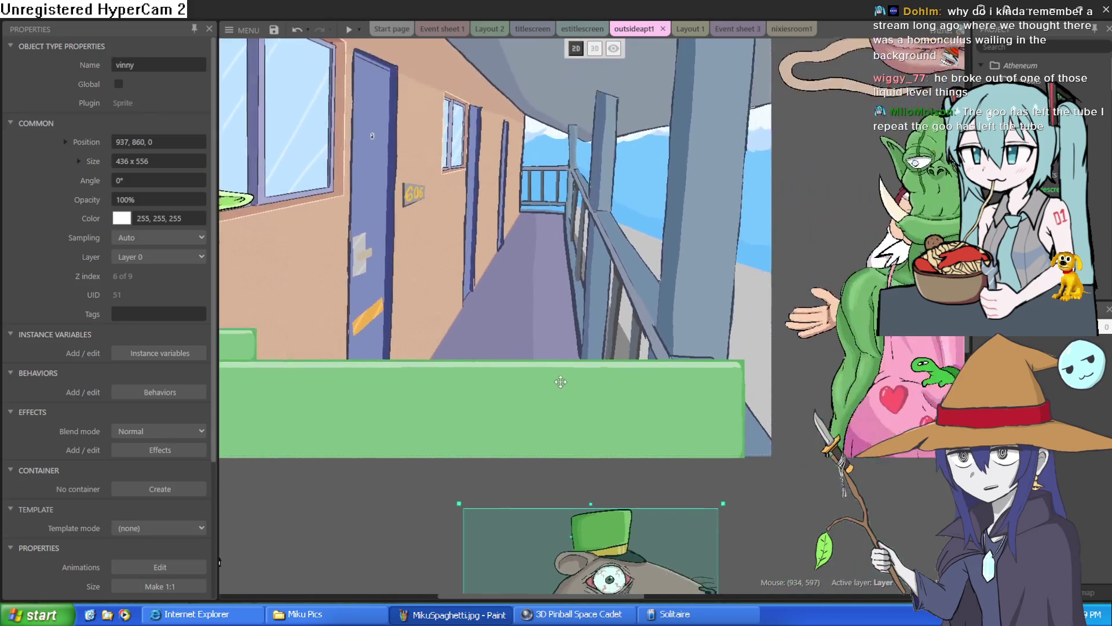
# Place the orc (thrall) off to the right side of the scene.
pyautogui.moveTo(807, 292)
pyautogui.mouseDown()
pyautogui.moveTo(632, 277)
pyautogui.moveTo(505, 239)
pyautogui.moveTo(525, 283)
pyautogui.mouseUp()
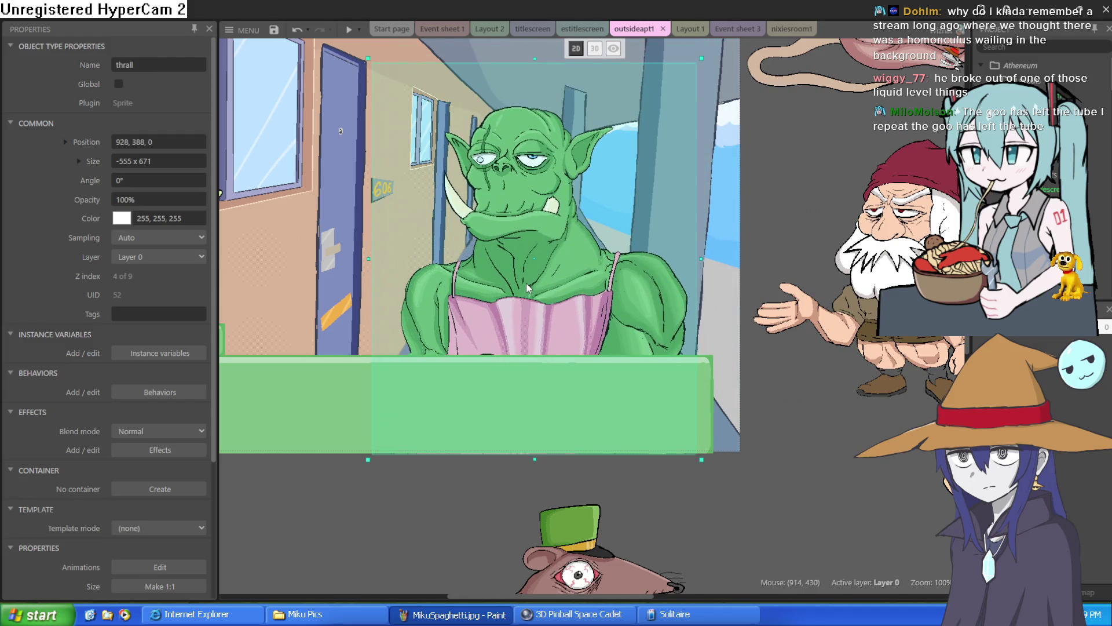
pyautogui.hscroll(-4, 526, 280)
pyautogui.scroll(1, 526, 280)
pyautogui.moveTo(786, 342)
pyautogui.mouseDown()
pyautogui.moveTo(891, 380)
pyautogui.moveTo(861, 382)
pyautogui.mouseUp()
pyautogui.hscroll(6, 882, 380)
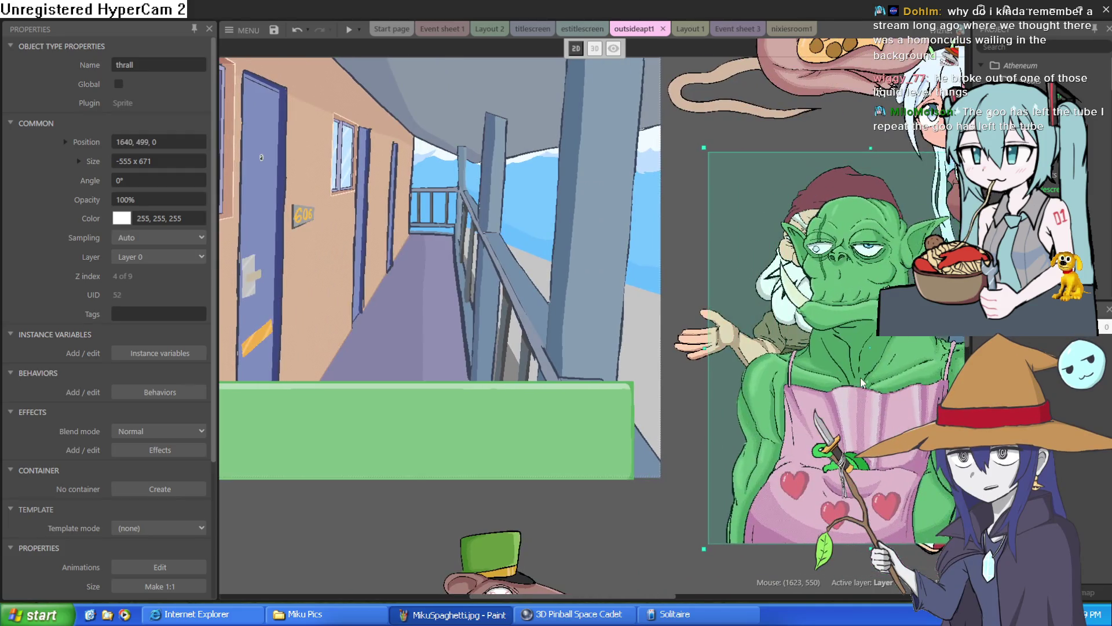
pyautogui.hscroll(-5, 545, 251)
pyautogui.scroll(2, 545, 251)
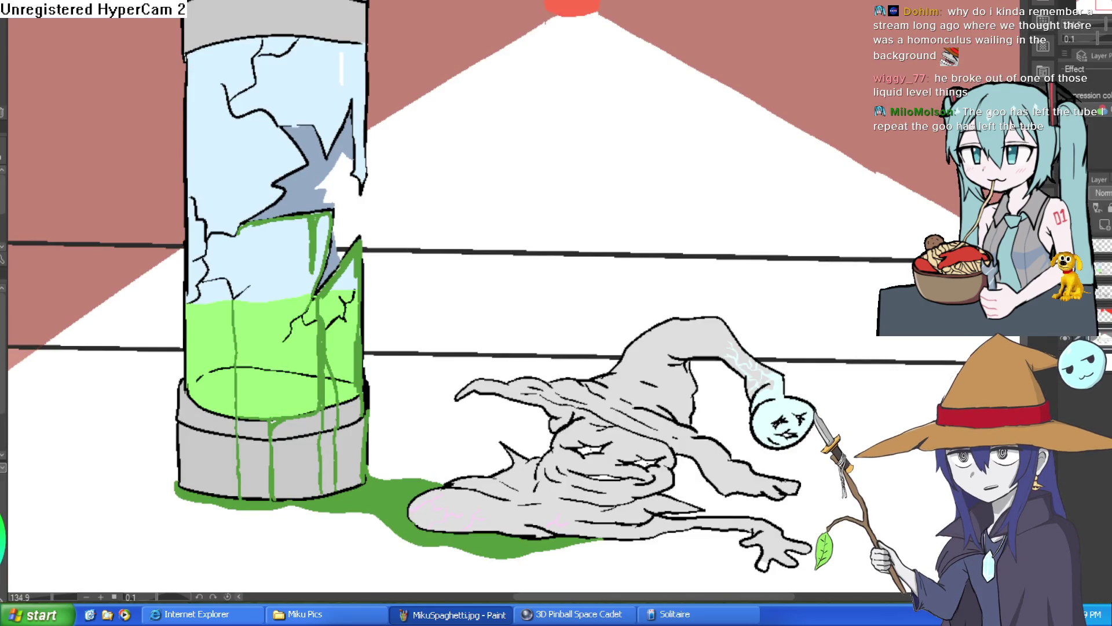
pyautogui.scroll(-2, 794, 231)
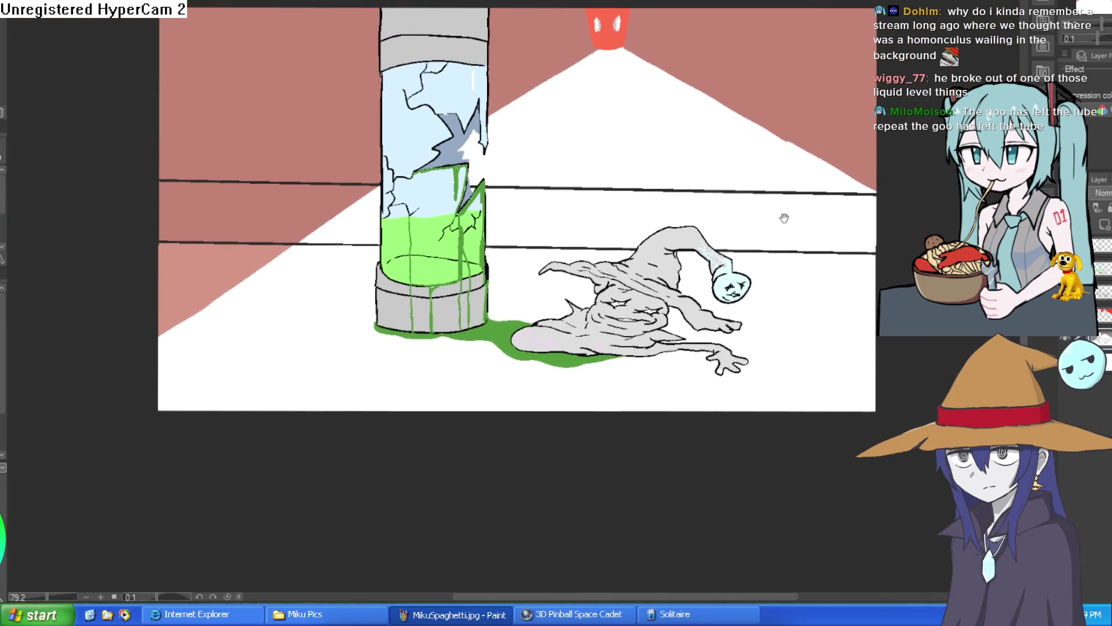
pyautogui.scroll(2, 784, 217)
pyautogui.moveTo(784, 191); pyautogui.dragTo(789, 185)
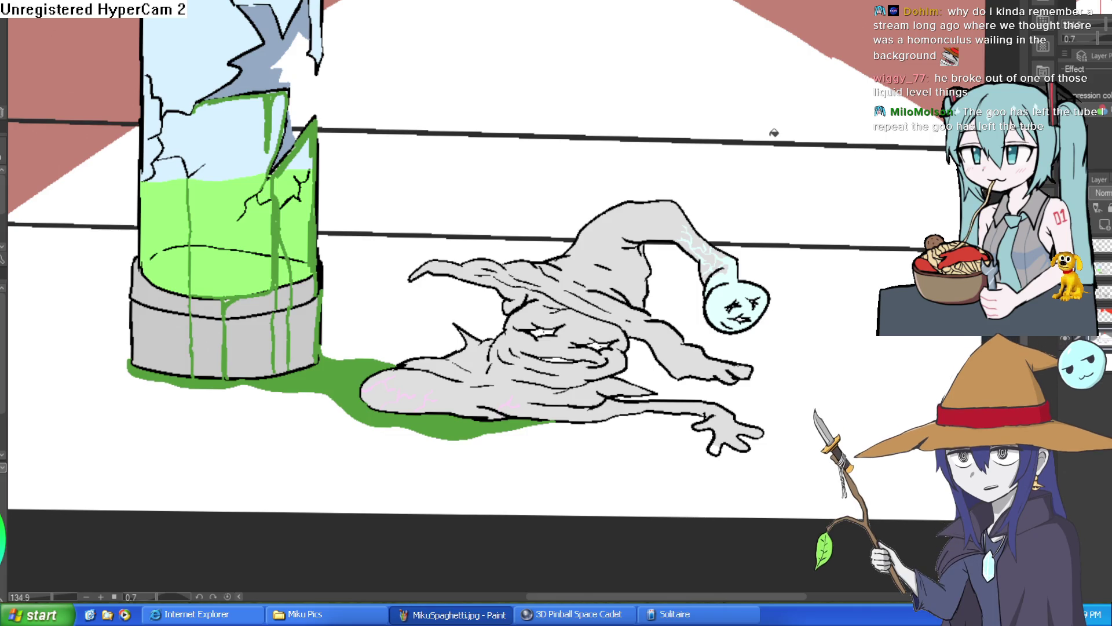
pyautogui.hotkey('ctrl', '@')
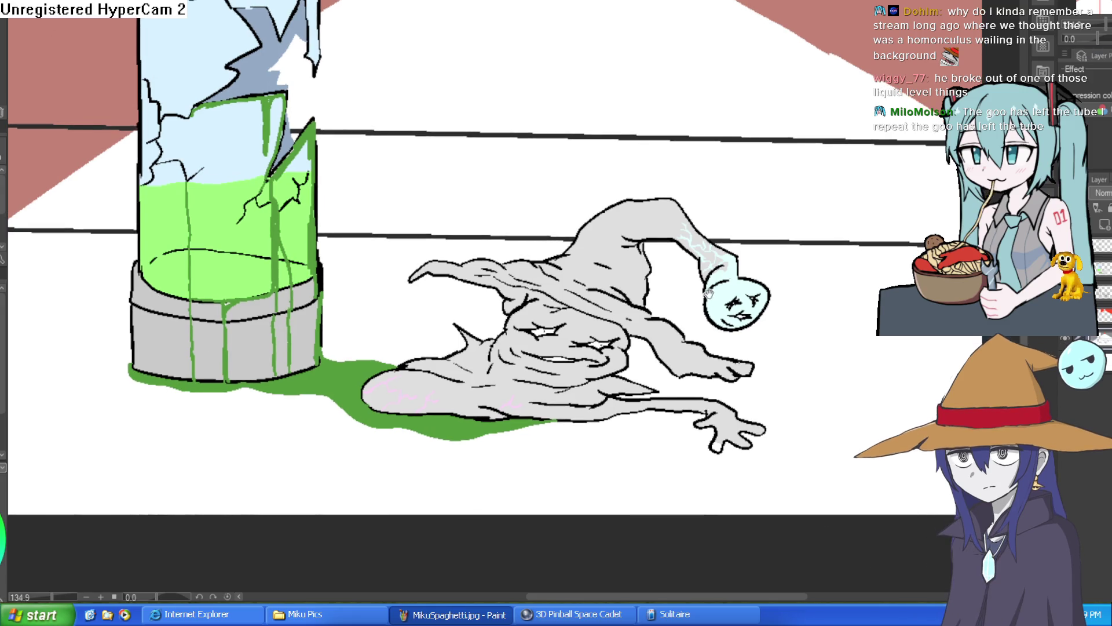
pyautogui.scroll(-4, 708, 294)
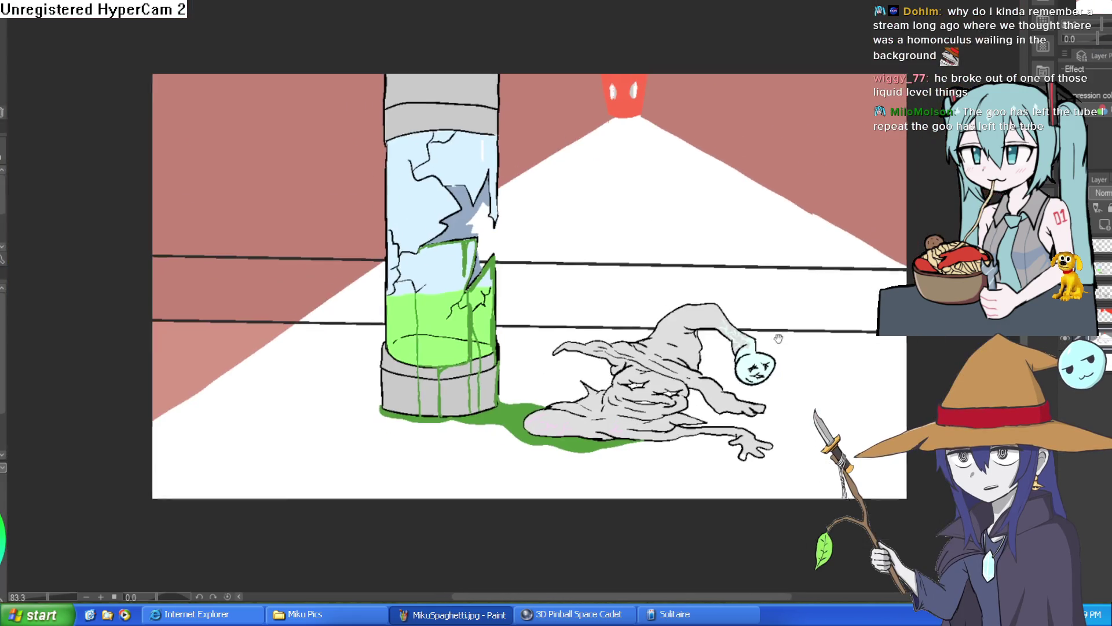
pyautogui.scroll(5, 778, 338)
pyautogui.moveTo(817, 344); pyautogui.dragTo(806, 349)
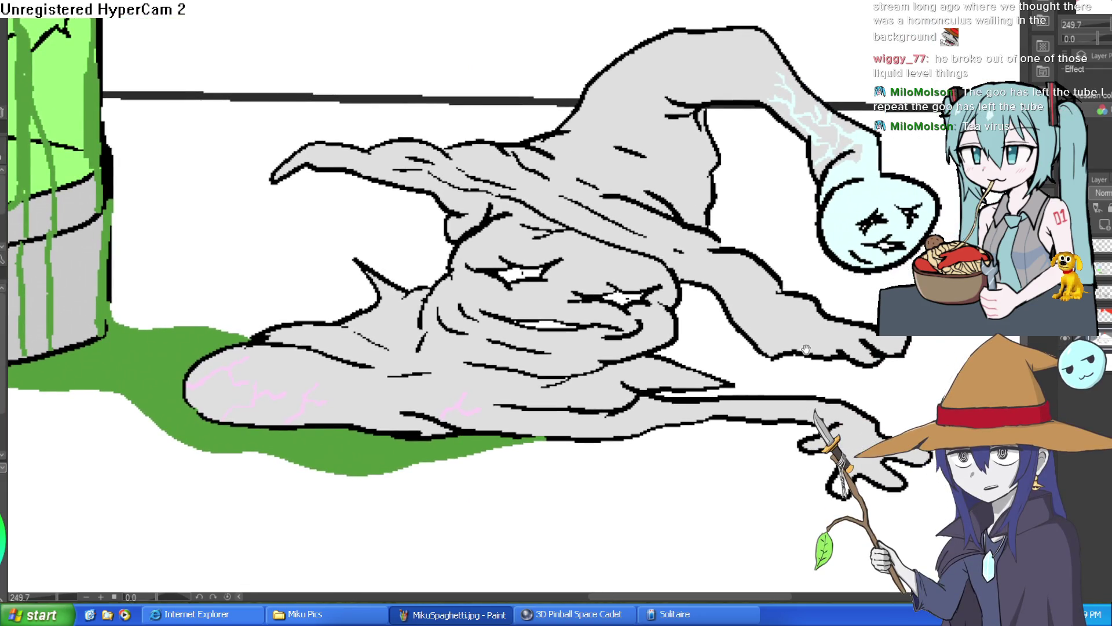
pyautogui.scroll(-4, 815, 341)
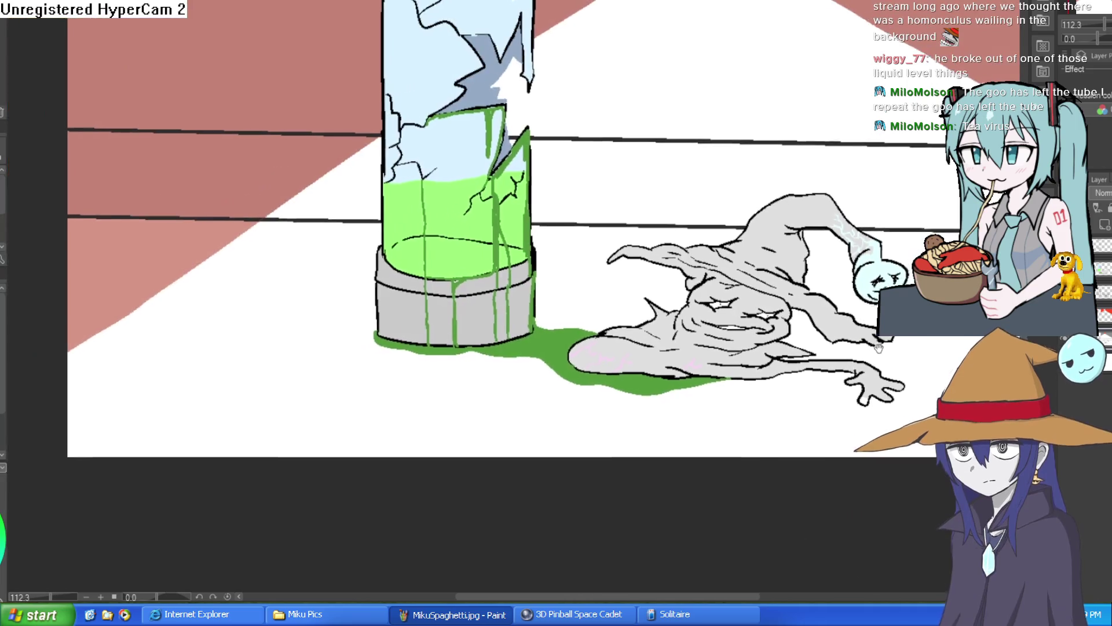
pyautogui.moveTo(879, 348); pyautogui.dragTo(869, 365)
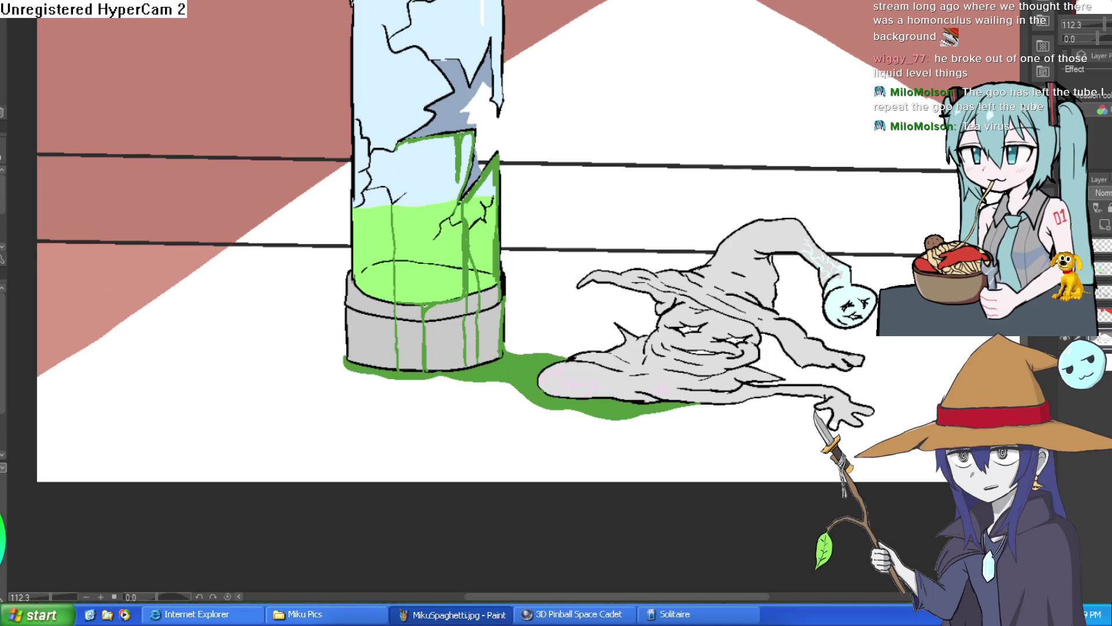
pyautogui.scroll(-1, 890, 346)
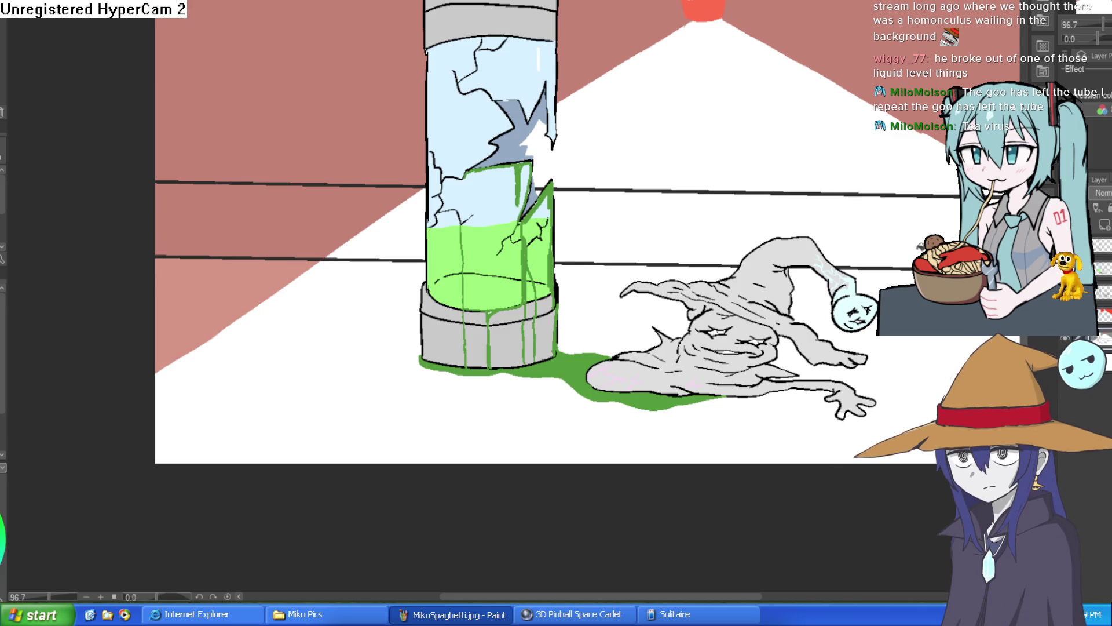
pyautogui.moveTo(850, 336); pyautogui.dragTo(819, 371)
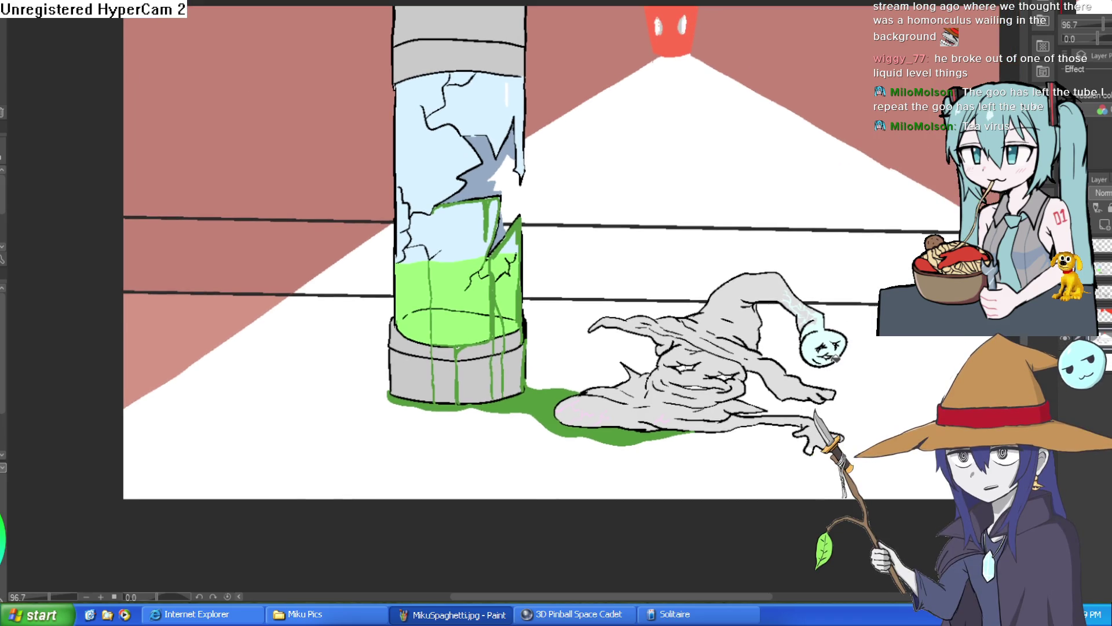
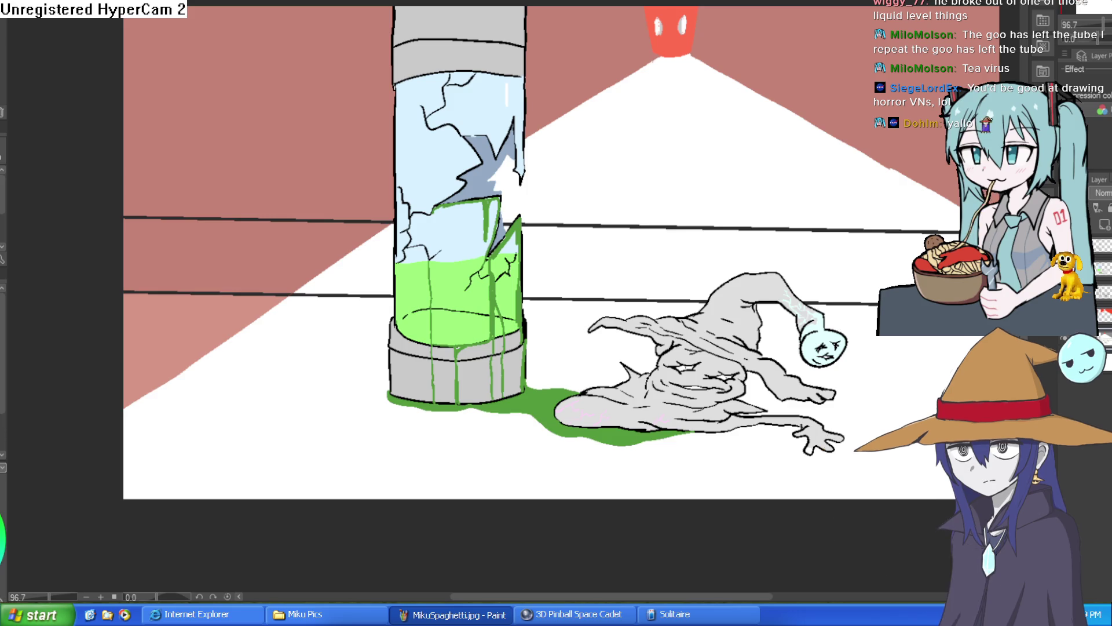
# Bucket-fill the white light cone, floor areas and left wall triangle pink.
pyautogui.click(727, 198)
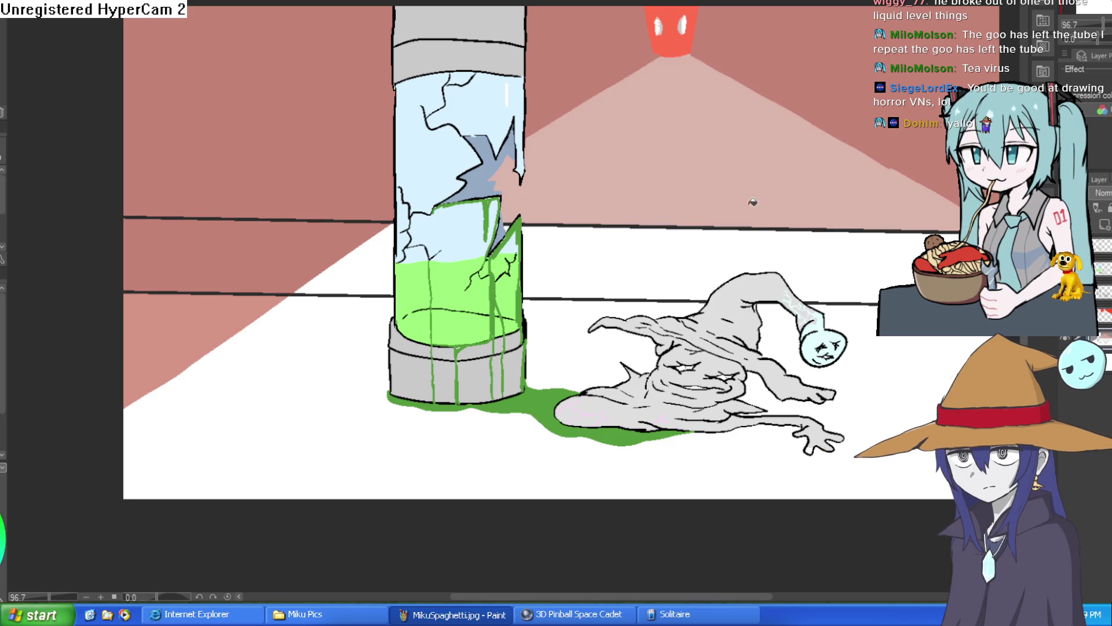
pyautogui.click(753, 234)
pyautogui.click(635, 311)
pyautogui.click(631, 397)
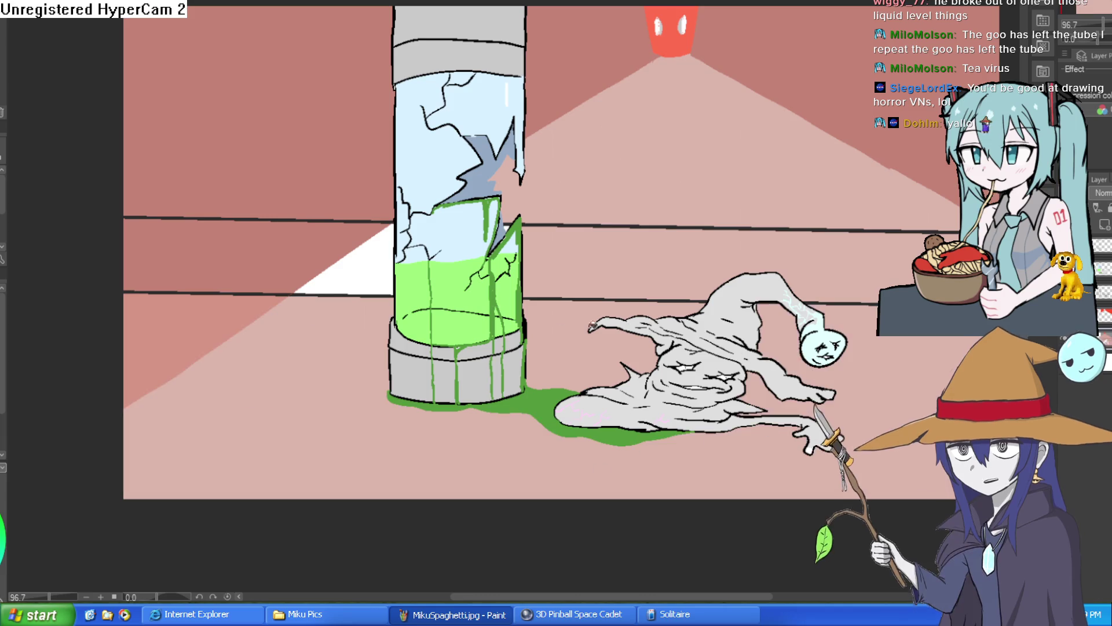
pyautogui.click(679, 236)
pyautogui.scroll(-3, 864, 287)
pyautogui.scroll(4, 747, 313)
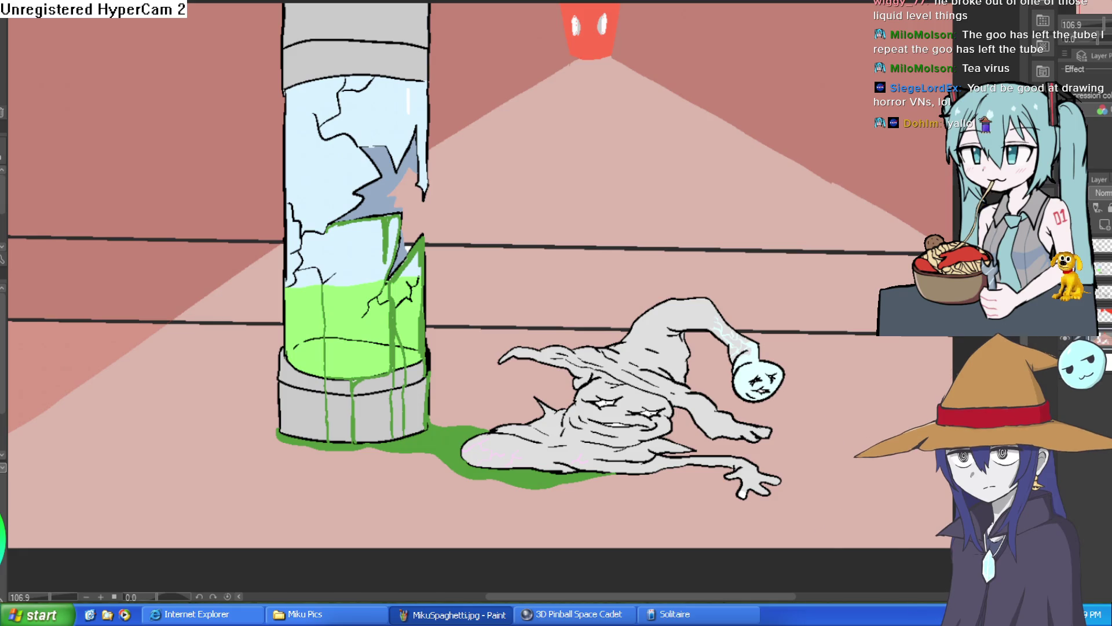
# Draw red ray strokes from the red light up the walls and to the top edge.
pyautogui.moveTo(542, 201); pyautogui.dragTo(457, 184)
pyautogui.moveTo(736, 82); pyautogui.dragTo(767, 65)
pyautogui.moveTo(449, 229); pyautogui.dragTo(681, 0)
pyautogui.moveTo(427, 282); pyautogui.dragTo(387, 400)
pyautogui.moveTo(357, 310); pyautogui.dragTo(330, 339)
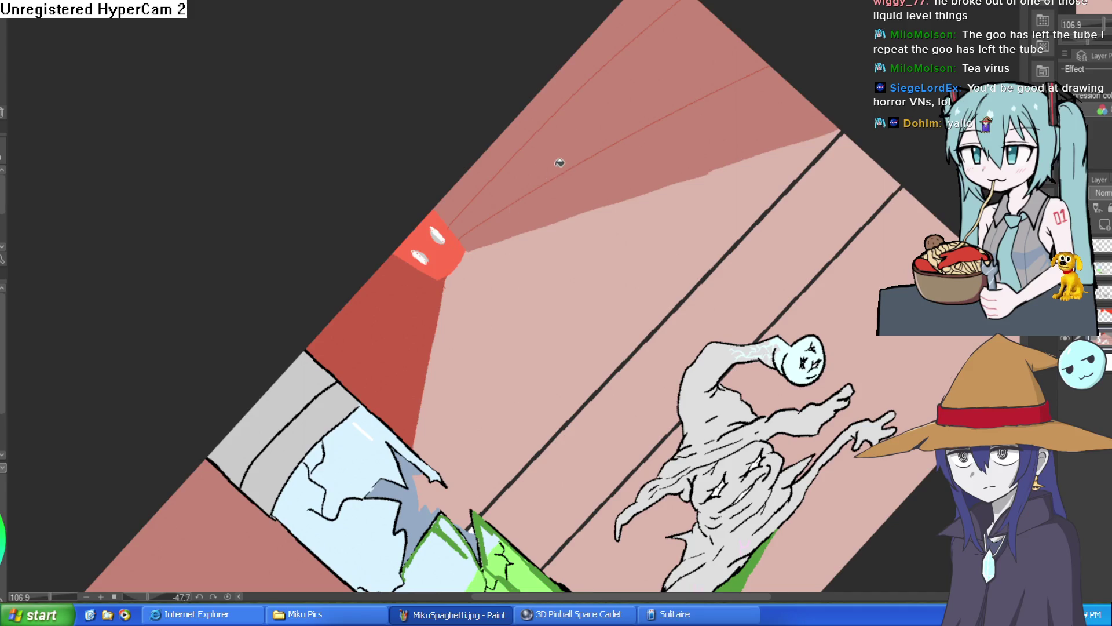
# Fill the wall bands right of the red line and lower-left dark red.
pyautogui.moveTo(521, 231)
pyautogui.mouseDown()
pyautogui.moveTo(683, 155)
pyautogui.moveTo(675, 159)
pyautogui.mouseUp()
pyautogui.scroll(2, 691, 179)
pyautogui.scroll(4, 691, 179)
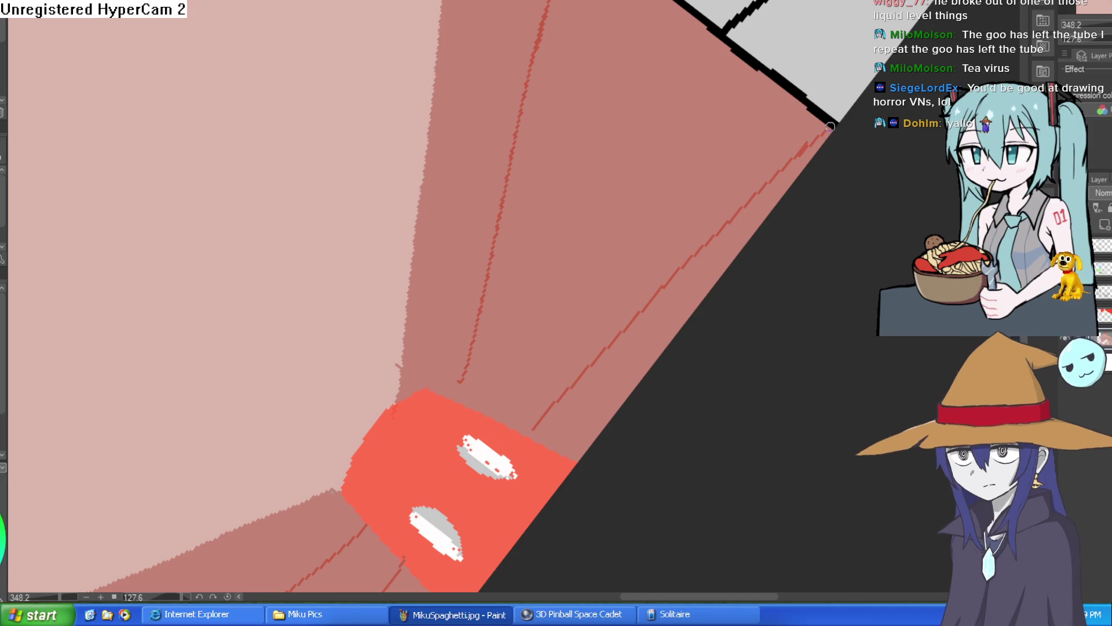
pyautogui.click(715, 173)
pyautogui.hotkey('ctrl', 'z')
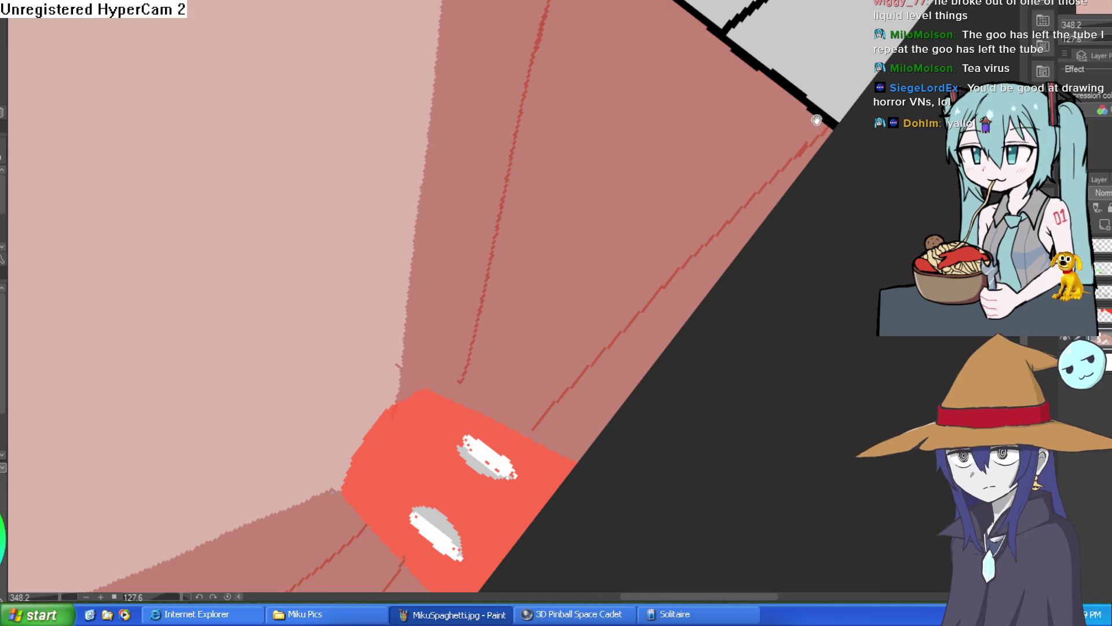
pyautogui.moveTo(637, 83); pyautogui.dragTo(579, 236)
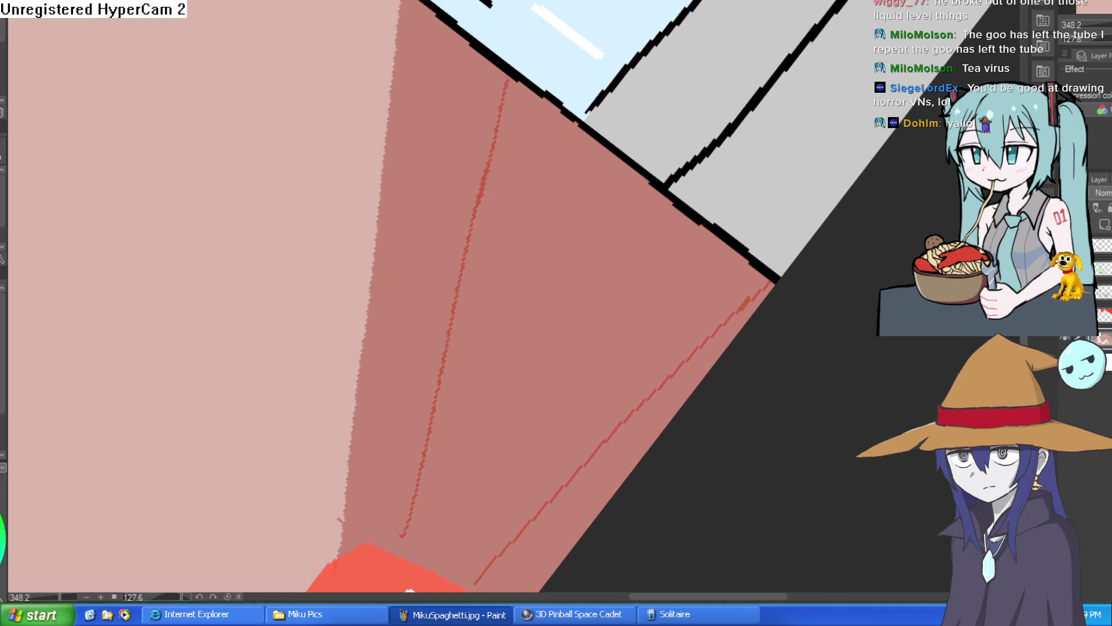
pyautogui.moveTo(515, 369); pyautogui.dragTo(555, 167)
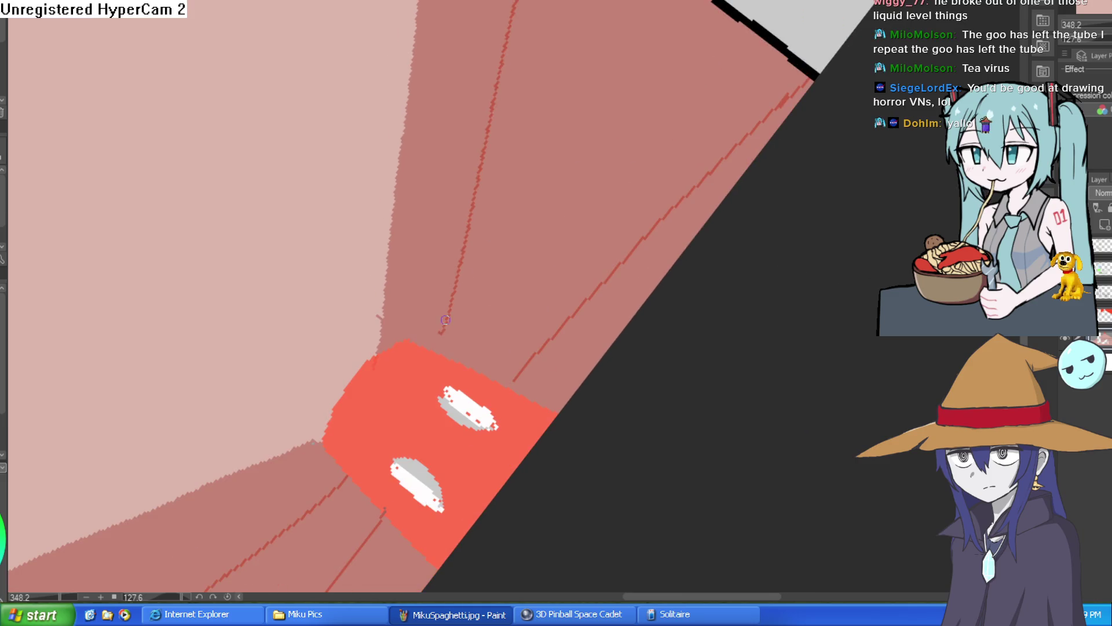
pyautogui.click(545, 261)
pyautogui.moveTo(615, 326)
pyautogui.mouseDown()
pyautogui.moveTo(807, 95)
pyautogui.moveTo(824, 52)
pyautogui.mouseUp()
pyautogui.click(533, 308)
# Rotate the view back to level to see the whole scene.
pyautogui.scroll(-5, 532, 308)
pyautogui.moveTo(675, 258); pyautogui.dragTo(335, 162)
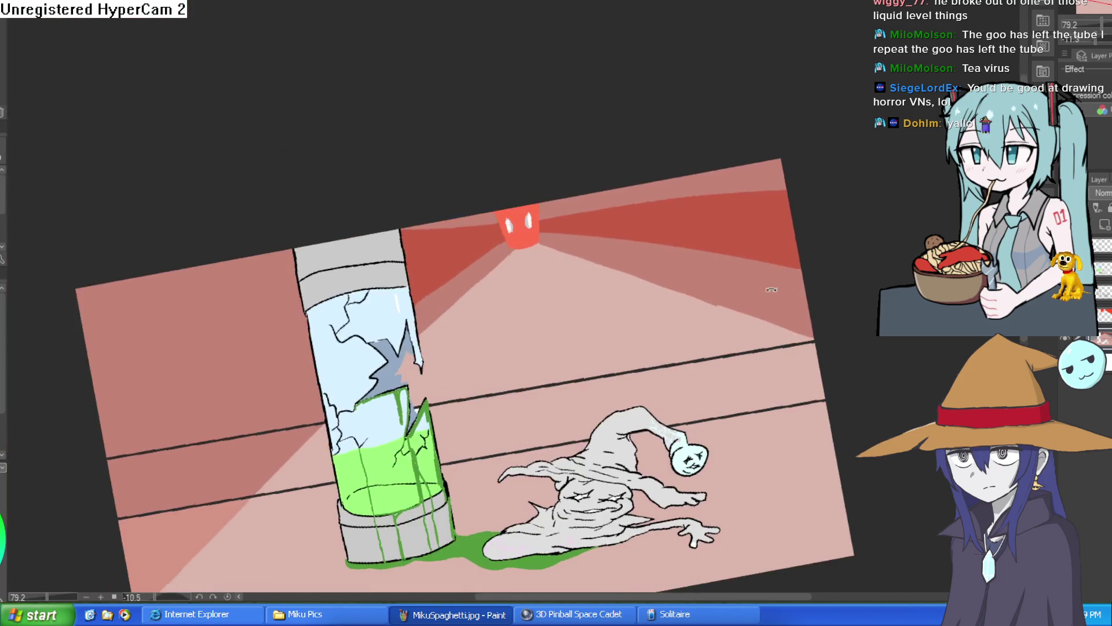
pyautogui.moveTo(770, 289)
pyautogui.mouseDown()
pyautogui.moveTo(781, 337)
pyautogui.moveTo(730, 302)
pyautogui.moveTo(751, 221)
pyautogui.mouseUp()
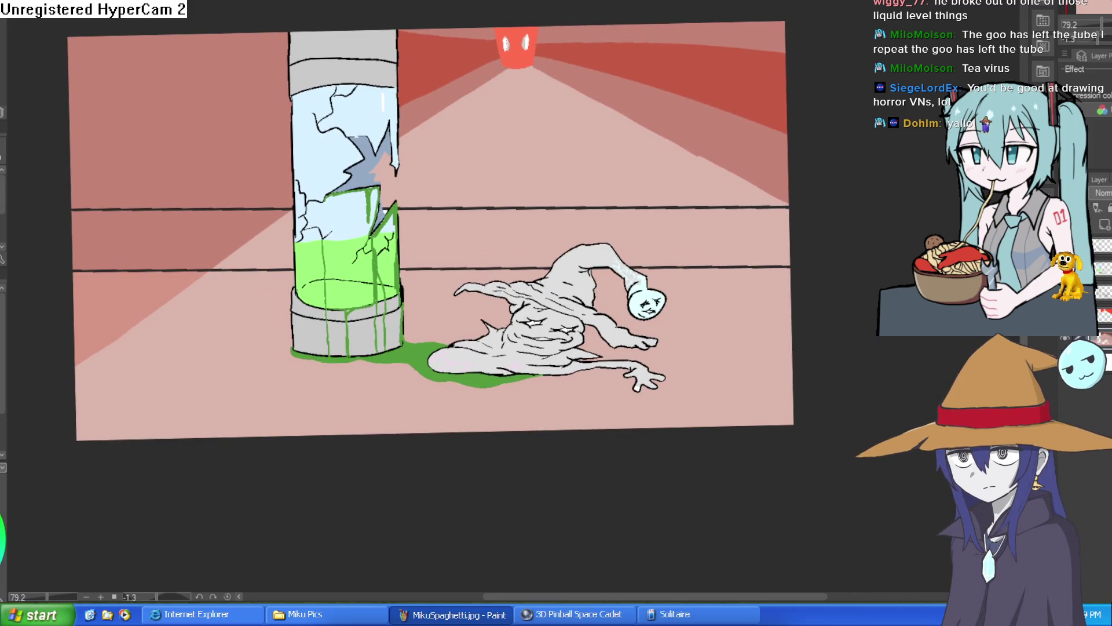
# Fill the goo witch's eyes pink and her white mouth dark pink.
pyautogui.scroll(10, 536, 338)
pyautogui.moveTo(813, 296)
pyautogui.mouseDown()
pyautogui.moveTo(751, 346)
pyautogui.moveTo(572, 376)
pyautogui.mouseUp()
pyautogui.click(714, 275)
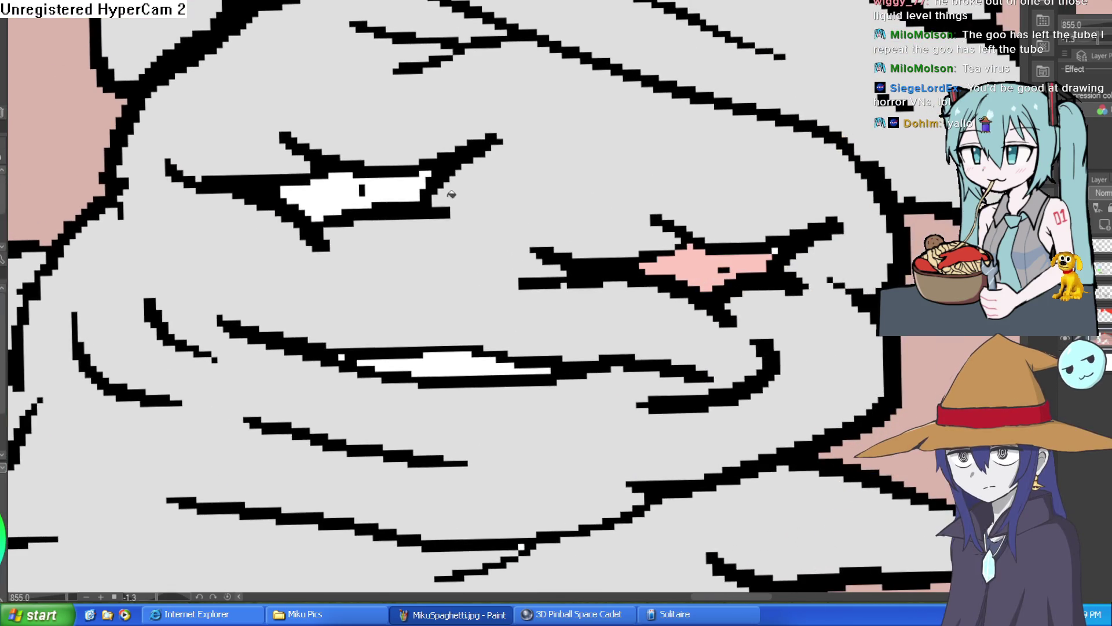
pyautogui.click(415, 186)
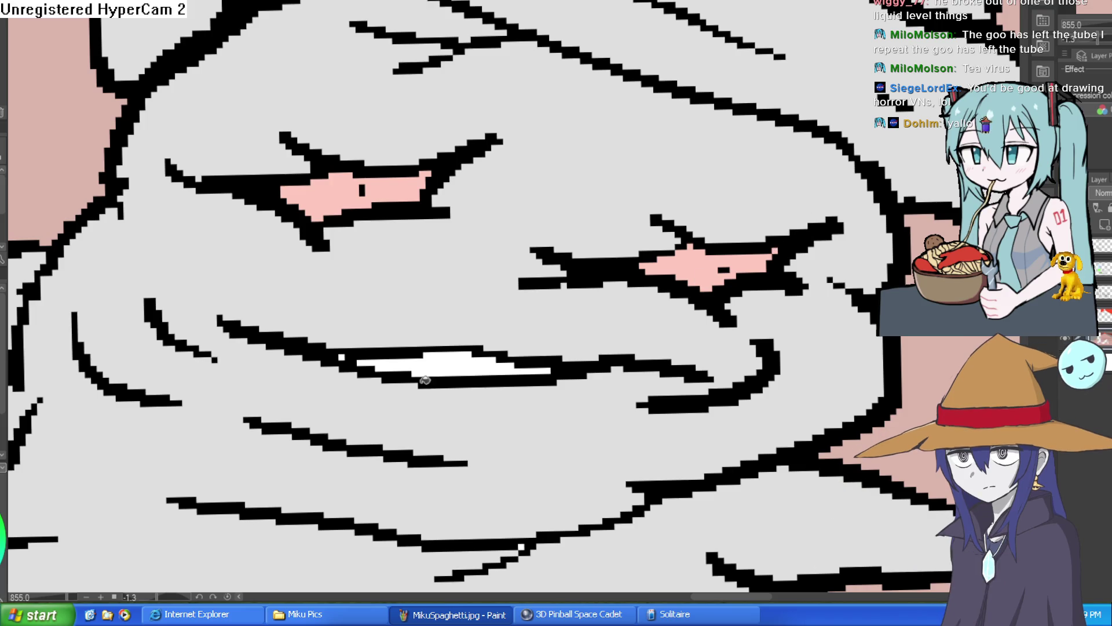
pyautogui.click(475, 363)
# Fill the small face's mouth and its three white eye highlights brown.
pyautogui.scroll(-5, 376, 331)
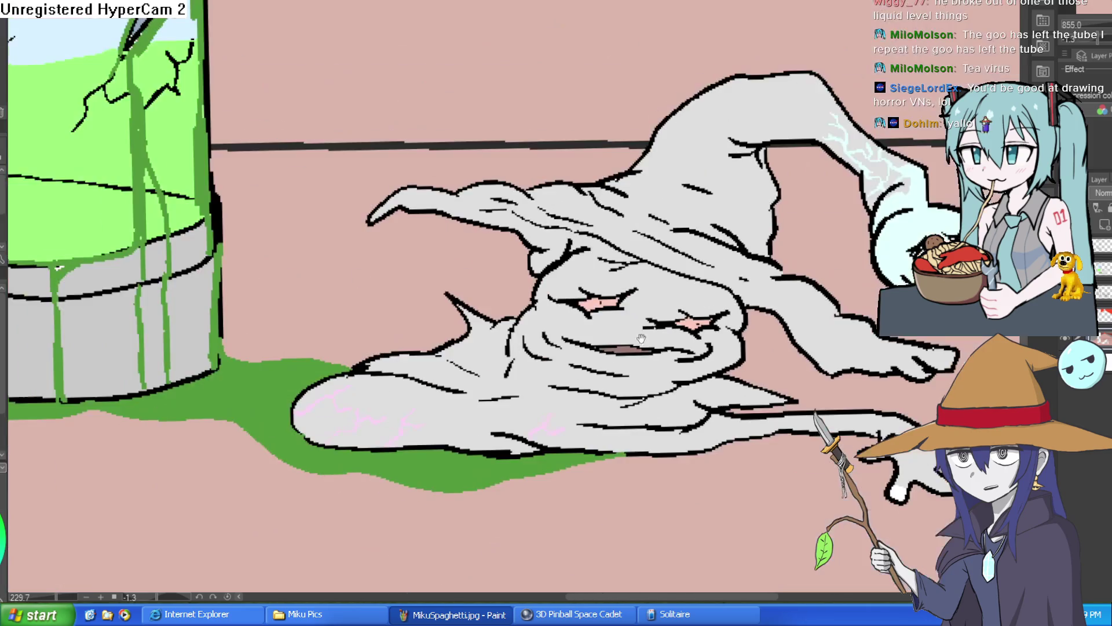
pyautogui.scroll(8, 822, 244)
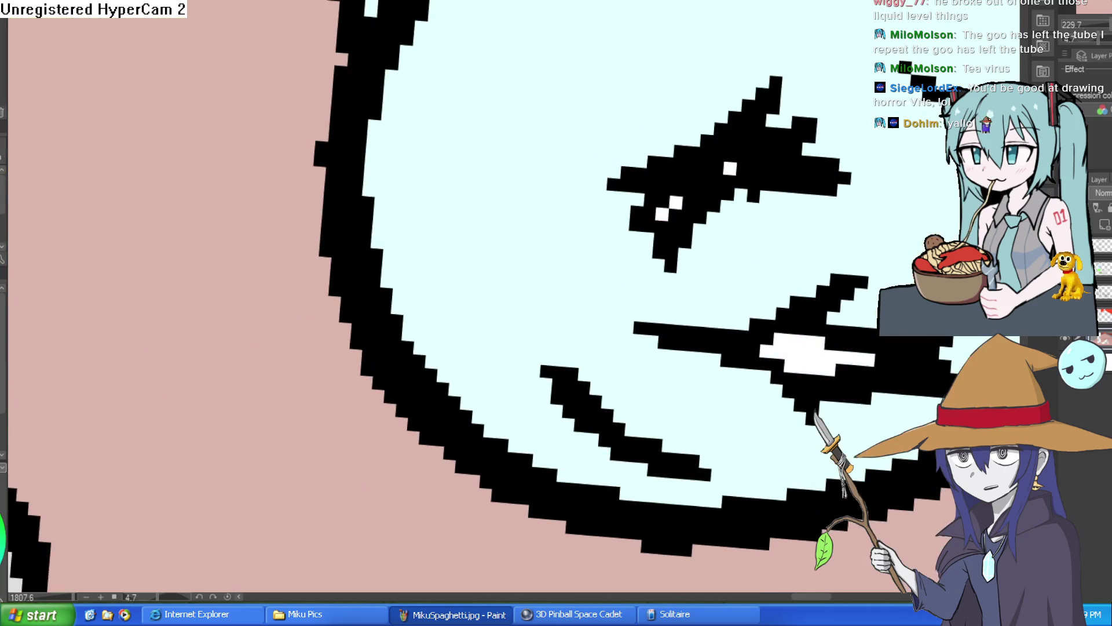
pyautogui.click(822, 355)
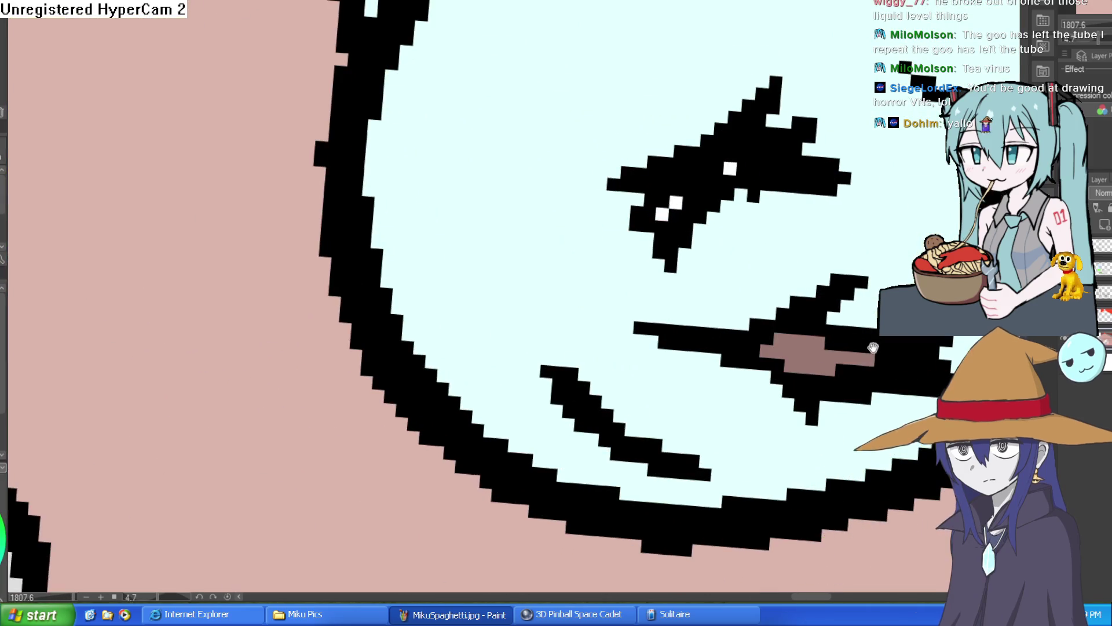
pyautogui.moveTo(823, 355); pyautogui.dragTo(666, 387)
pyautogui.click(573, 200)
pyautogui.click(524, 241)
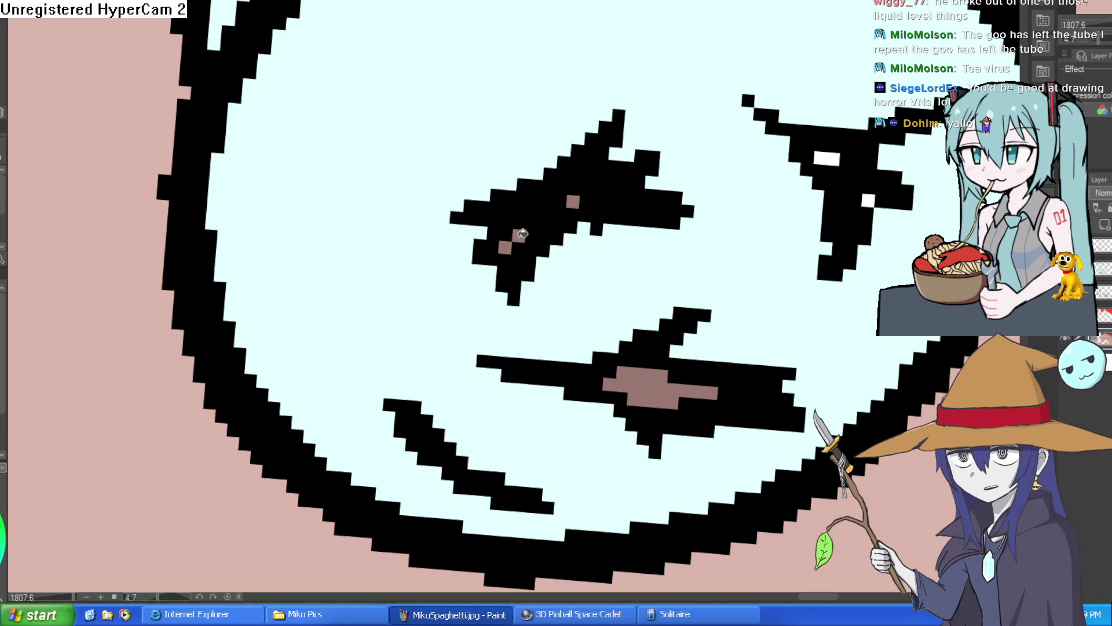
pyautogui.click(834, 160)
pyautogui.scroll(-10, 813, 262)
pyautogui.scroll(3, 834, 255)
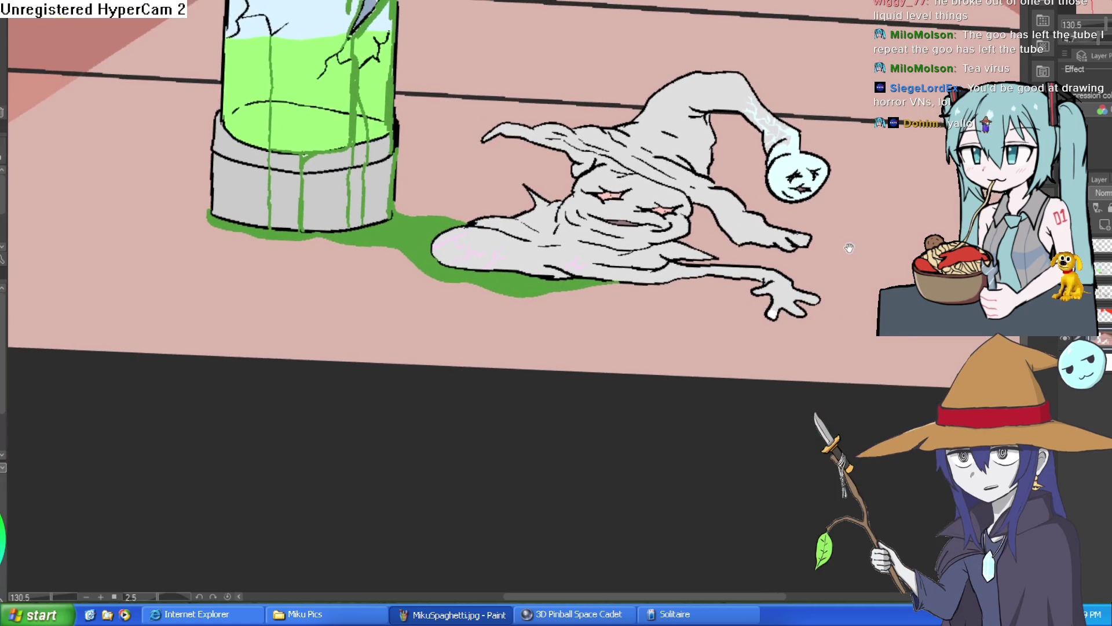
pyautogui.moveTo(522, 231); pyautogui.dragTo(516, 289)
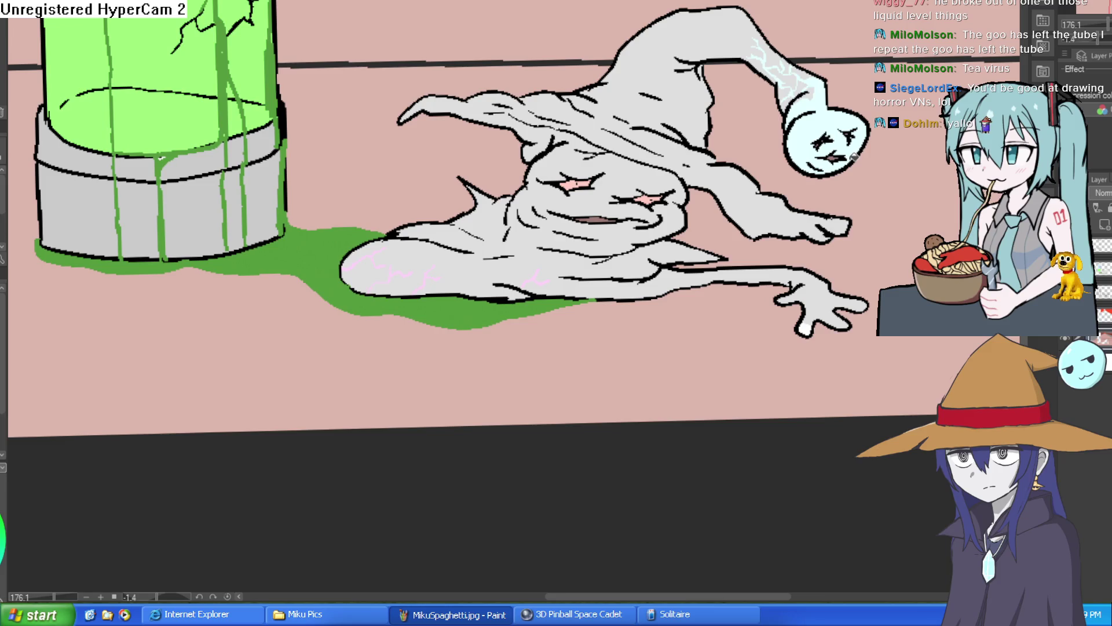
pyautogui.hotkey('ctrl', 'alt', '0')
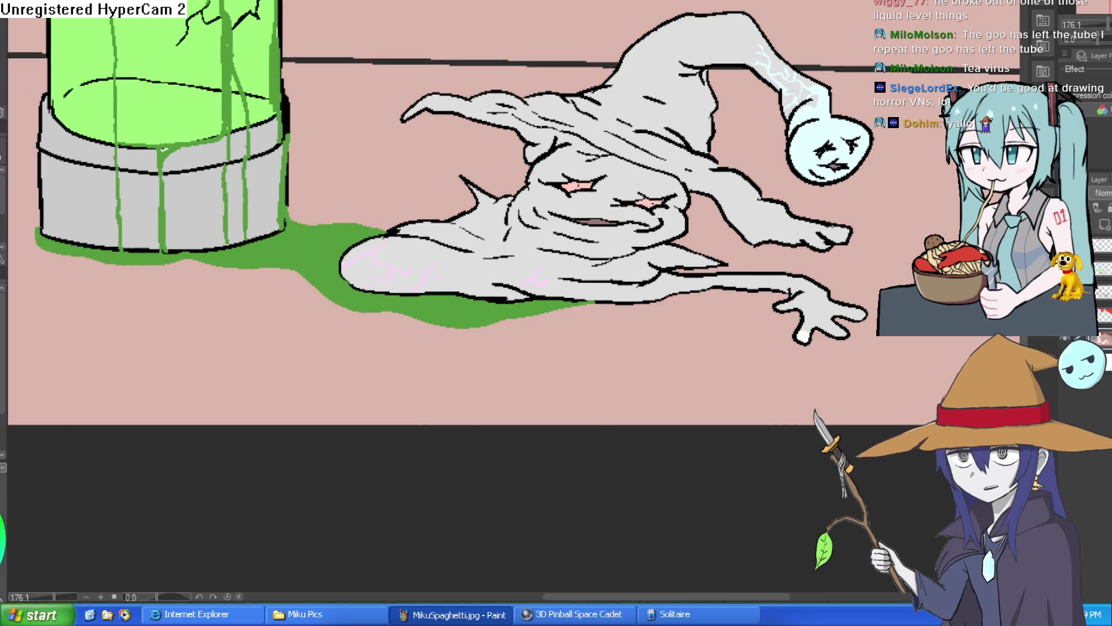
pyautogui.scroll(1, 441, 179)
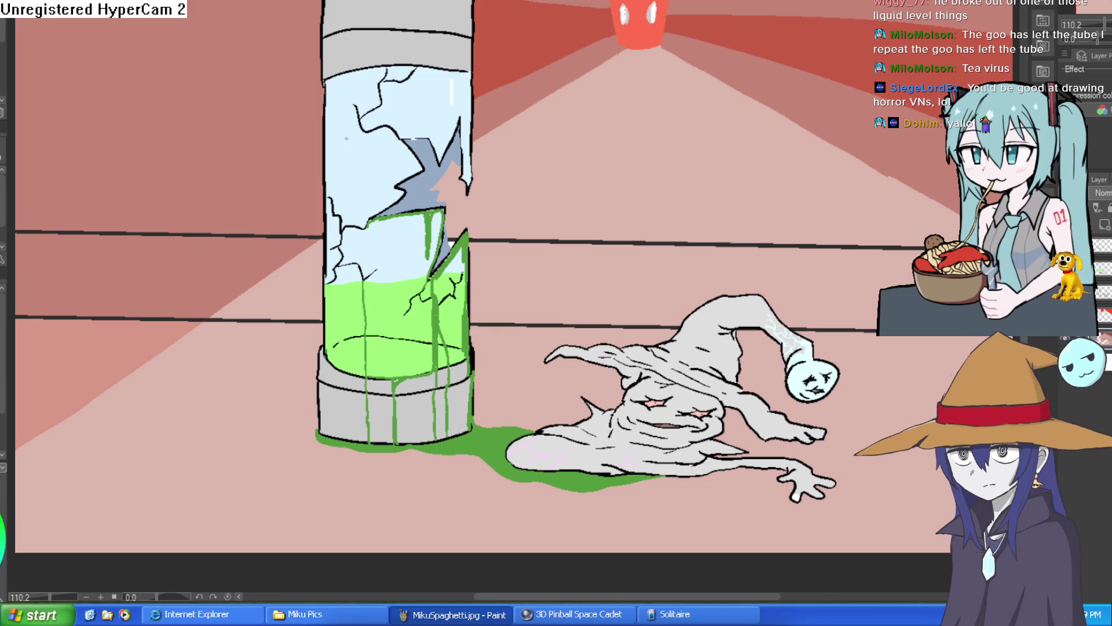
pyautogui.scroll(-2, 318, 256)
pyautogui.scroll(2, 317, 256)
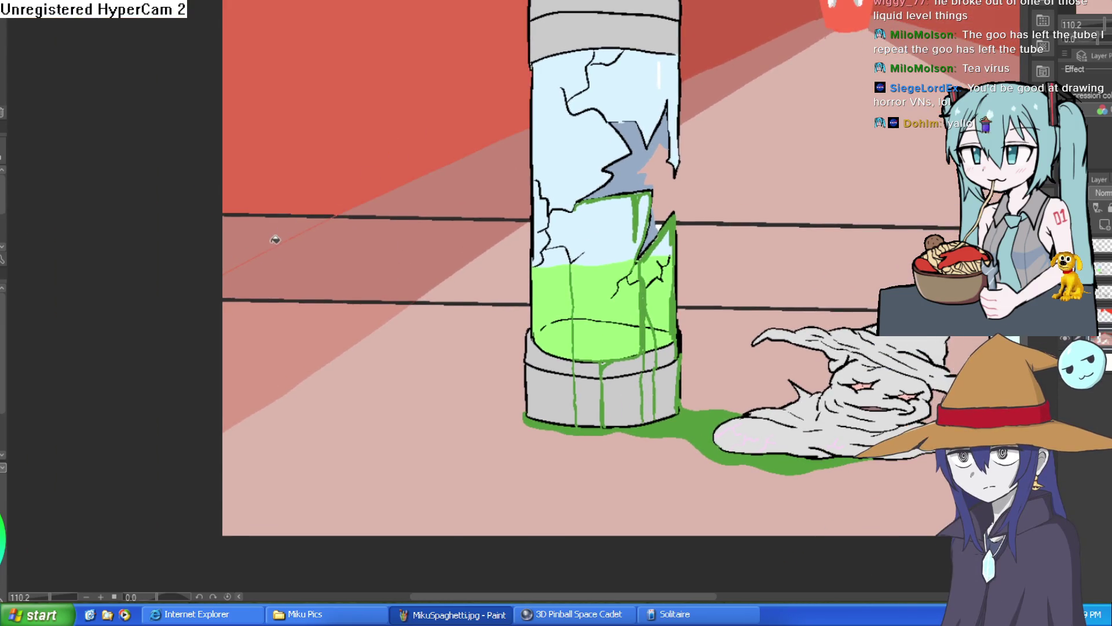
pyautogui.scroll(-2, 556, 328)
pyautogui.scroll(2, 556, 328)
pyautogui.scroll(-1, 556, 329)
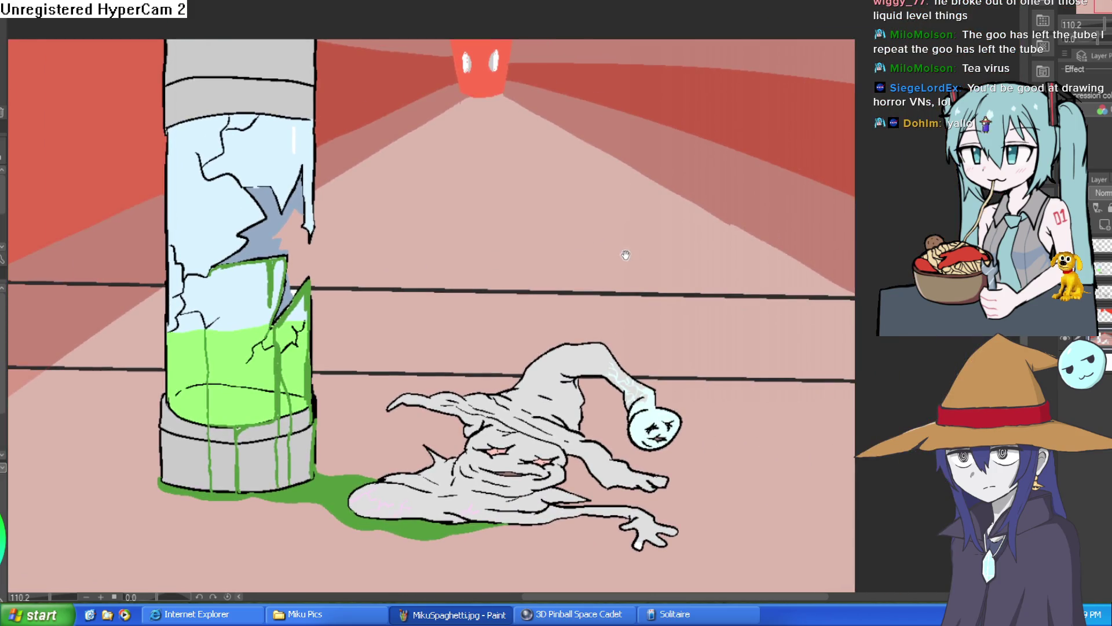
pyautogui.scroll(-1, 642, 197)
pyautogui.moveTo(637, 224); pyautogui.dragTo(638, 150)
pyautogui.moveTo(662, 190)
pyautogui.mouseDown()
pyautogui.moveTo(640, 213)
pyautogui.moveTo(637, 317)
pyautogui.mouseUp()
pyautogui.scroll(2, 636, 317)
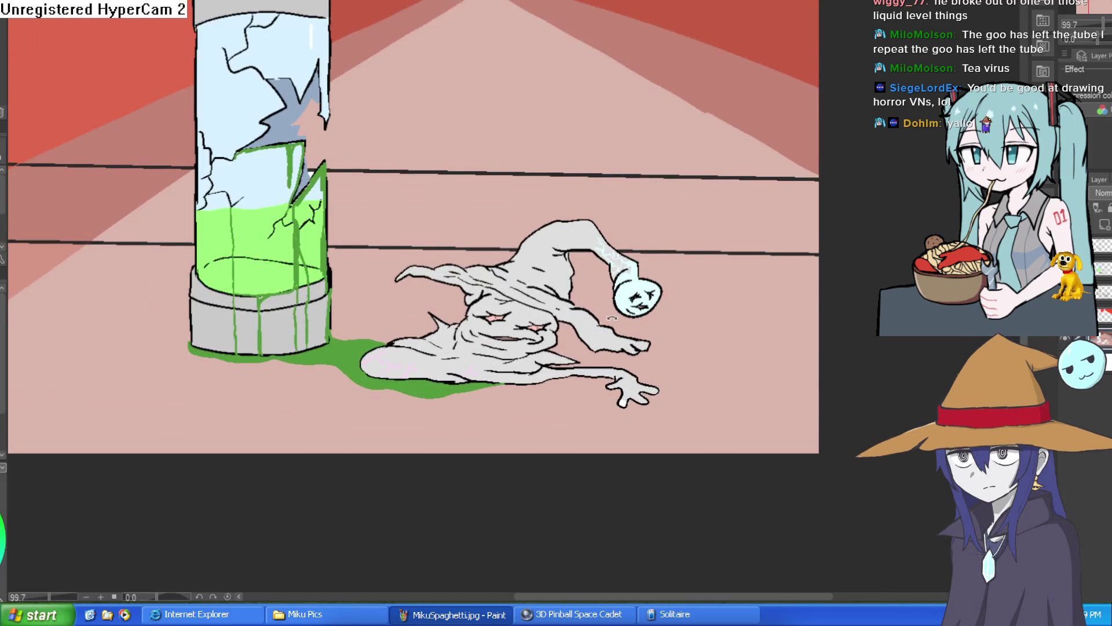
pyautogui.hotkey('ctrl', 'Tab')
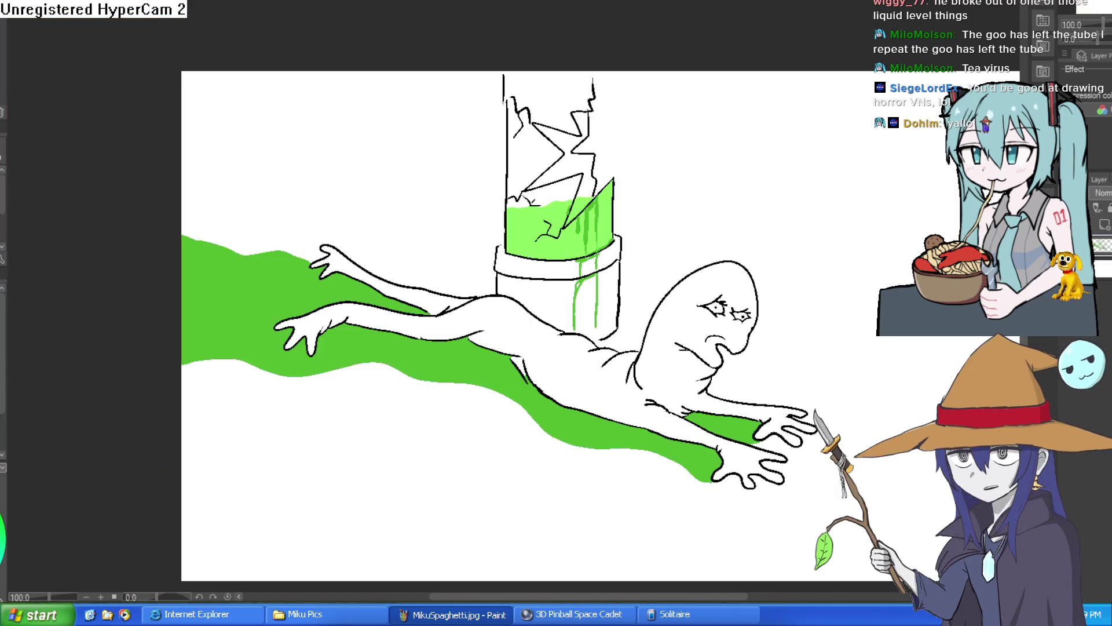
pyautogui.hotkey('ctrl', 'Tab')
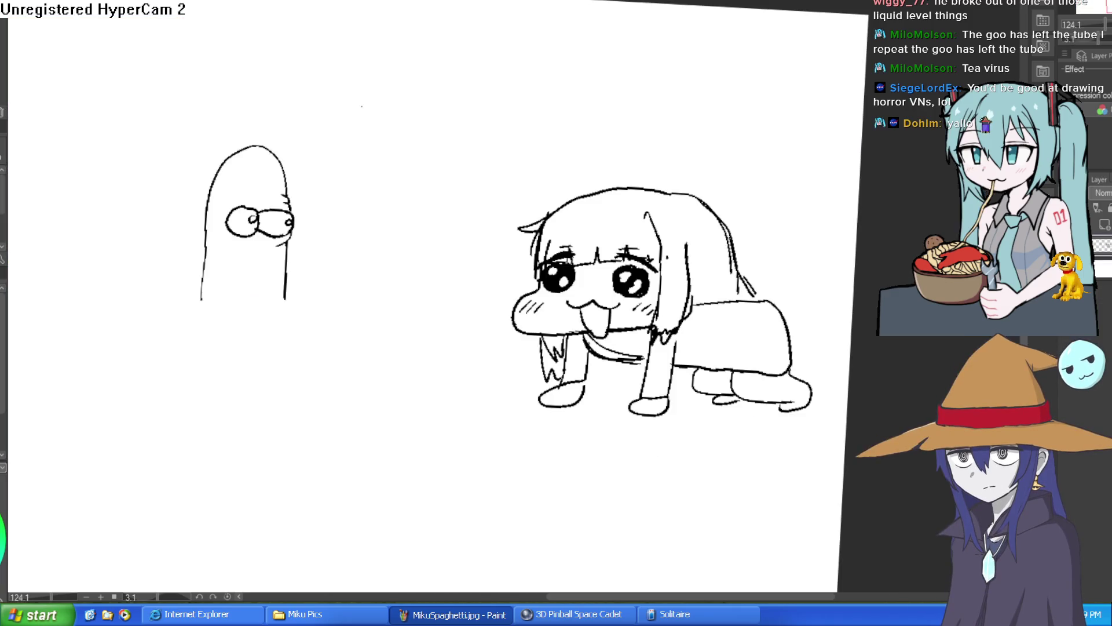
pyautogui.hotkey('ctrl', 'Tab')
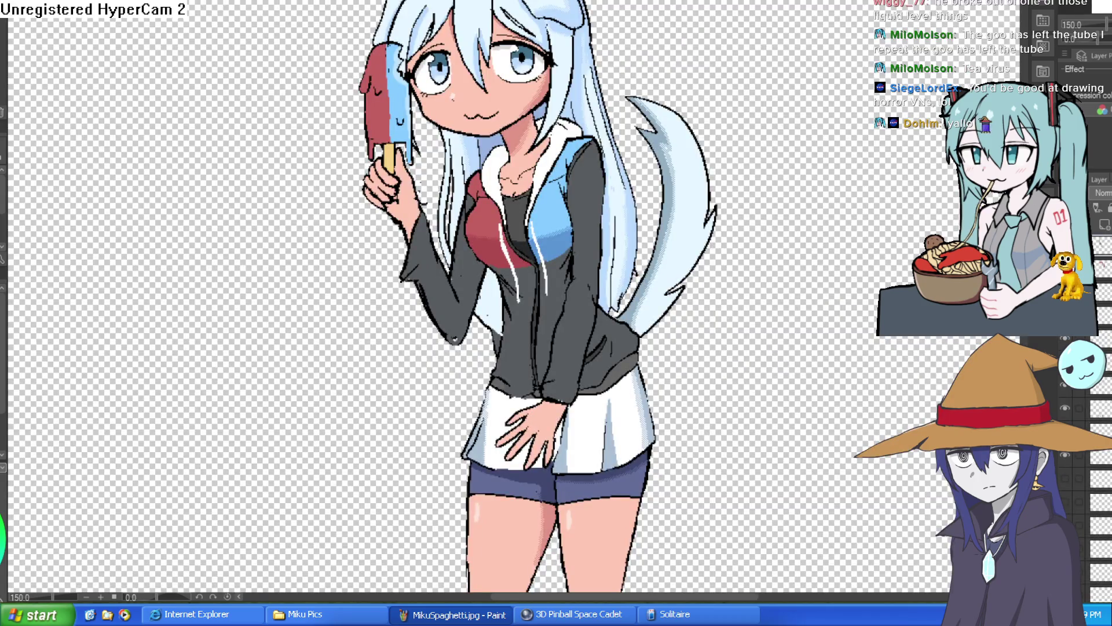
pyautogui.hotkey('ctrl', 'Tab')
pyautogui.scroll(-5, 607, 197)
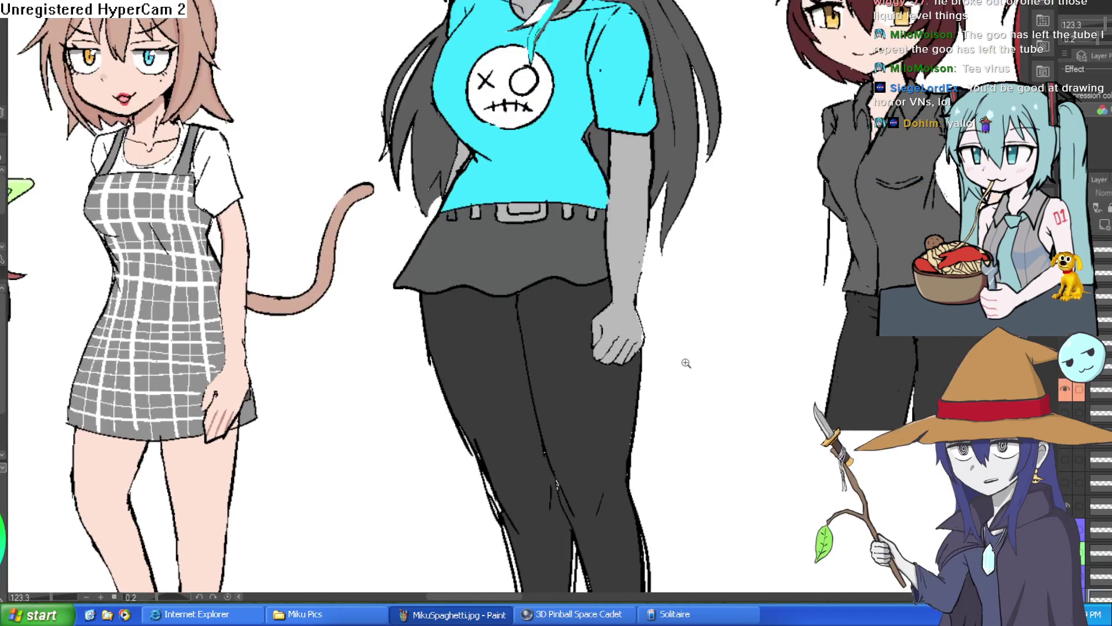
pyautogui.scroll(5, 673, 253)
pyautogui.moveTo(673, 252); pyautogui.dragTo(670, 166)
pyautogui.scroll(2, 726, 191)
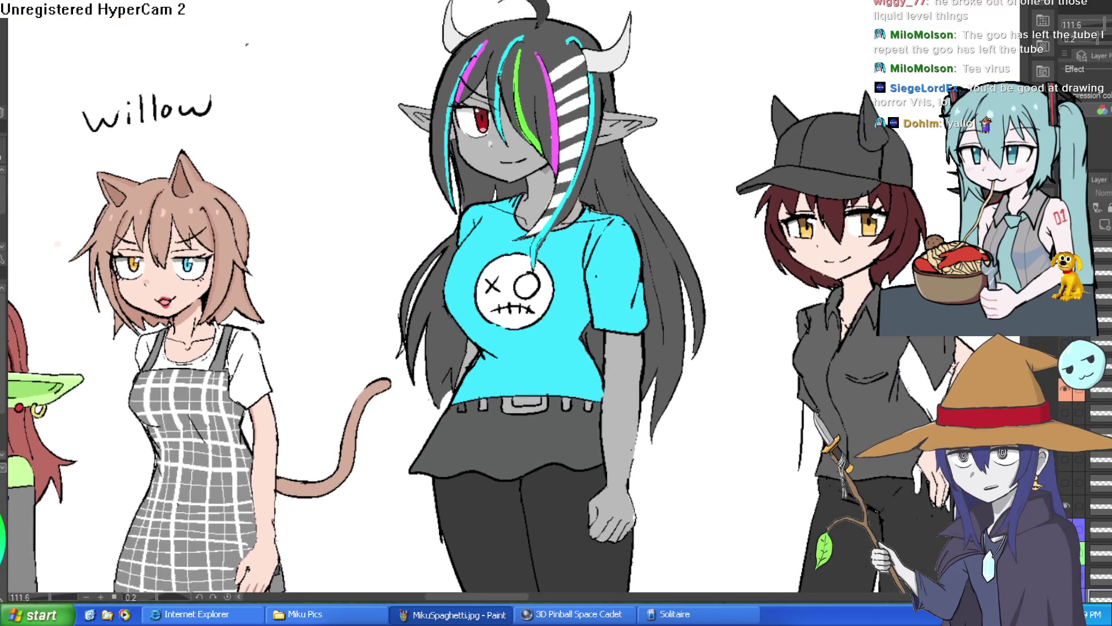
pyautogui.hotkey('ctrl', 'Tab')
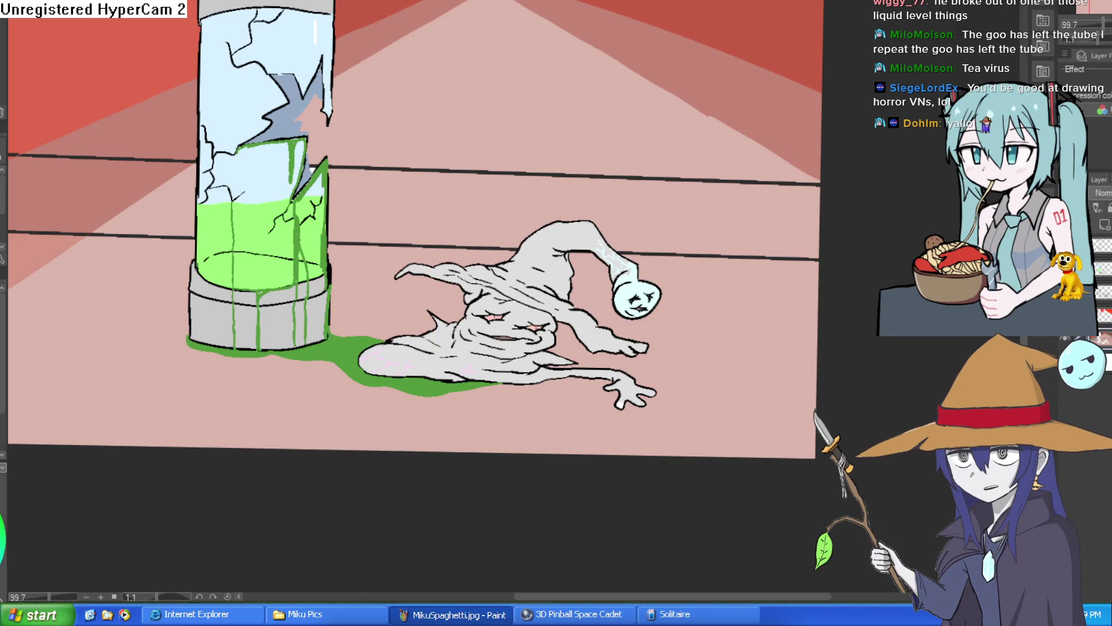
pyautogui.hotkey('ctrl', 'Tab')
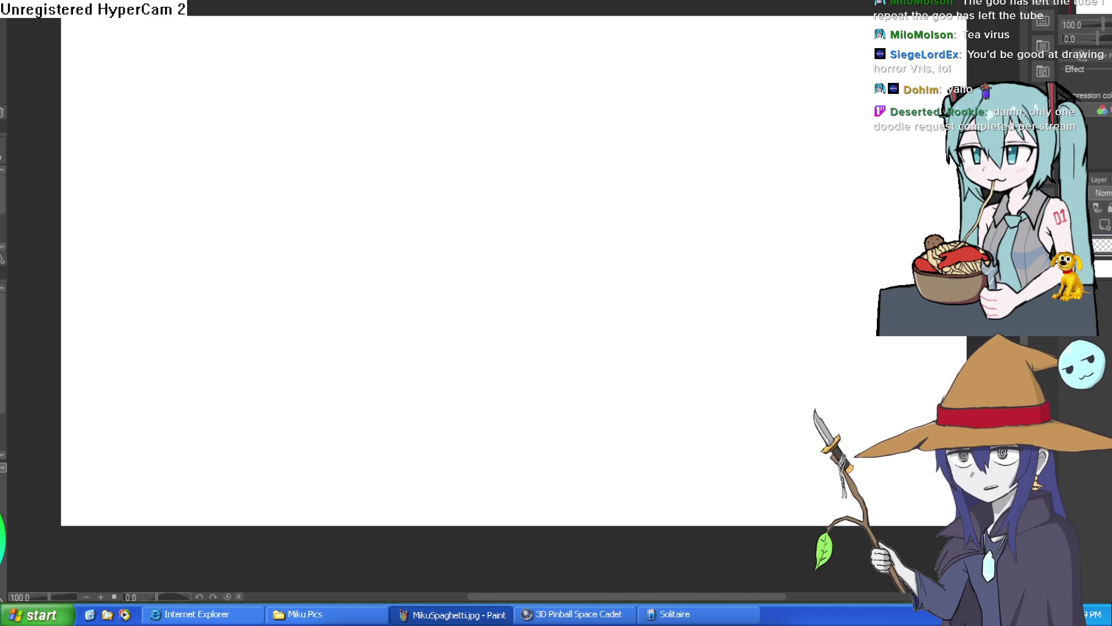
pyautogui.click(558, 226)
pyautogui.hotkey('ctrl', 'z')
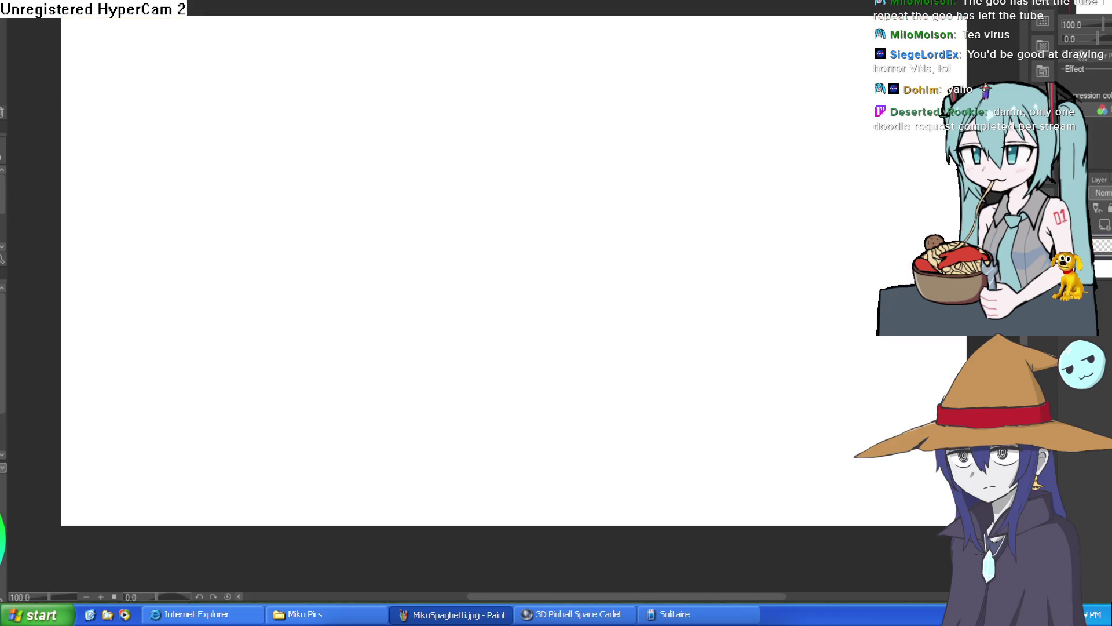
pyautogui.moveTo(401, 246)
pyautogui.mouseDown()
pyautogui.moveTo(396, 269)
pyautogui.moveTo(745, 181)
pyautogui.mouseUp()
pyautogui.hotkey('ctrl', 'z')
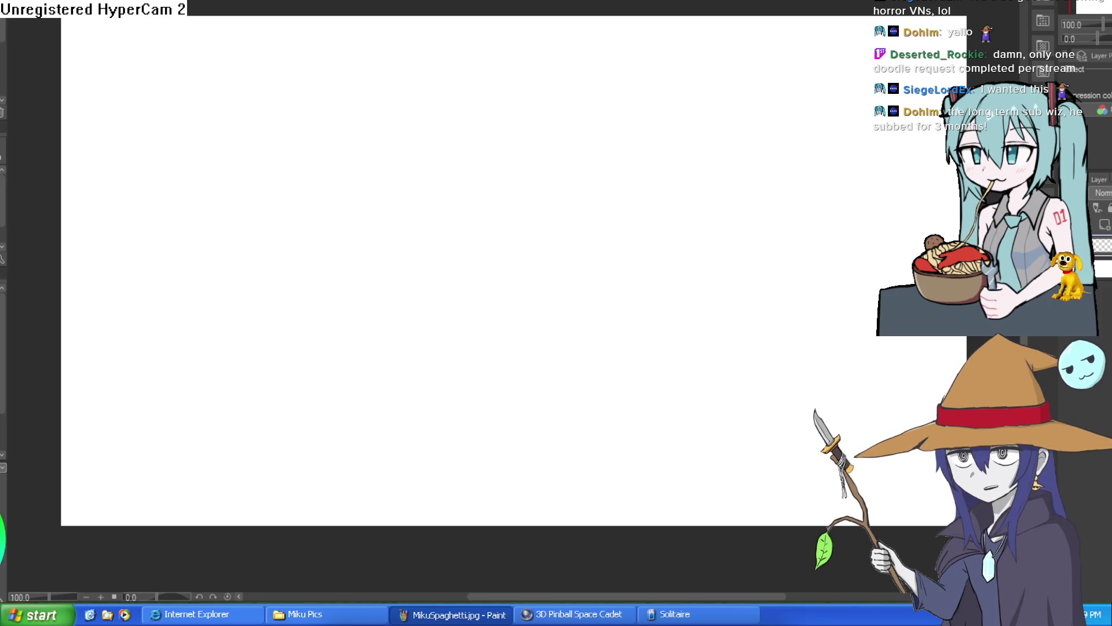
pyautogui.moveTo(582, 122); pyautogui.dragTo(626, 220)
pyautogui.hotkey('ctrl', 'z')
pyautogui.scroll(1, 683, 209)
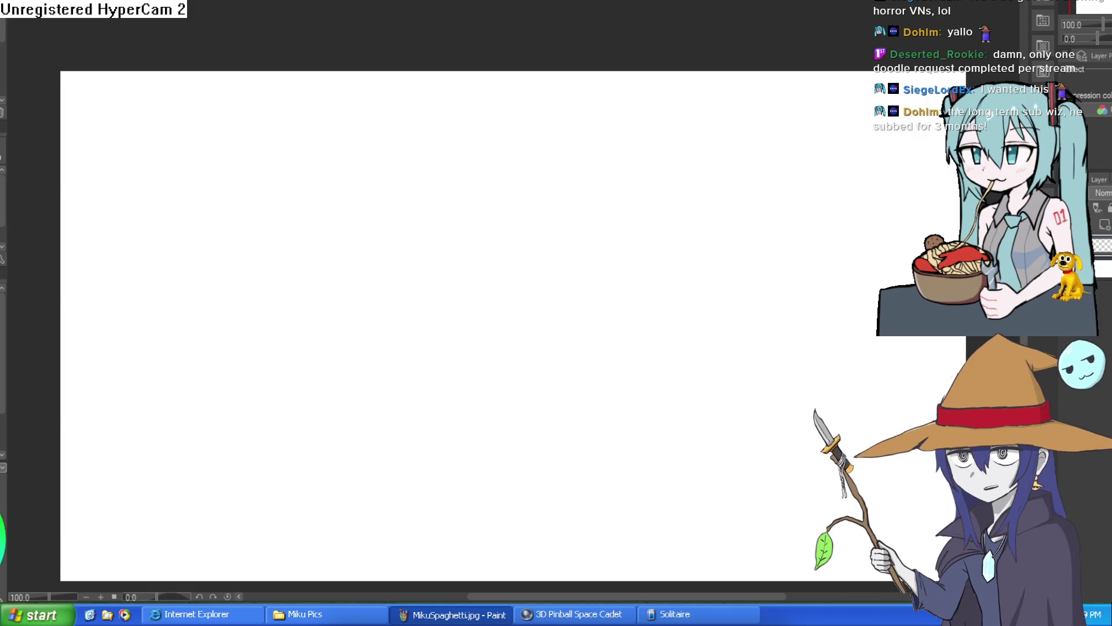
pyautogui.moveTo(192, 248); pyautogui.dragTo(347, 232)
pyautogui.hotkey('ctrl', 'z')
pyautogui.moveTo(249, 203); pyautogui.dragTo(336, 295)
pyautogui.moveTo(398, 405); pyautogui.dragTo(545, 258)
pyautogui.hotkey('ctrl', 'z')
pyautogui.hotkey('ctrl', 'z')
pyautogui.moveTo(435, 389)
pyautogui.mouseDown()
pyautogui.moveTo(434, 355)
pyautogui.moveTo(530, 367)
pyautogui.mouseUp()
pyautogui.hotkey('ctrl', 'z')
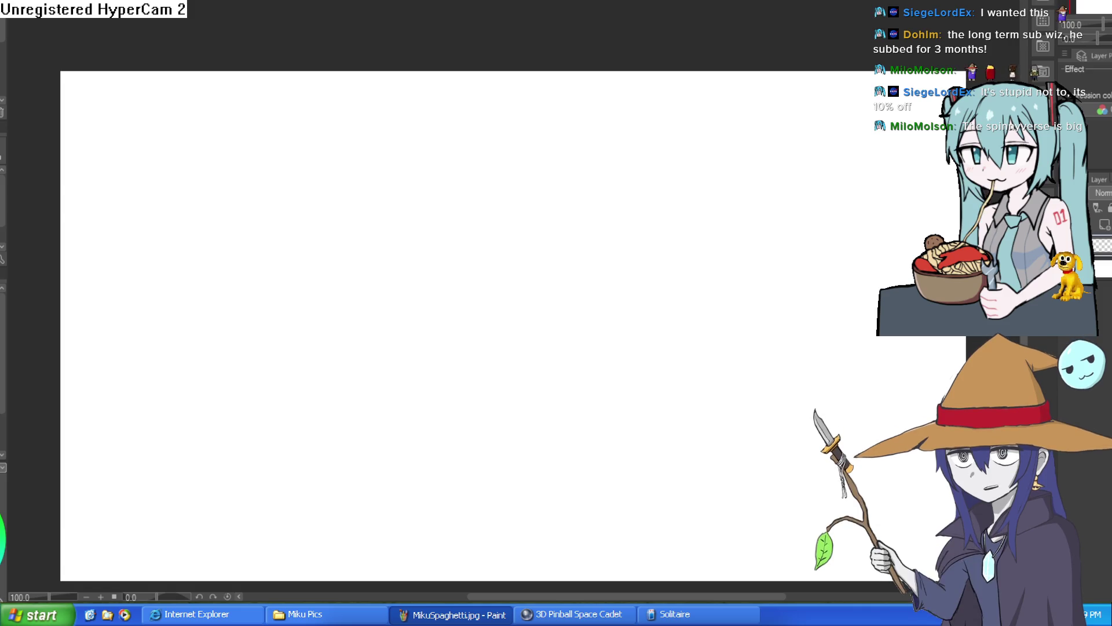
pyautogui.moveTo(464, 377); pyautogui.dragTo(542, 360)
pyautogui.hotkey('ctrl', 'z')
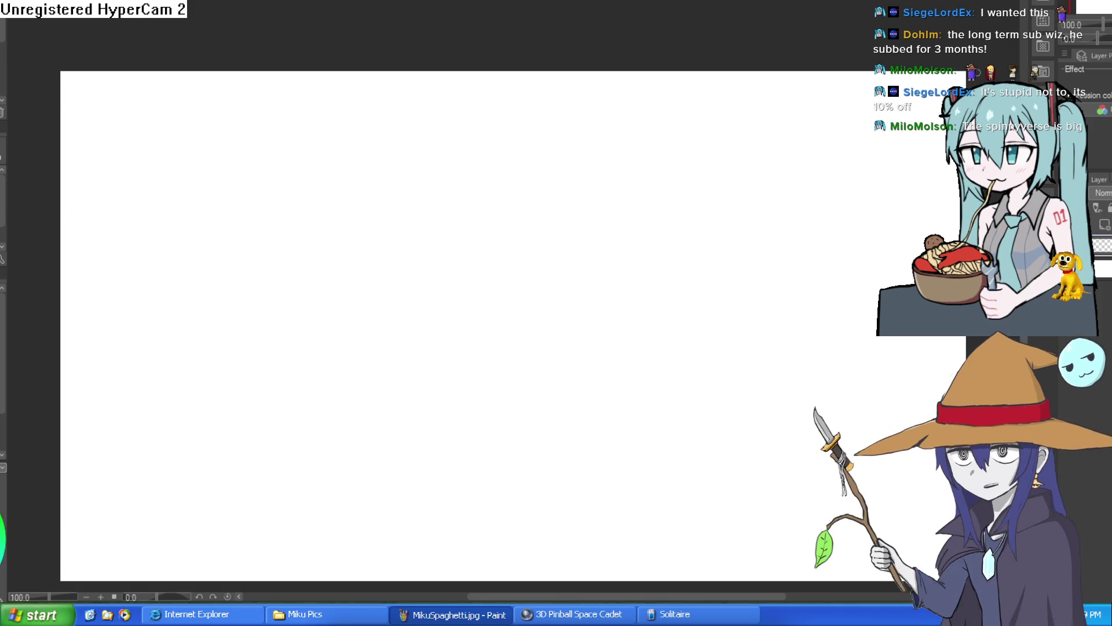
pyautogui.moveTo(441, 159)
pyautogui.mouseDown()
pyautogui.moveTo(517, 141)
pyautogui.moveTo(446, 152)
pyautogui.mouseUp()
pyautogui.hotkey('ctrl', 'z')
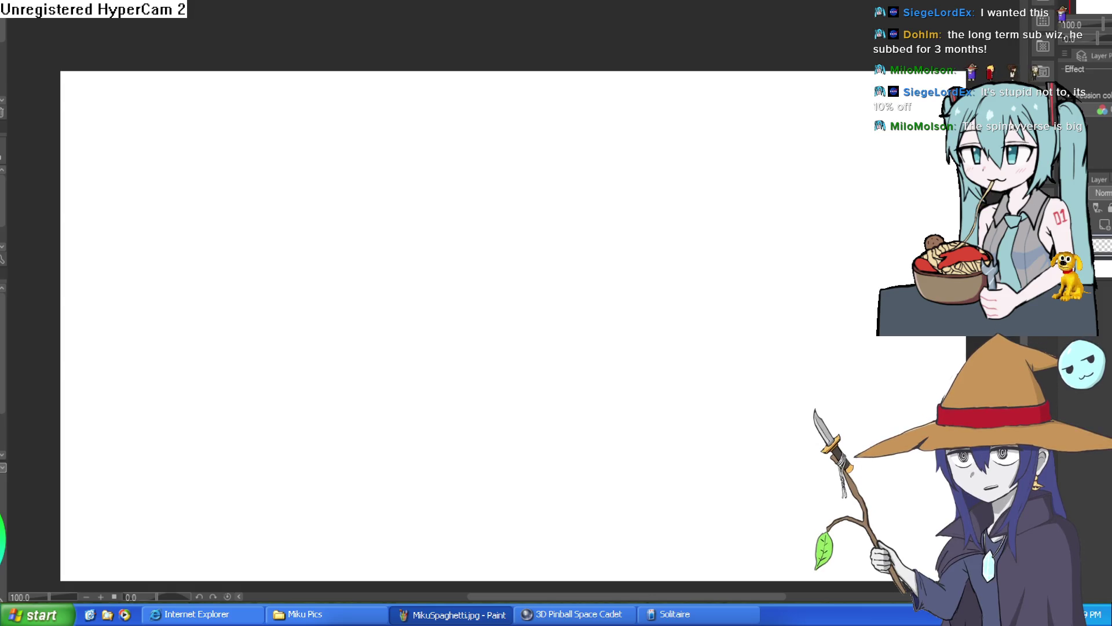
pyautogui.moveTo(372, 286); pyautogui.dragTo(434, 317)
pyautogui.hotkey('ctrl', 'z')
# Zoom and pan over the character lineup drawing, then return from Construct 3 to the drawings.
pyautogui.scroll(1, 697, 201)
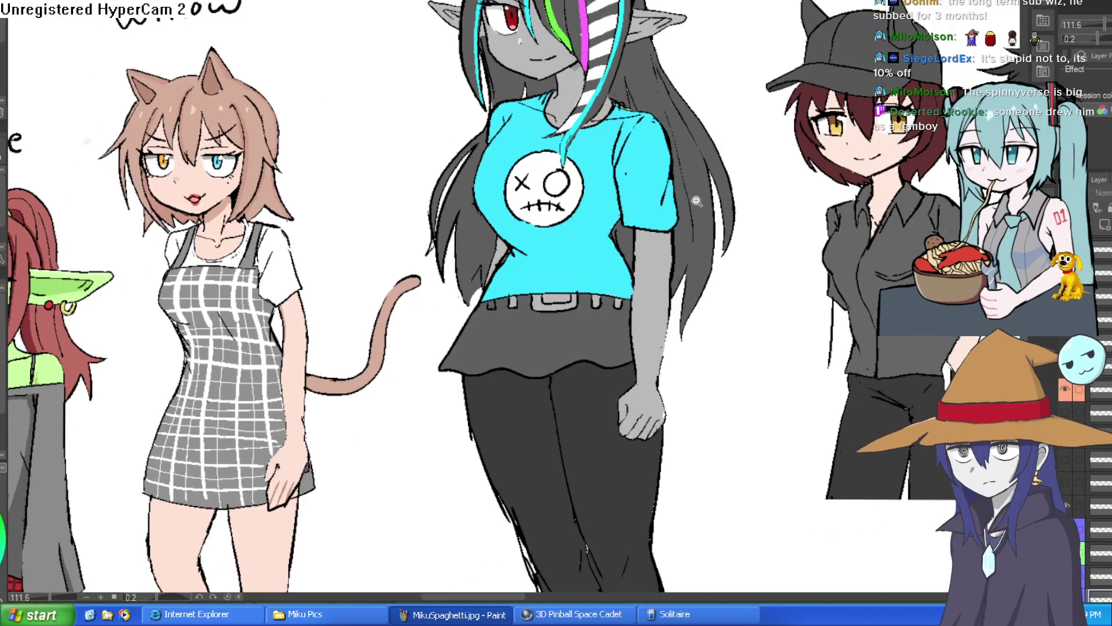
pyautogui.scroll(-3, 697, 201)
pyautogui.scroll(3, 696, 201)
pyautogui.moveTo(696, 201); pyautogui.dragTo(693, 316)
pyautogui.scroll(1, 696, 300)
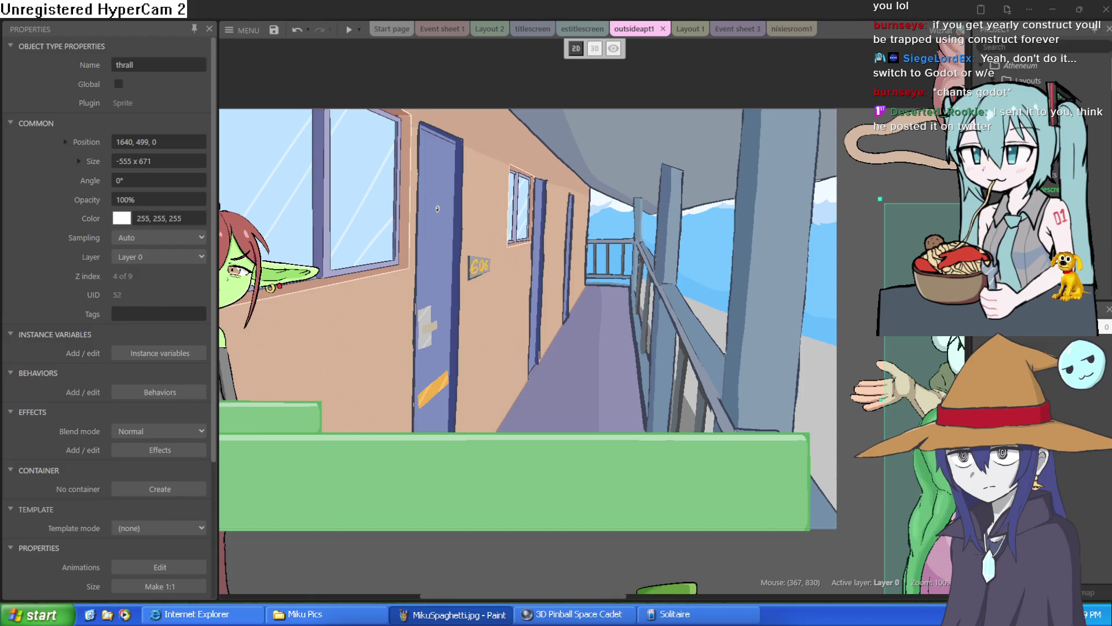
pyautogui.hotkey('alt', 'Tab')
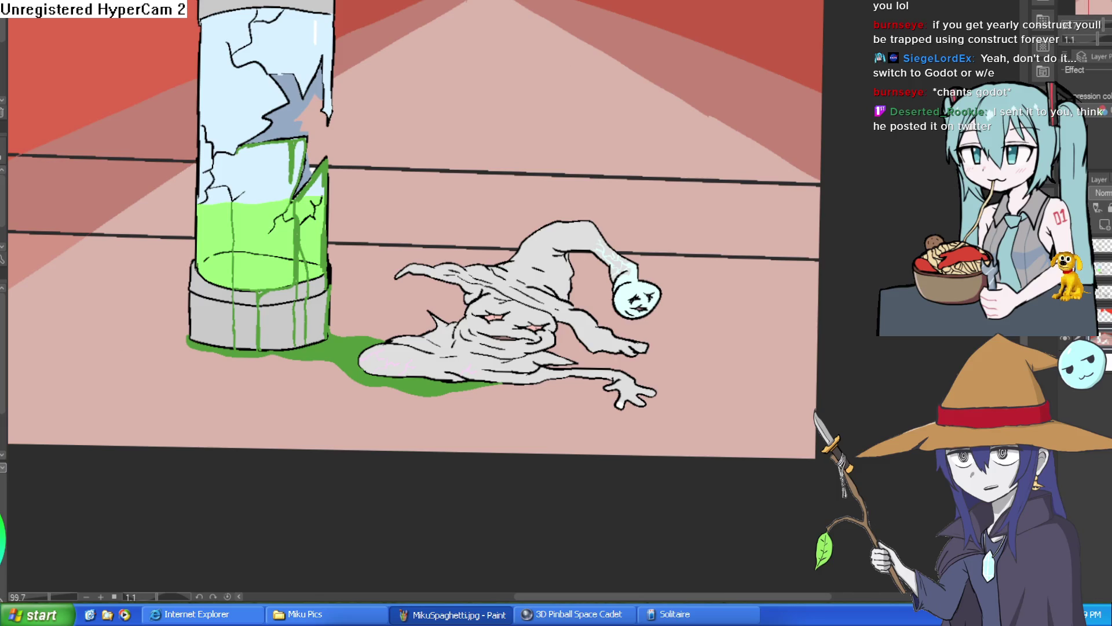
# Cycle through the open documents to reach the table perspective sketch.
pyautogui.moveTo(789, 240)
pyautogui.mouseDown()
pyautogui.moveTo(825, 208)
pyautogui.moveTo(802, 255)
pyautogui.moveTo(785, 257)
pyautogui.mouseUp()
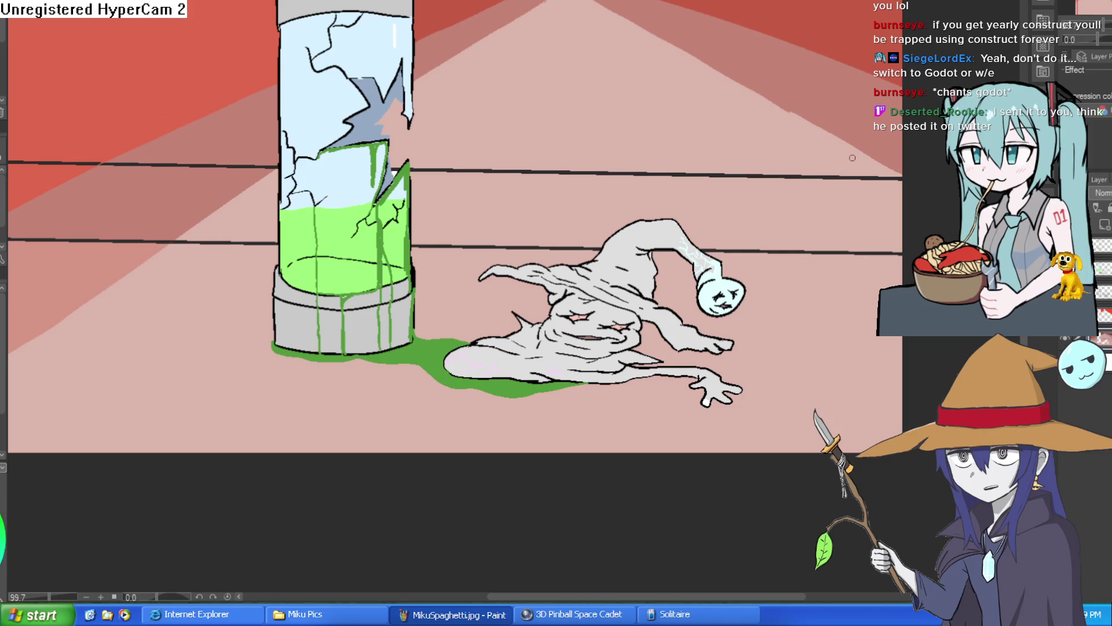
pyautogui.hotkey('ctrl', 'Tab')
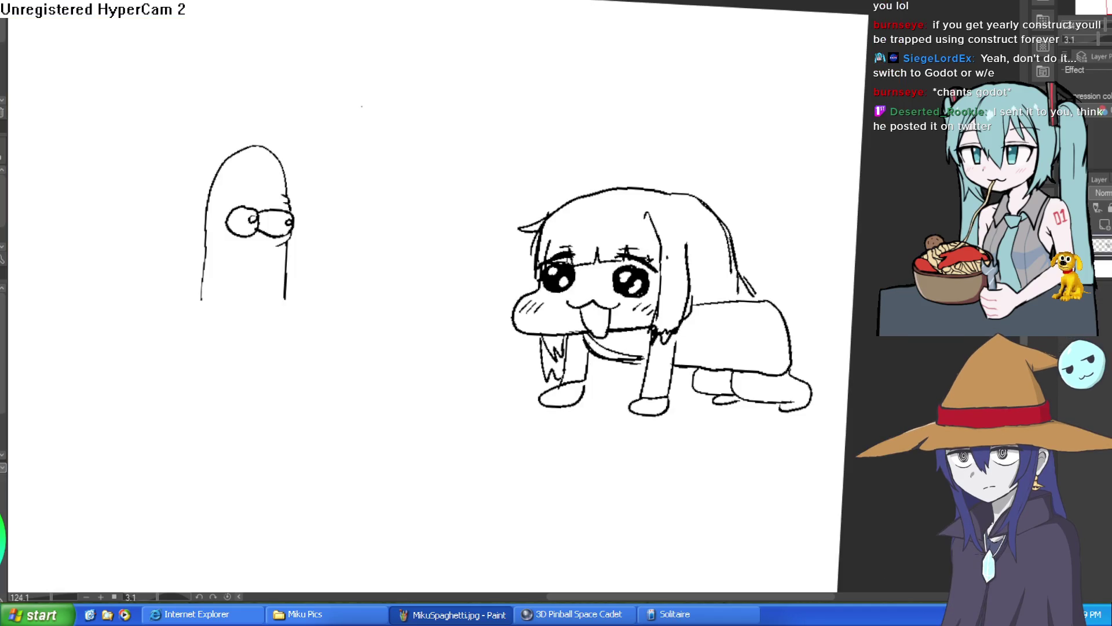
pyautogui.hotkey('ctrl', 'Tab')
pyautogui.hotkey('ctrl', 'Tab')
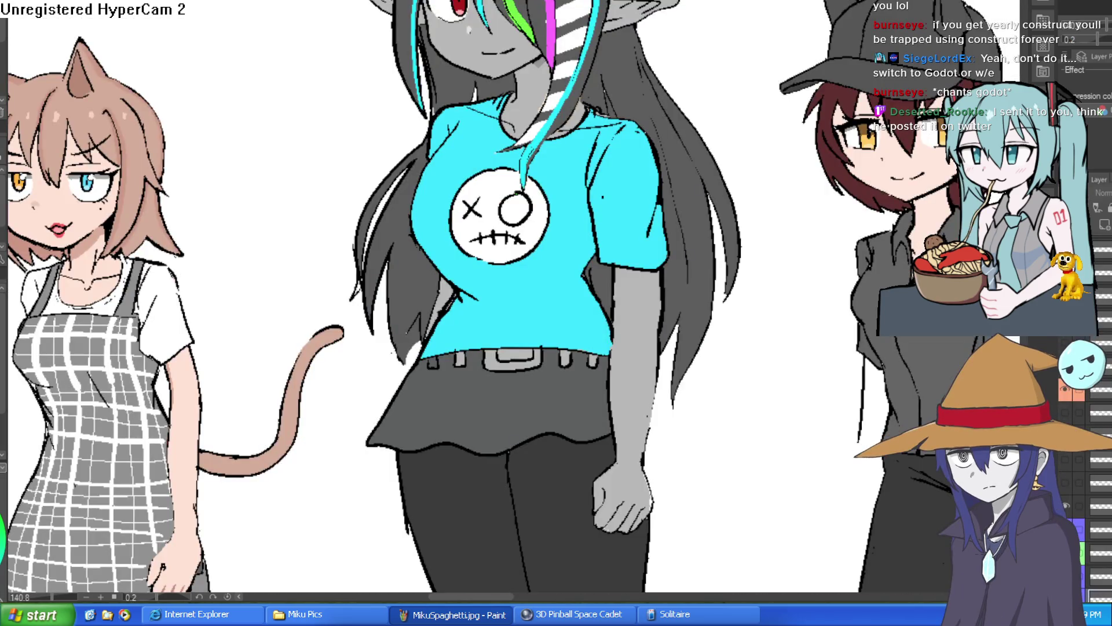
pyautogui.hotkey('ctrl', 'Tab')
# Center and zoom the perspective sketch, then switch back to the blank canvas.
pyautogui.moveTo(859, 247); pyautogui.dragTo(576, 315)
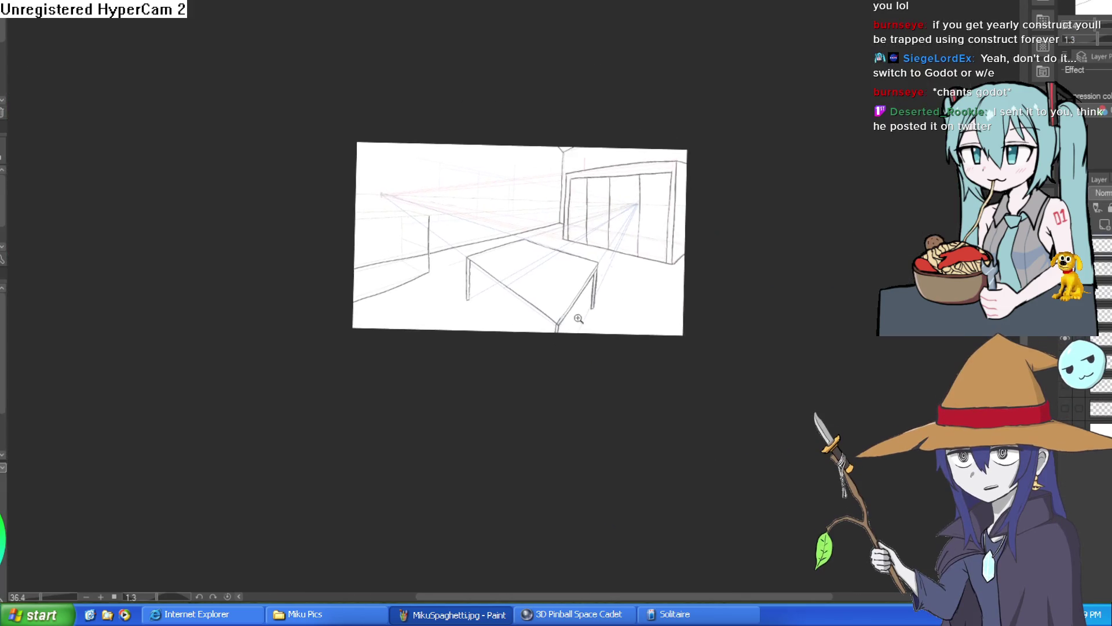
pyautogui.scroll(3, 587, 278)
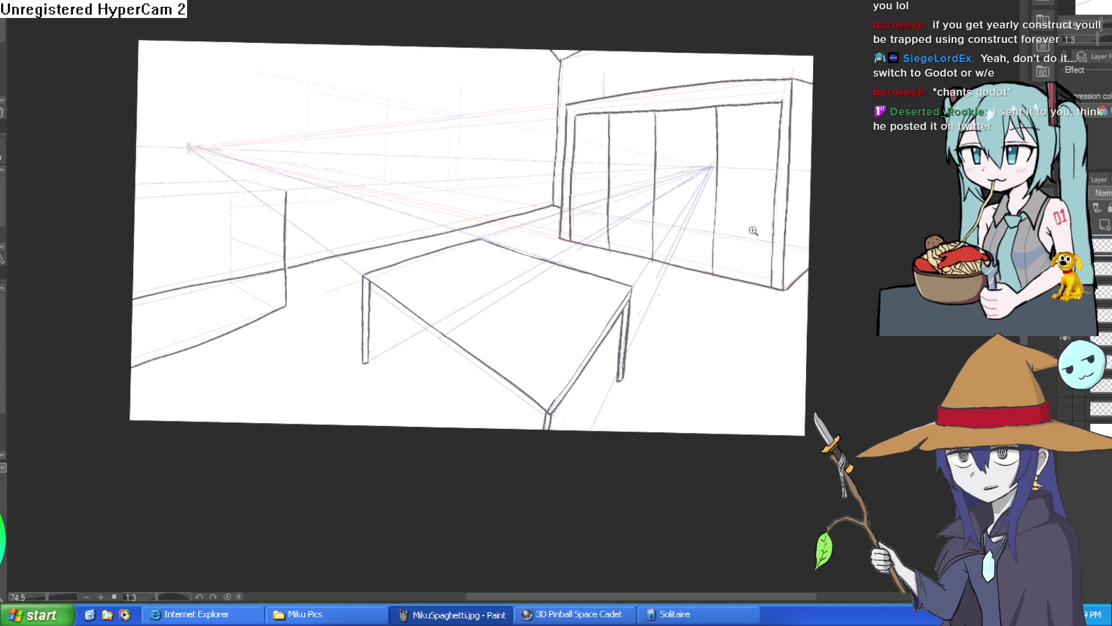
pyautogui.scroll(3, 752, 232)
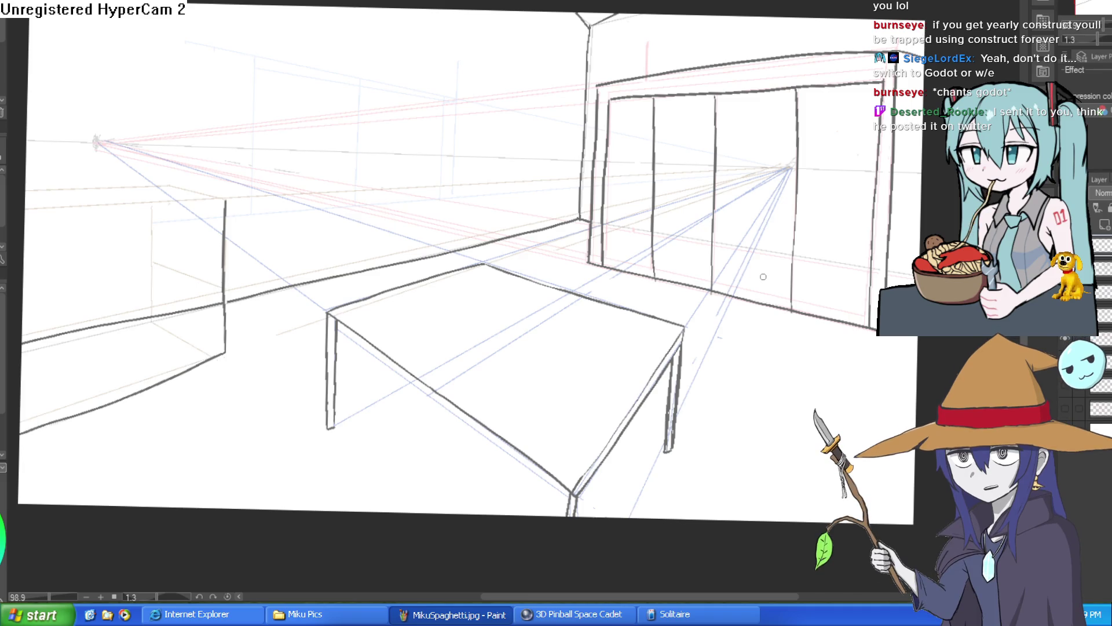
pyautogui.scroll(-4, 758, 290)
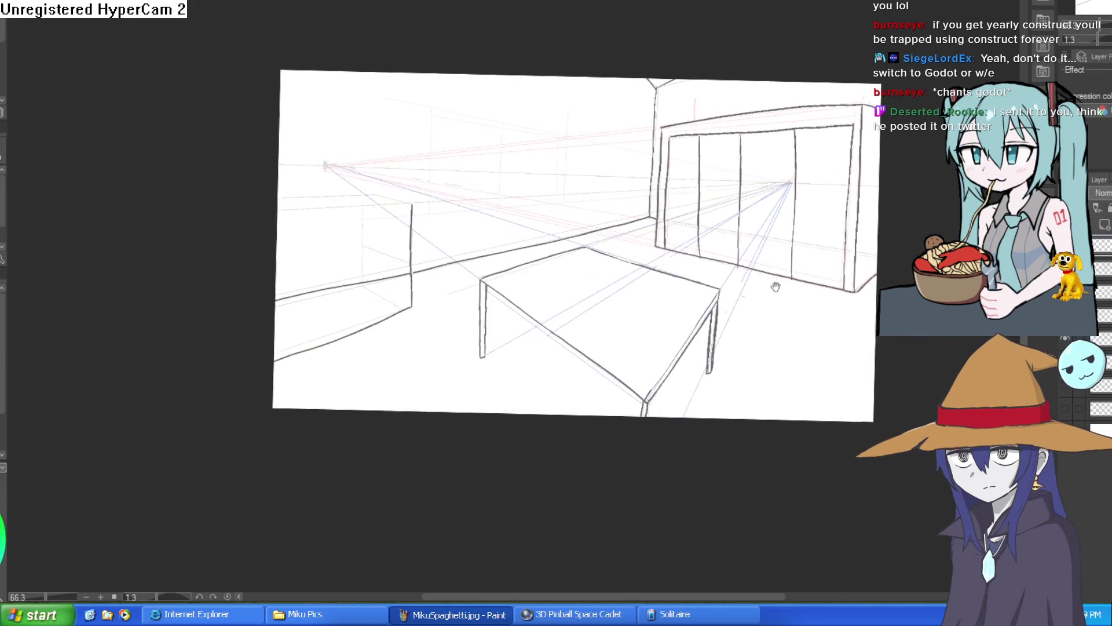
pyautogui.scroll(3, 760, 303)
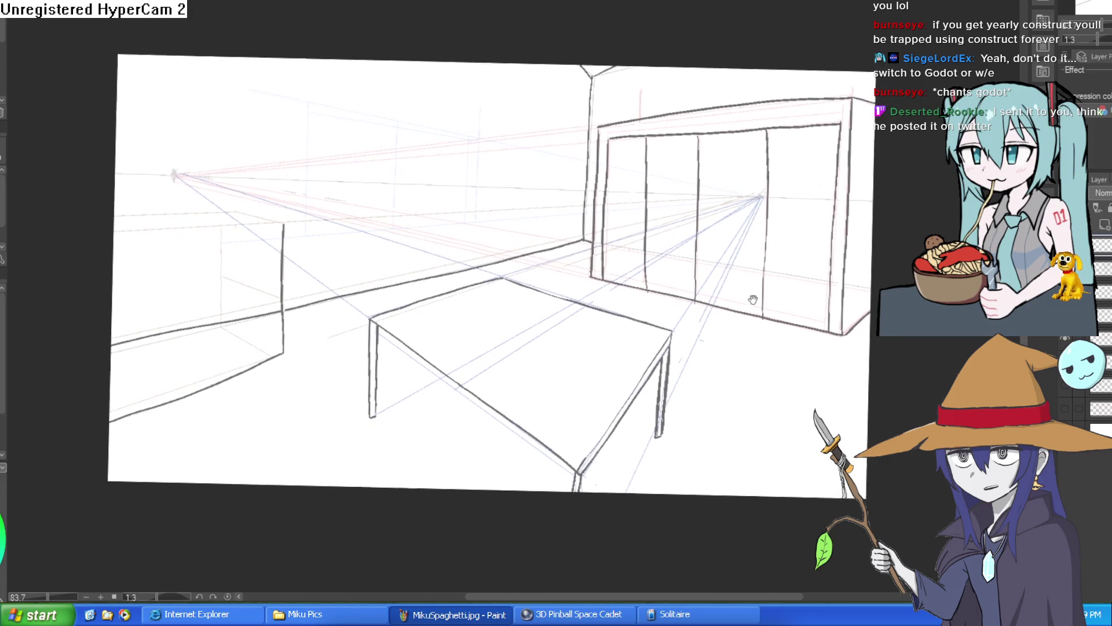
pyautogui.hscroll(1, 763, 286)
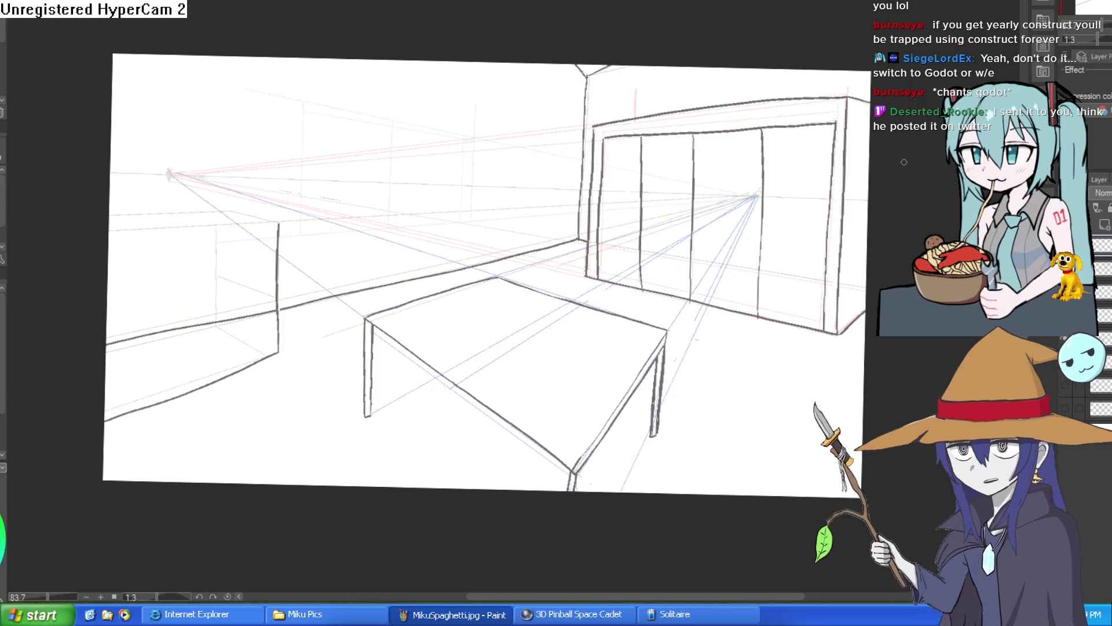
pyautogui.hotkey('ctrl', 'Tab')
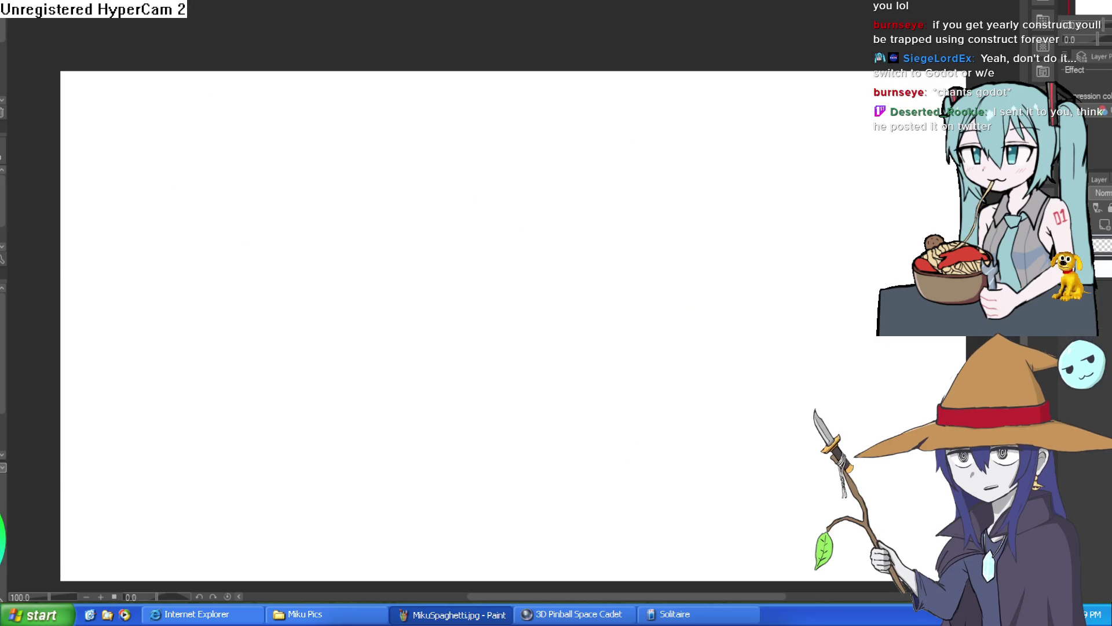
# Sketch the head circle and a vertical centre curve, redoing each once.
pyautogui.moveTo(445, 165)
pyautogui.mouseDown()
pyautogui.moveTo(561, 206)
pyautogui.moveTo(480, 146)
pyautogui.moveTo(440, 165)
pyautogui.moveTo(533, 222)
pyautogui.moveTo(464, 143)
pyautogui.moveTo(506, 161)
pyautogui.moveTo(496, 180)
pyautogui.mouseUp()
pyautogui.hotkey('ctrl', 'z')
pyautogui.scroll(3, 518, 151)
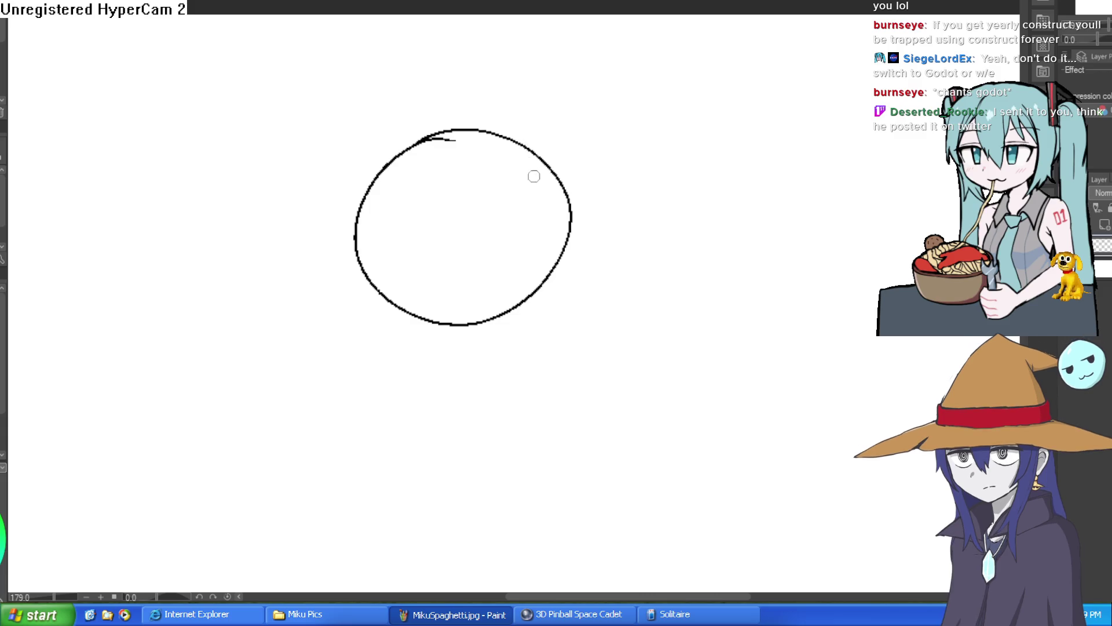
pyautogui.scroll(2, 509, 207)
pyautogui.moveTo(435, 102)
pyautogui.mouseDown()
pyautogui.moveTo(470, 339)
pyautogui.moveTo(450, 335)
pyautogui.moveTo(430, 104)
pyautogui.mouseUp()
pyautogui.hotkey('ctrl', 'z')
# Add a horizontal guide across the head, a tick mark, and a jaw line.
pyautogui.moveTo(313, 262); pyautogui.dragTo(576, 205)
pyautogui.moveTo(296, 245)
pyautogui.mouseDown()
pyautogui.moveTo(323, 281)
pyautogui.moveTo(330, 348)
pyautogui.moveTo(467, 402)
pyautogui.mouseUp()
pyautogui.moveTo(613, 273)
pyautogui.mouseDown()
pyautogui.moveTo(667, 298)
pyautogui.moveTo(643, 214)
pyautogui.mouseUp()
pyautogui.hotkey('ctrl', 'z')
pyautogui.hotkey('ctrl', 'z')
pyautogui.moveTo(303, 124)
pyautogui.mouseDown()
pyautogui.moveTo(336, 278)
pyautogui.moveTo(425, 333)
pyautogui.mouseUp()
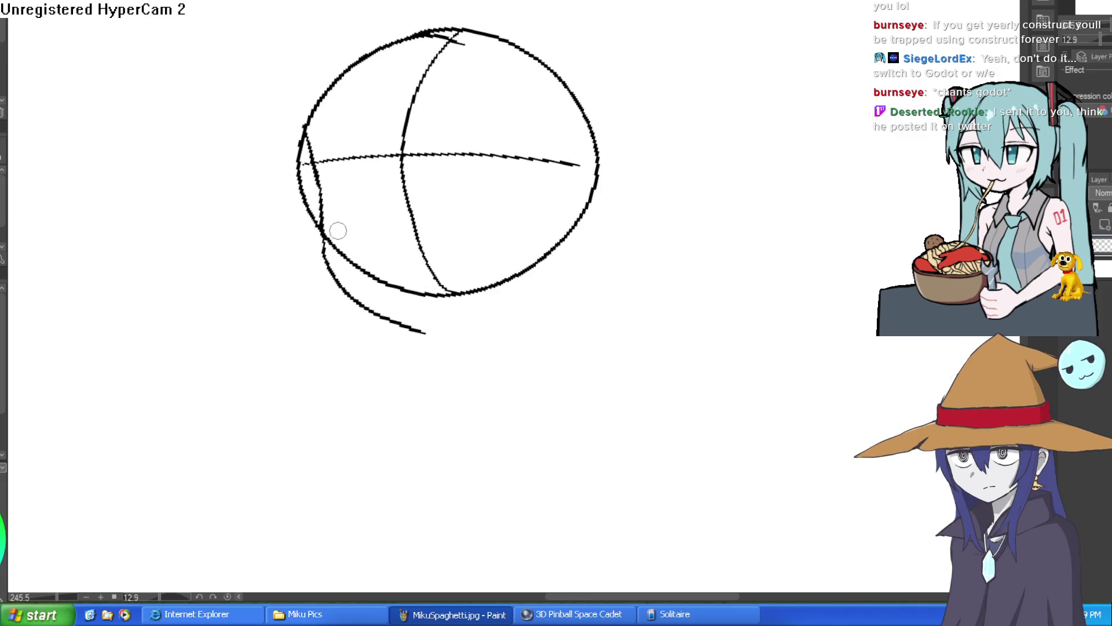
# Redraw the jaw curve longer, tilt the view to -6.5°, and switch to Construct 3.
pyautogui.hotkey('ctrl', 'z')
pyautogui.moveTo(315, 187)
pyautogui.mouseDown()
pyautogui.moveTo(322, 249)
pyautogui.moveTo(451, 333)
pyautogui.mouseUp()
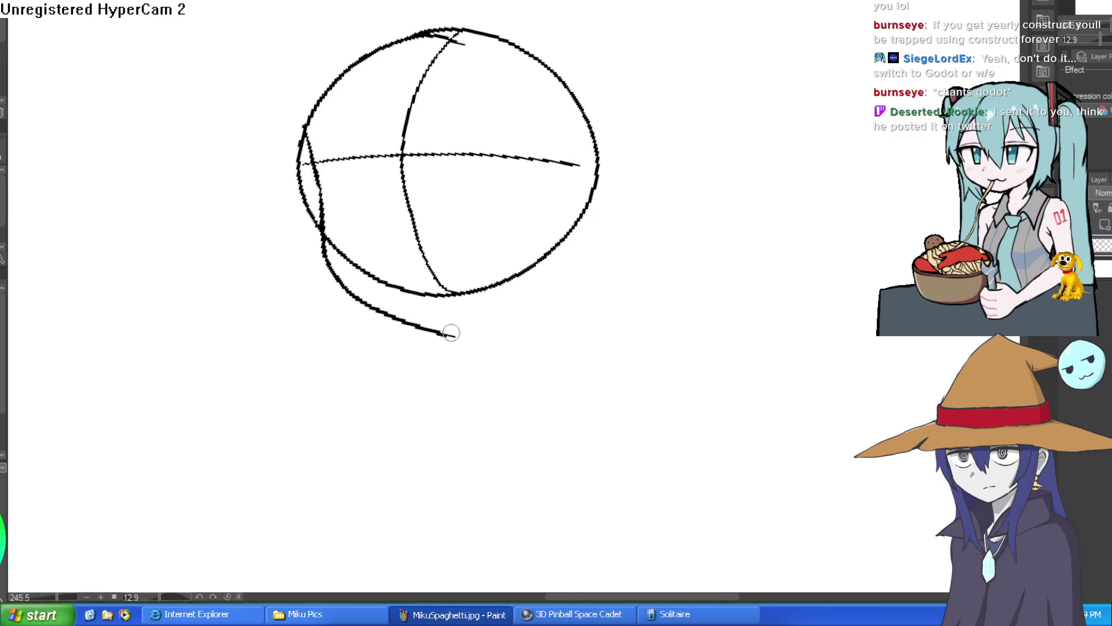
pyautogui.moveTo(584, 218)
pyautogui.mouseDown()
pyautogui.moveTo(596, 166)
pyautogui.moveTo(615, 200)
pyautogui.mouseUp()
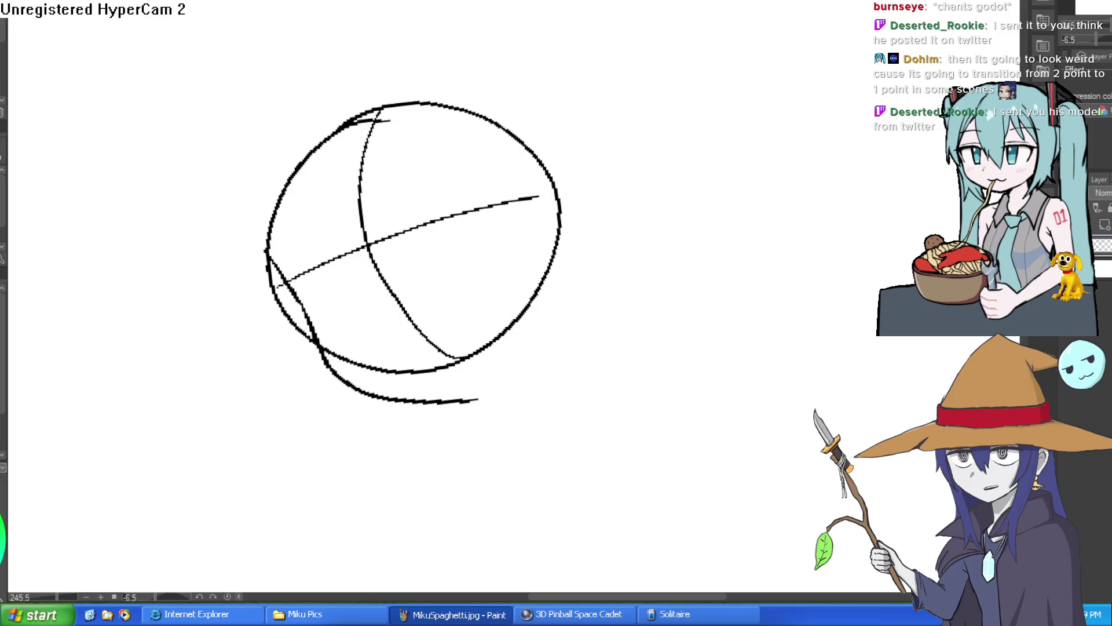
pyautogui.hotkey('alt', 'Tab')
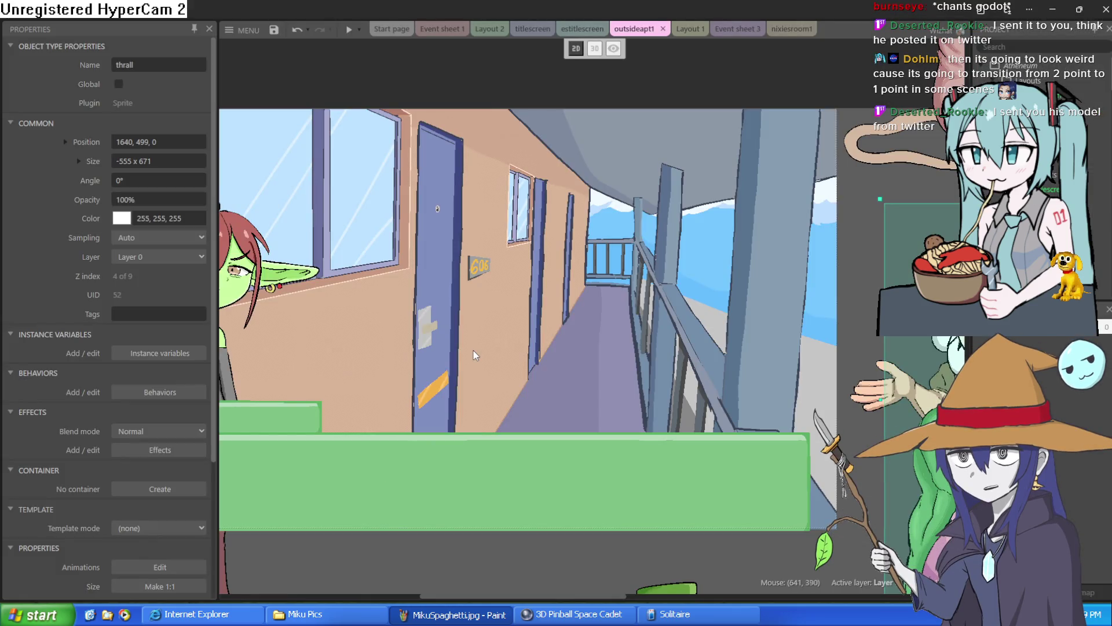
# Pan the outsideapt1 layout until the goblin girl sprite is fully visible, then return to drawing.
pyautogui.moveTo(459, 322)
pyautogui.mouseDown()
pyautogui.moveTo(668, 313)
pyautogui.moveTo(581, 313)
pyautogui.moveTo(543, 289)
pyautogui.moveTo(571, 277)
pyautogui.moveTo(569, 263)
pyautogui.moveTo(589, 244)
pyautogui.mouseUp()
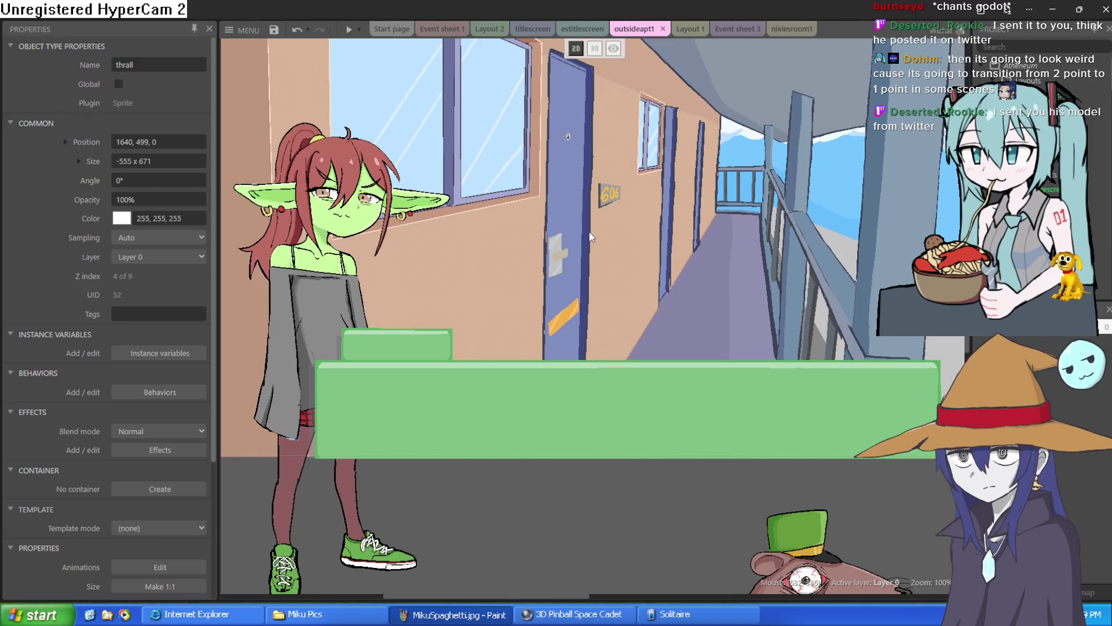
pyautogui.moveTo(583, 227)
pyautogui.mouseDown()
pyautogui.moveTo(583, 238)
pyautogui.moveTo(583, 228)
pyautogui.mouseUp()
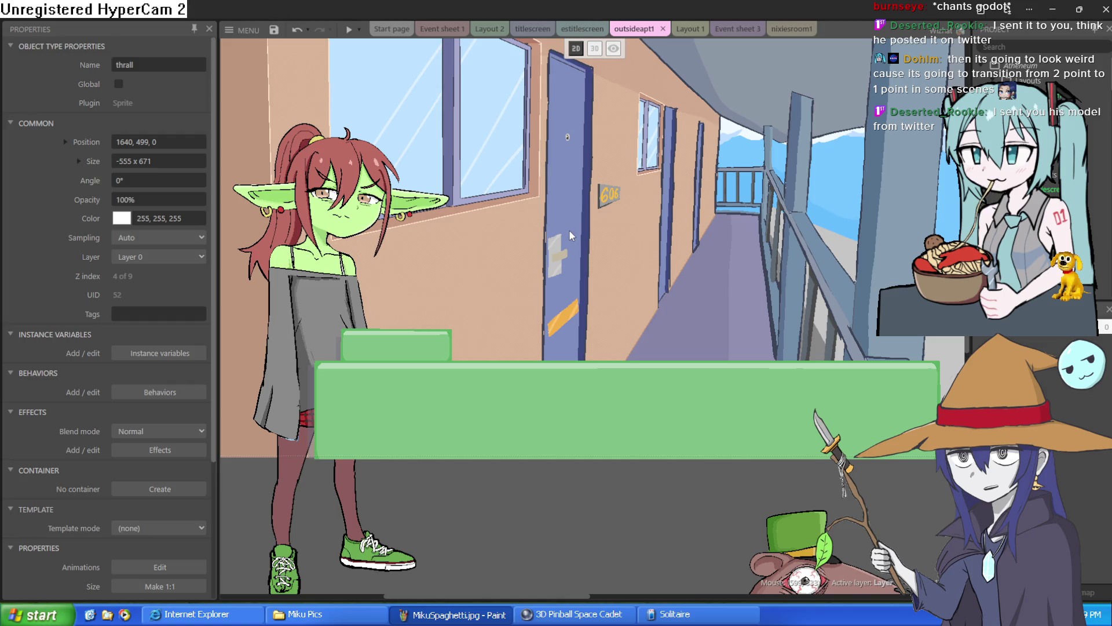
pyautogui.moveTo(570, 231); pyautogui.dragTo(571, 269)
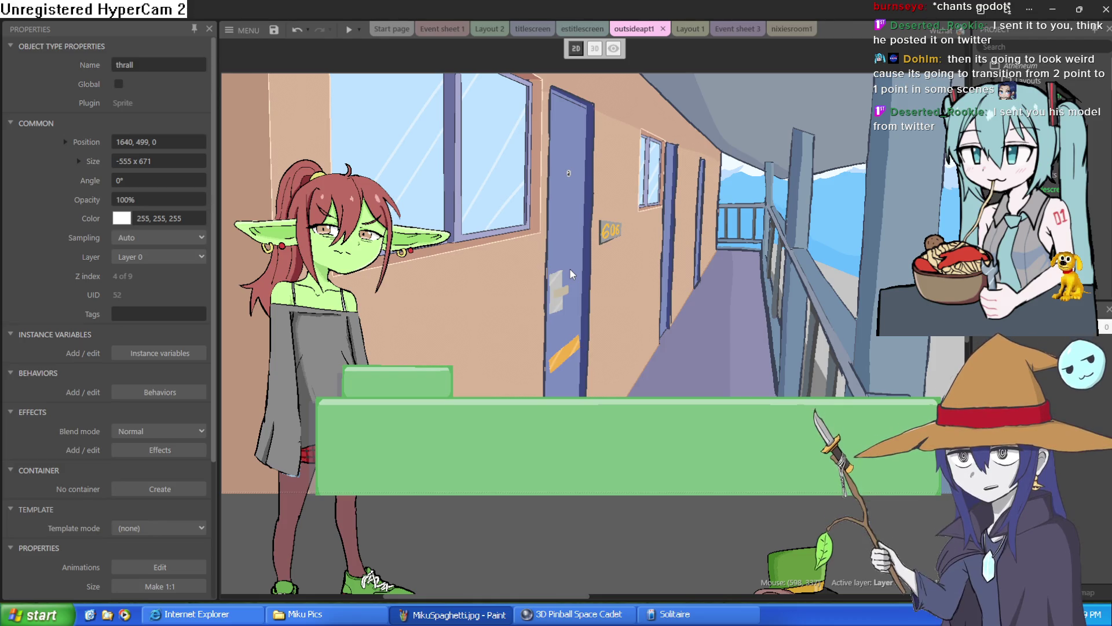
pyautogui.click(1053, 10)
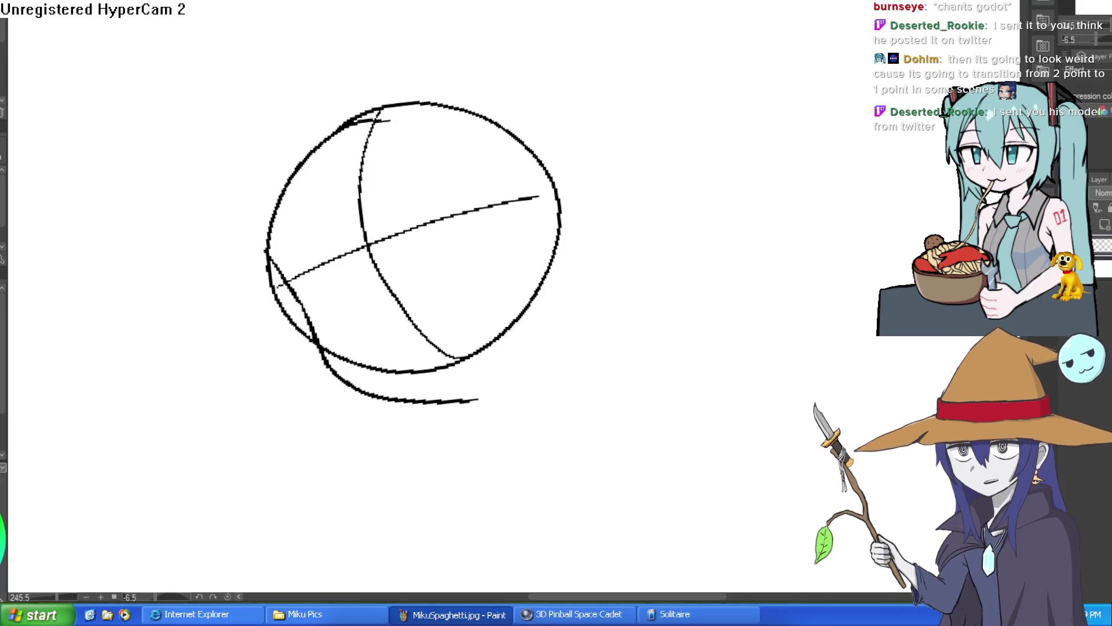
# Retrace the head circle's upper-left and right edges, undoing stray arcs.
pyautogui.moveTo(674, 282)
pyautogui.mouseDown()
pyautogui.moveTo(741, 286)
pyautogui.moveTo(757, 373)
pyautogui.mouseUp()
pyautogui.hotkey('ctrl', 'z')
pyautogui.moveTo(317, 162)
pyautogui.mouseDown()
pyautogui.moveTo(313, 139)
pyautogui.moveTo(365, 52)
pyautogui.moveTo(509, 34)
pyautogui.mouseUp()
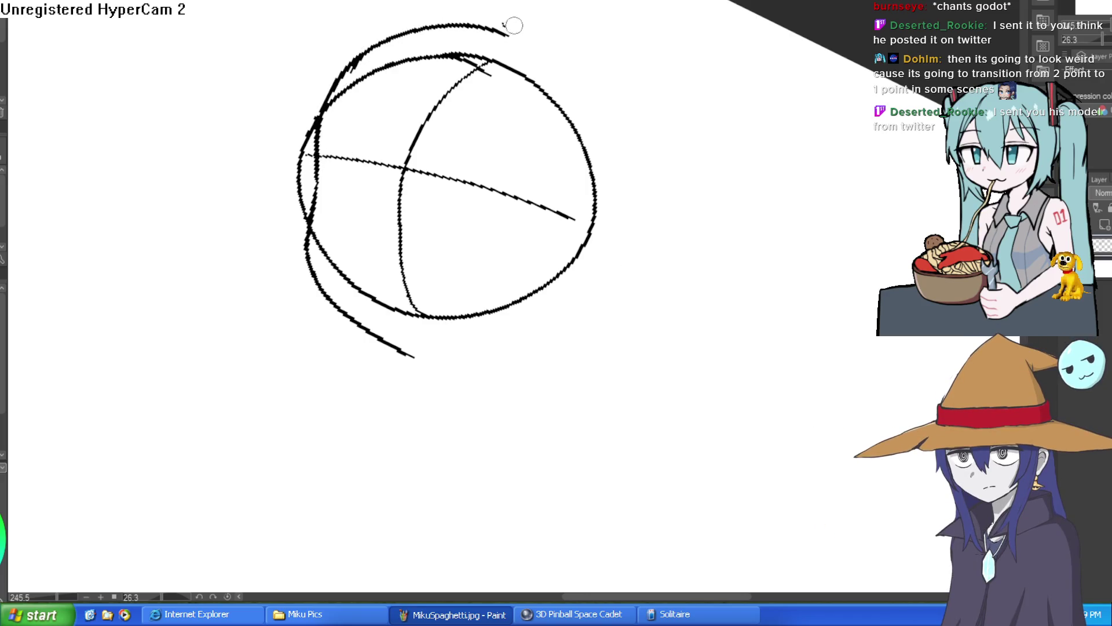
pyautogui.moveTo(683, 123)
pyautogui.mouseDown()
pyautogui.moveTo(625, 80)
pyautogui.moveTo(605, 204)
pyautogui.mouseUp()
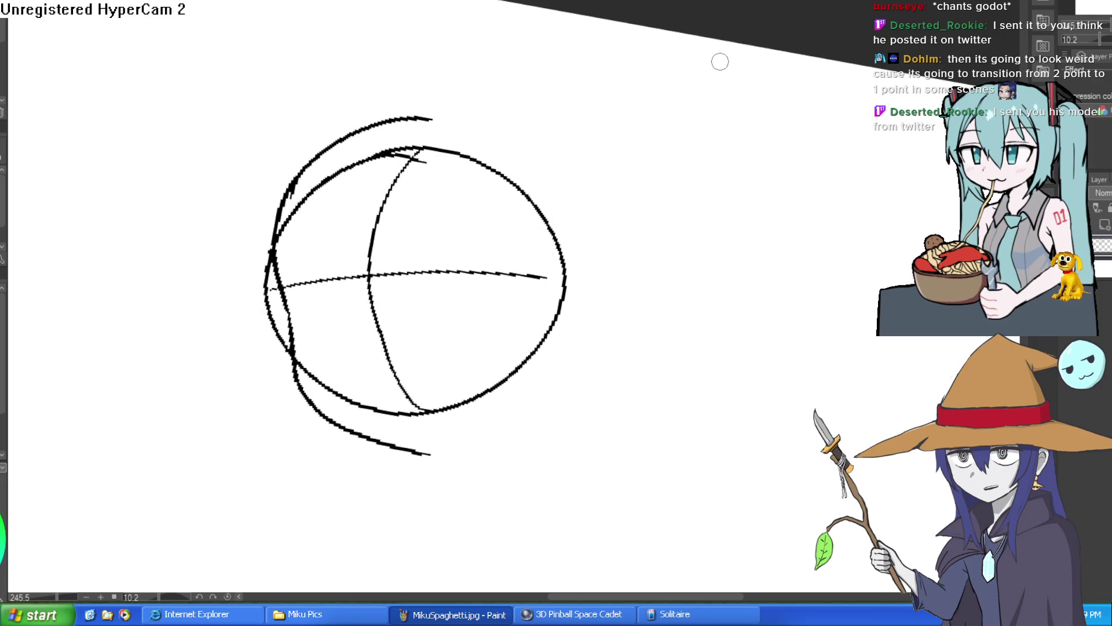
pyautogui.hotkey('ctrl', 'z')
pyautogui.moveTo(298, 175)
pyautogui.mouseDown()
pyautogui.moveTo(279, 234)
pyautogui.moveTo(343, 139)
pyautogui.moveTo(509, 124)
pyautogui.mouseUp()
pyautogui.hotkey('ctrl', 'z')
pyautogui.moveTo(272, 229)
pyautogui.mouseDown()
pyautogui.moveTo(293, 189)
pyautogui.moveTo(405, 124)
pyautogui.moveTo(550, 194)
pyautogui.moveTo(566, 278)
pyautogui.mouseUp()
pyautogui.moveTo(544, 178)
pyautogui.mouseDown()
pyautogui.moveTo(494, 132)
pyautogui.moveTo(570, 209)
pyautogui.moveTo(557, 339)
pyautogui.mouseUp()
# Zoom in and strengthen the circle's upper-left and upper-right edges.
pyautogui.moveTo(602, 301)
pyautogui.mouseDown()
pyautogui.moveTo(618, 246)
pyautogui.moveTo(591, 220)
pyautogui.moveTo(603, 263)
pyautogui.mouseUp()
pyautogui.scroll(2, 494, 360)
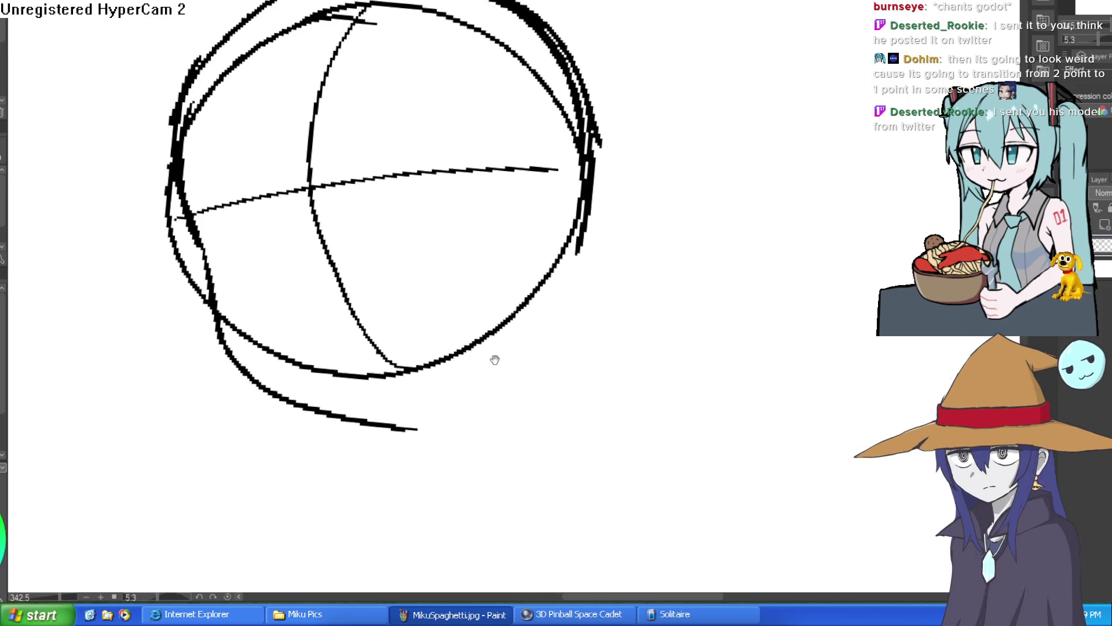
pyautogui.moveTo(495, 360); pyautogui.dragTo(576, 355)
pyautogui.moveTo(230, 111); pyautogui.dragTo(249, 204)
pyautogui.moveTo(235, 157); pyautogui.dragTo(307, 75)
pyautogui.moveTo(530, 86); pyautogui.dragTo(593, 161)
pyautogui.moveTo(417, 45)
pyautogui.mouseDown()
pyautogui.moveTo(504, 58)
pyautogui.moveTo(643, 244)
pyautogui.moveTo(637, 341)
pyautogui.mouseUp()
pyautogui.moveTo(637, 342)
pyautogui.mouseDown()
pyautogui.moveTo(676, 265)
pyautogui.moveTo(617, 238)
pyautogui.mouseUp()
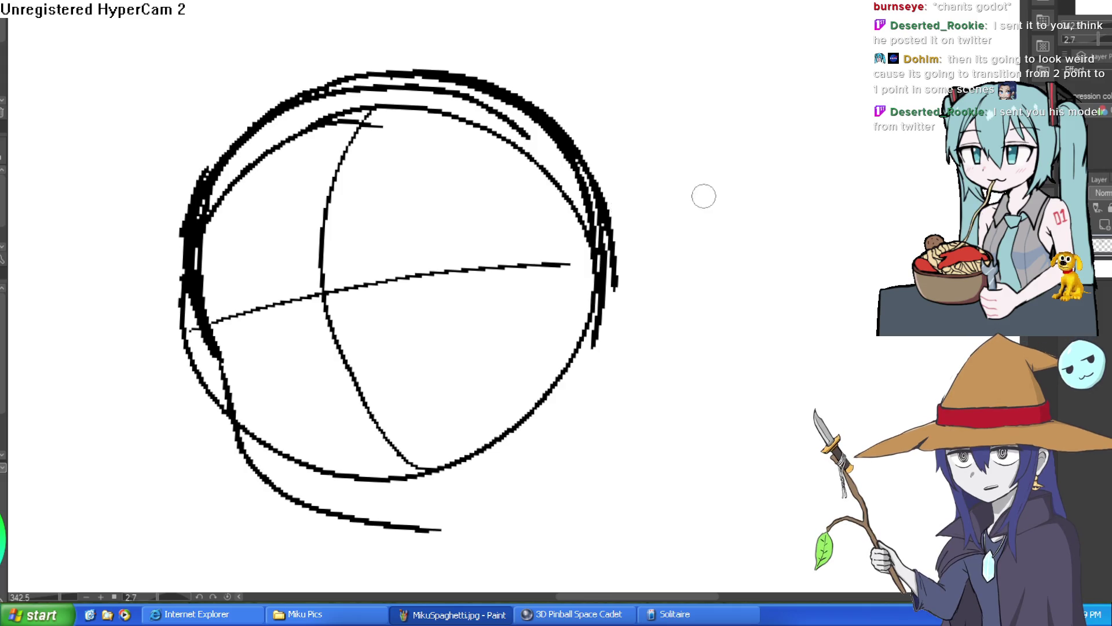
# Extend the right edge downward and thicken the lower-left arc, undoing the jawline attempts.
pyautogui.scroll(-5, 675, 144)
pyautogui.moveTo(609, 163); pyautogui.dragTo(575, 268)
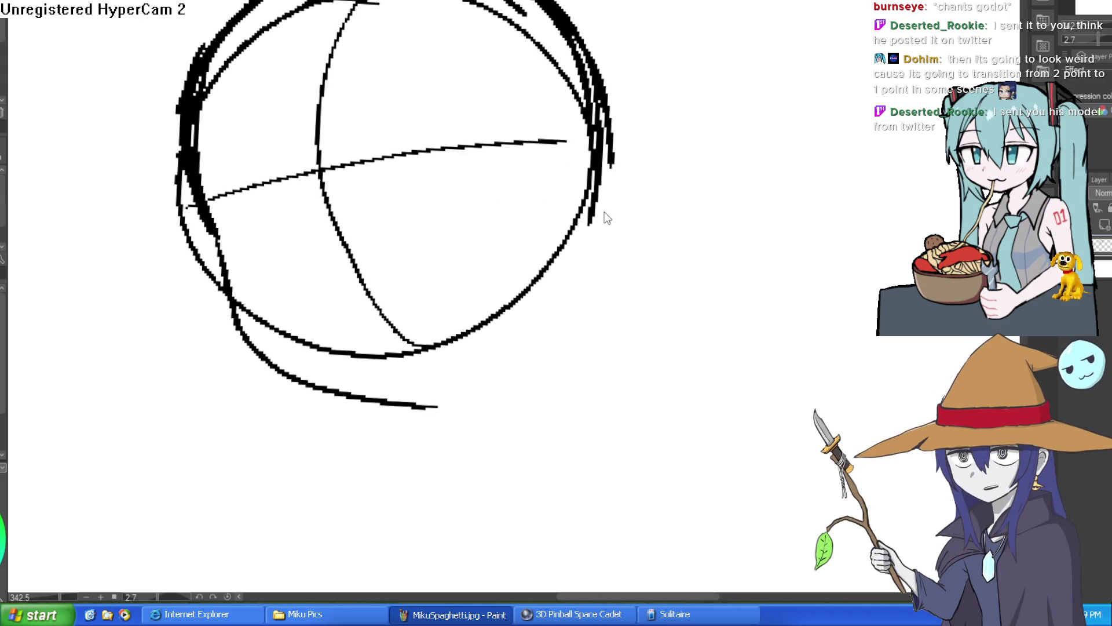
pyautogui.moveTo(610, 142); pyautogui.dragTo(579, 297)
pyautogui.moveTo(323, 385); pyautogui.dragTo(412, 414)
pyautogui.moveTo(412, 417)
pyautogui.mouseDown()
pyautogui.moveTo(551, 325)
pyautogui.moveTo(571, 297)
pyautogui.moveTo(462, 367)
pyautogui.moveTo(582, 265)
pyautogui.moveTo(605, 208)
pyautogui.mouseUp()
pyautogui.hotkey('ctrl', 'z')
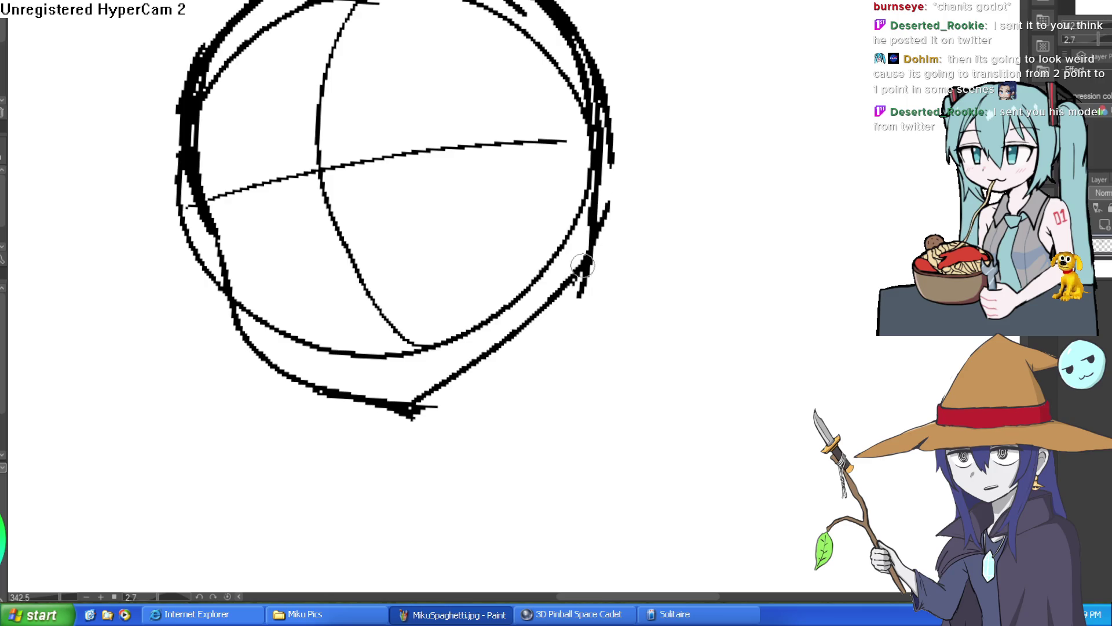
pyautogui.hotkey('ctrl', 'z')
pyautogui.hotkey('ctrl', 'z')
pyautogui.moveTo(609, 149); pyautogui.dragTo(572, 285)
pyautogui.hotkey('ctrl', 'z')
# Draw vertical centre guides through the circle and the lower-left edge down to the chin.
pyautogui.moveTo(751, 139)
pyautogui.mouseDown()
pyautogui.moveTo(781, 204)
pyautogui.moveTo(782, 179)
pyautogui.mouseUp()
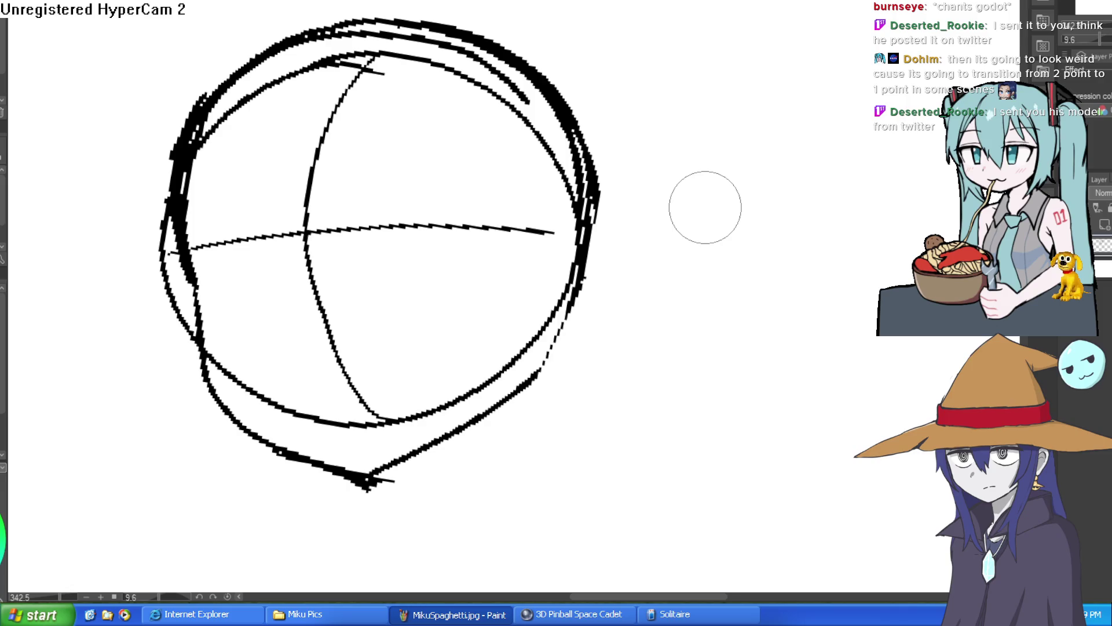
pyautogui.moveTo(713, 208)
pyautogui.mouseDown()
pyautogui.moveTo(677, 199)
pyautogui.moveTo(661, 169)
pyautogui.moveTo(632, 169)
pyautogui.mouseUp()
pyautogui.scroll(-3, 637, 173)
pyautogui.moveTo(430, 42); pyautogui.dragTo(426, 298)
pyautogui.moveTo(416, 232); pyautogui.dragTo(437, 355)
pyautogui.moveTo(310, 183)
pyautogui.mouseDown()
pyautogui.moveTo(320, 283)
pyautogui.moveTo(377, 342)
pyautogui.moveTo(434, 348)
pyautogui.moveTo(563, 276)
pyautogui.moveTo(603, 205)
pyautogui.mouseUp()
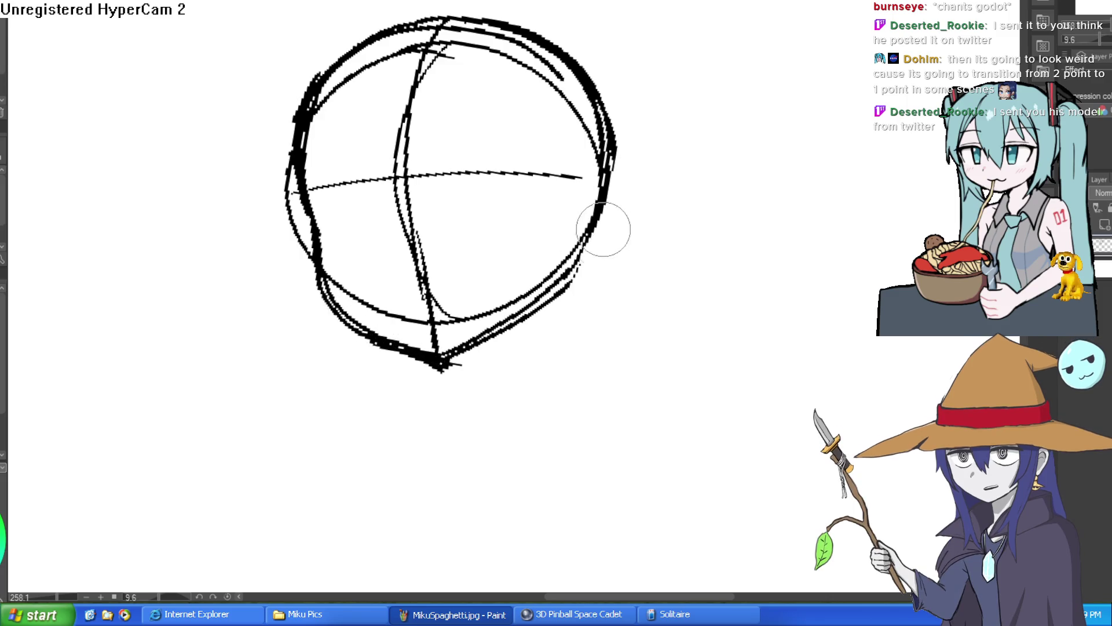
pyautogui.moveTo(659, 244)
pyautogui.mouseDown()
pyautogui.moveTo(683, 308)
pyautogui.moveTo(519, 392)
pyautogui.mouseUp()
pyautogui.moveTo(614, 256); pyautogui.dragTo(603, 372)
pyautogui.moveTo(655, 222); pyautogui.dragTo(662, 271)
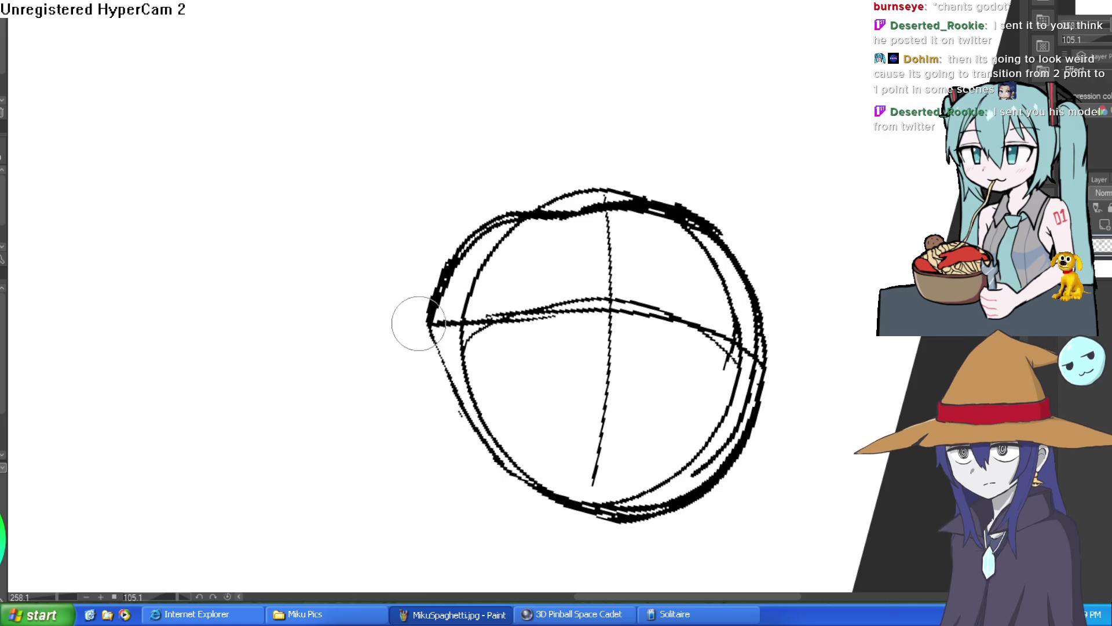
# At a tilted view, draw and redraw the outline stroke down the head's left side.
pyautogui.moveTo(513, 186)
pyautogui.mouseDown()
pyautogui.moveTo(469, 94)
pyautogui.moveTo(469, 301)
pyautogui.moveTo(459, 211)
pyautogui.moveTo(460, 223)
pyautogui.moveTo(486, 95)
pyautogui.moveTo(561, 30)
pyautogui.moveTo(556, 79)
pyautogui.moveTo(592, 154)
pyautogui.moveTo(594, 141)
pyautogui.mouseUp()
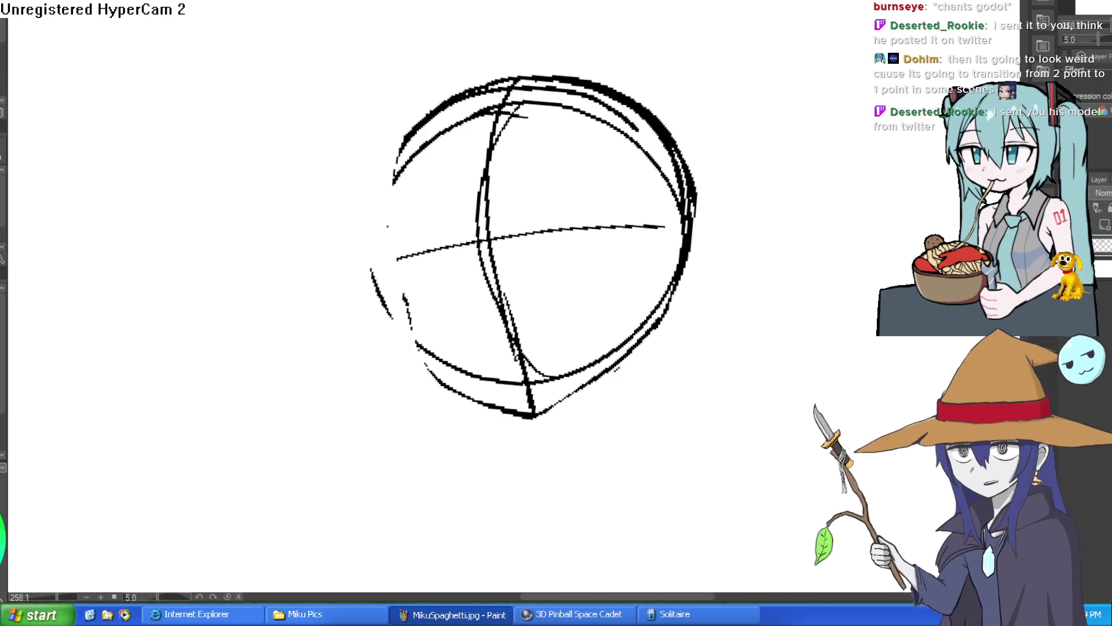
pyautogui.moveTo(533, 193)
pyautogui.mouseDown()
pyautogui.moveTo(454, 159)
pyautogui.moveTo(571, 124)
pyautogui.mouseUp()
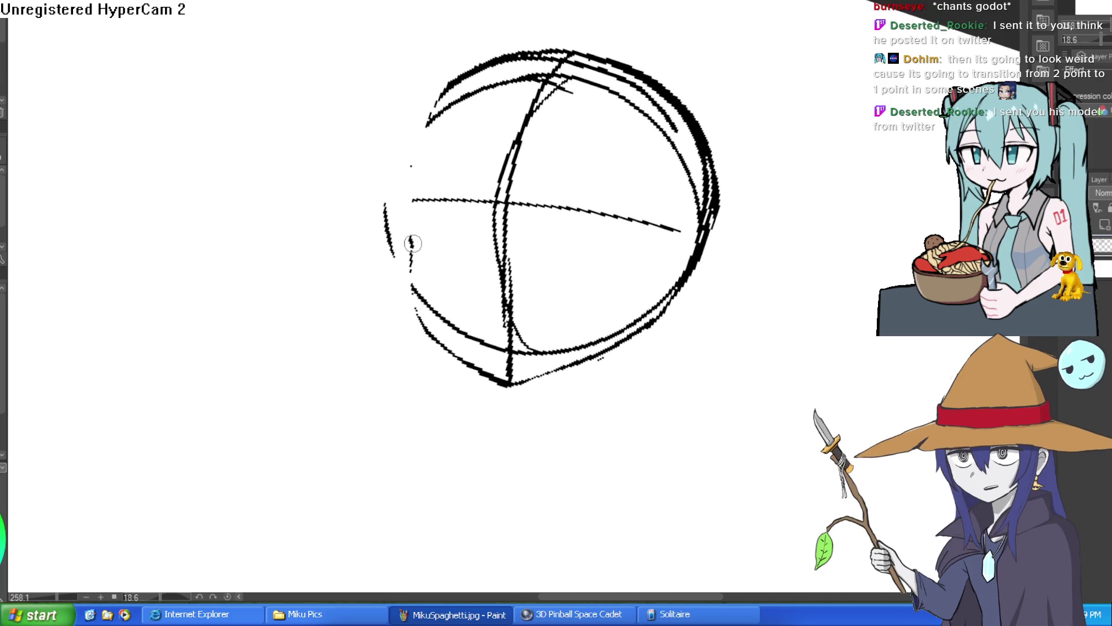
pyautogui.moveTo(409, 240); pyautogui.dragTo(416, 327)
pyautogui.hotkey('ctrl', 'z')
pyautogui.moveTo(408, 266)
pyautogui.mouseDown()
pyautogui.moveTo(449, 104)
pyautogui.moveTo(398, 147)
pyautogui.moveTo(393, 181)
pyautogui.mouseUp()
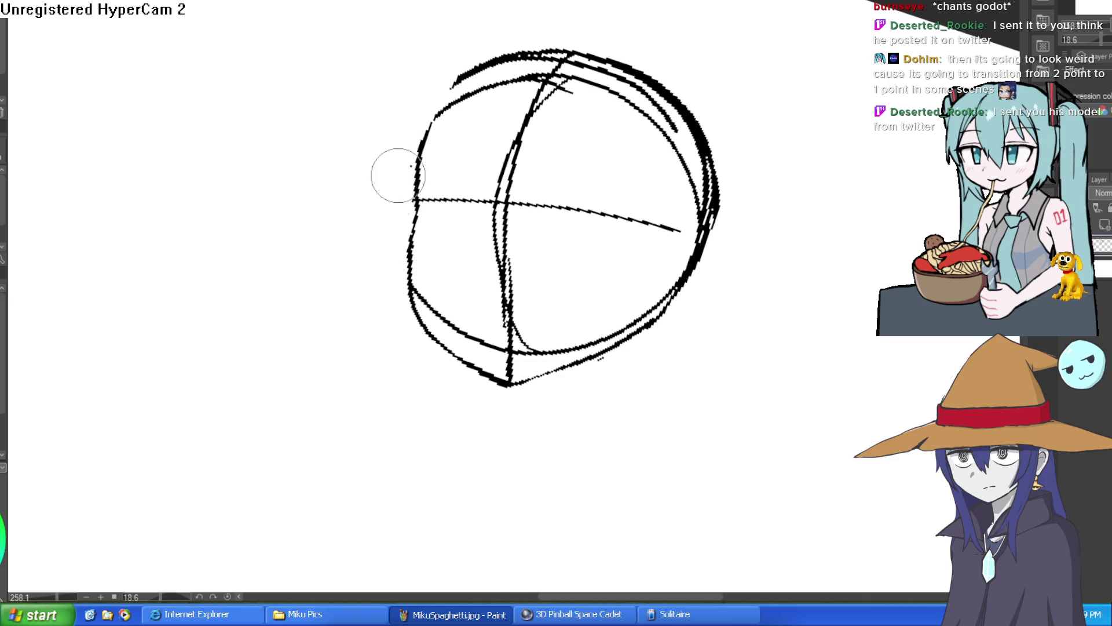
pyautogui.moveTo(612, 61); pyautogui.dragTo(666, 55)
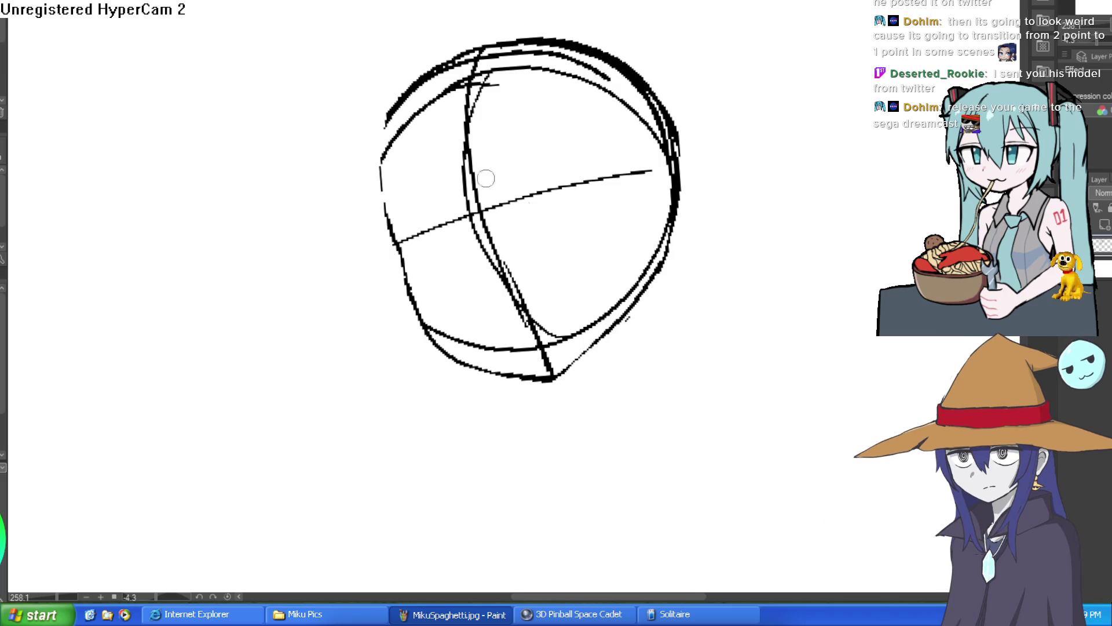
# Draw the left and right neck lines below the chin.
pyautogui.scroll(4, 590, 330)
pyautogui.moveTo(637, 227); pyautogui.dragTo(651, 347)
pyautogui.hotkey('ctrl', 'z')
pyautogui.moveTo(639, 233)
pyautogui.mouseDown()
pyautogui.moveTo(646, 338)
pyautogui.moveTo(672, 400)
pyautogui.moveTo(641, 358)
pyautogui.mouseUp()
pyautogui.moveTo(514, 316); pyautogui.dragTo(513, 410)
pyautogui.moveTo(634, 241)
pyautogui.mouseDown()
pyautogui.moveTo(628, 280)
pyautogui.moveTo(707, 384)
pyautogui.moveTo(799, 352)
pyautogui.moveTo(783, 424)
pyautogui.mouseUp()
pyautogui.scroll(-3, 763, 390)
# Retrace the head's left contour and across the top.
pyautogui.moveTo(401, 313)
pyautogui.mouseDown()
pyautogui.moveTo(443, 157)
pyautogui.moveTo(629, 127)
pyautogui.mouseUp()
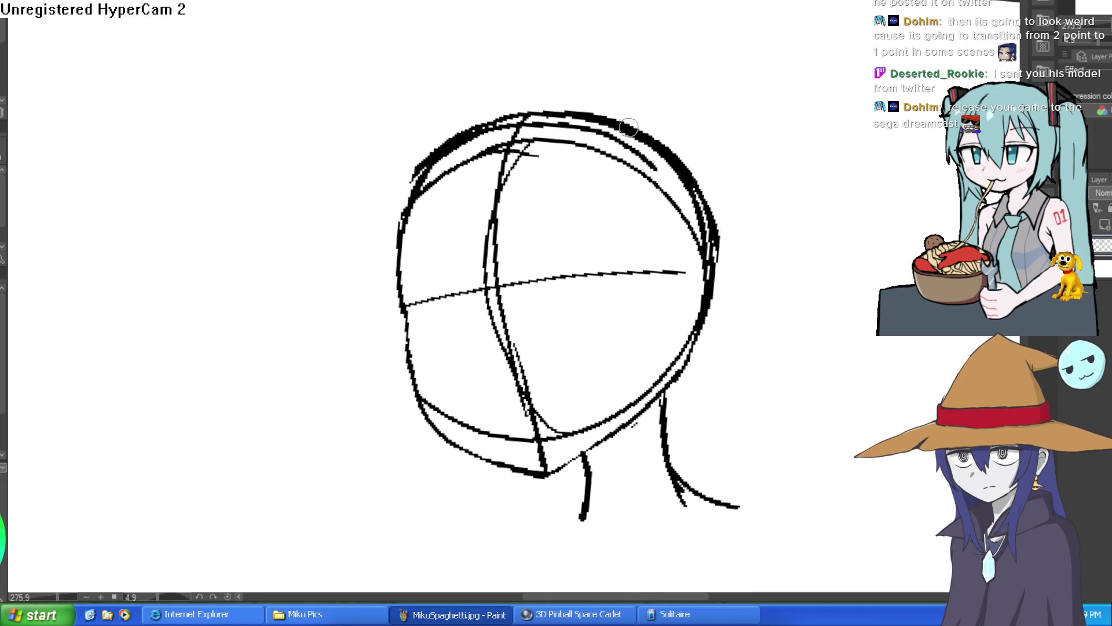
pyautogui.moveTo(779, 201); pyautogui.dragTo(735, 135)
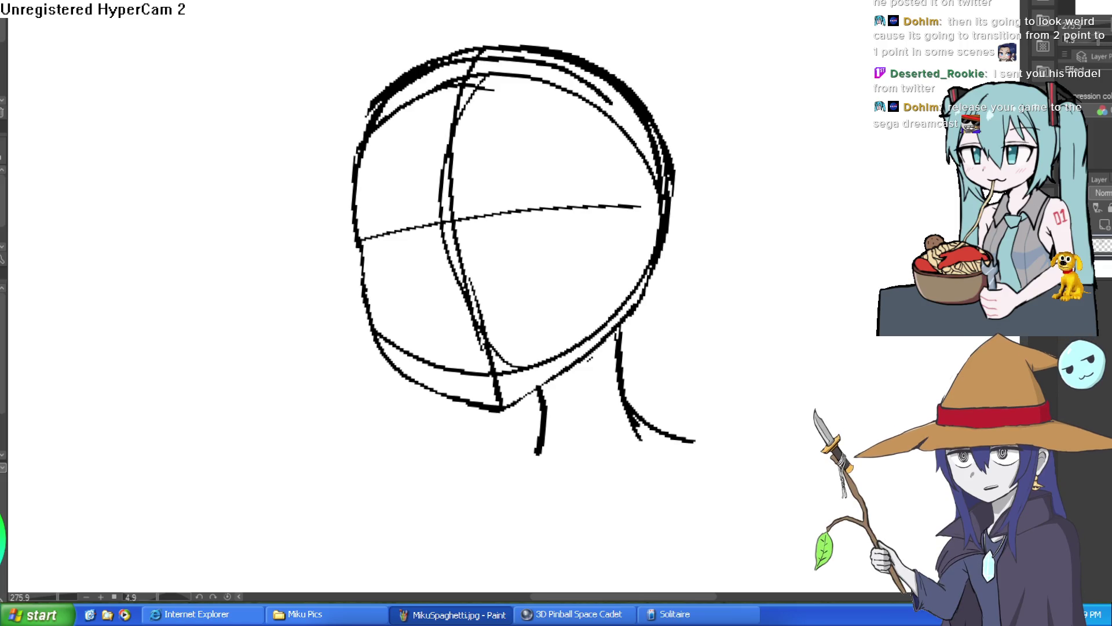
pyautogui.moveTo(362, 227)
pyautogui.mouseDown()
pyautogui.moveTo(370, 289)
pyautogui.moveTo(408, 362)
pyautogui.moveTo(355, 280)
pyautogui.moveTo(343, 198)
pyautogui.mouseUp()
# Erase the doubled jaw strokes and the excess right contour near the neck.
pyautogui.press('e')
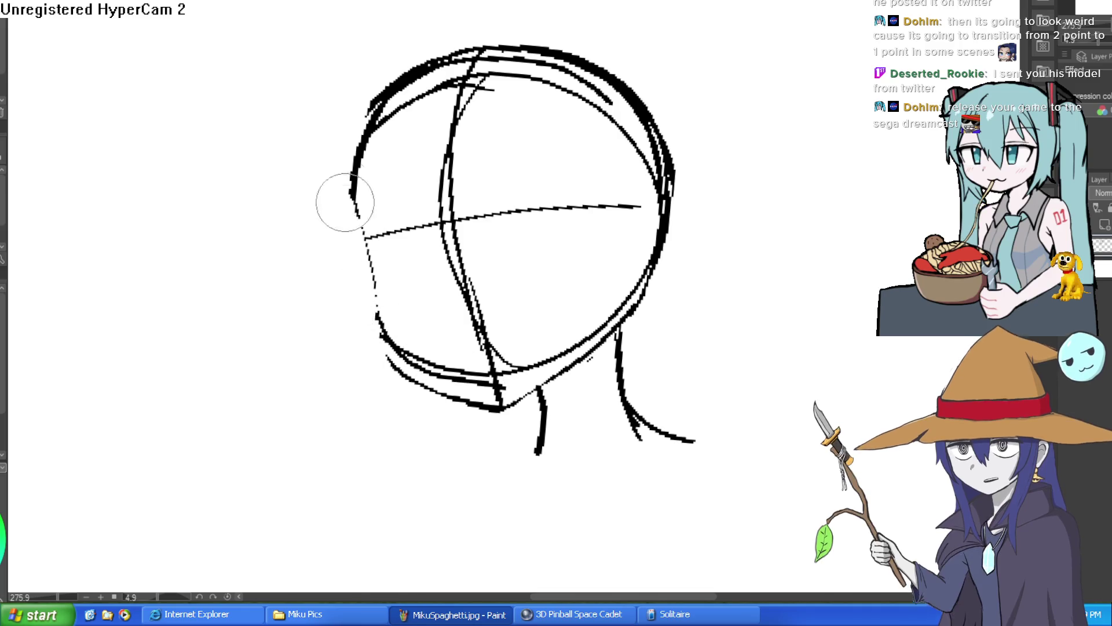
pyautogui.moveTo(505, 227); pyautogui.dragTo(471, 124)
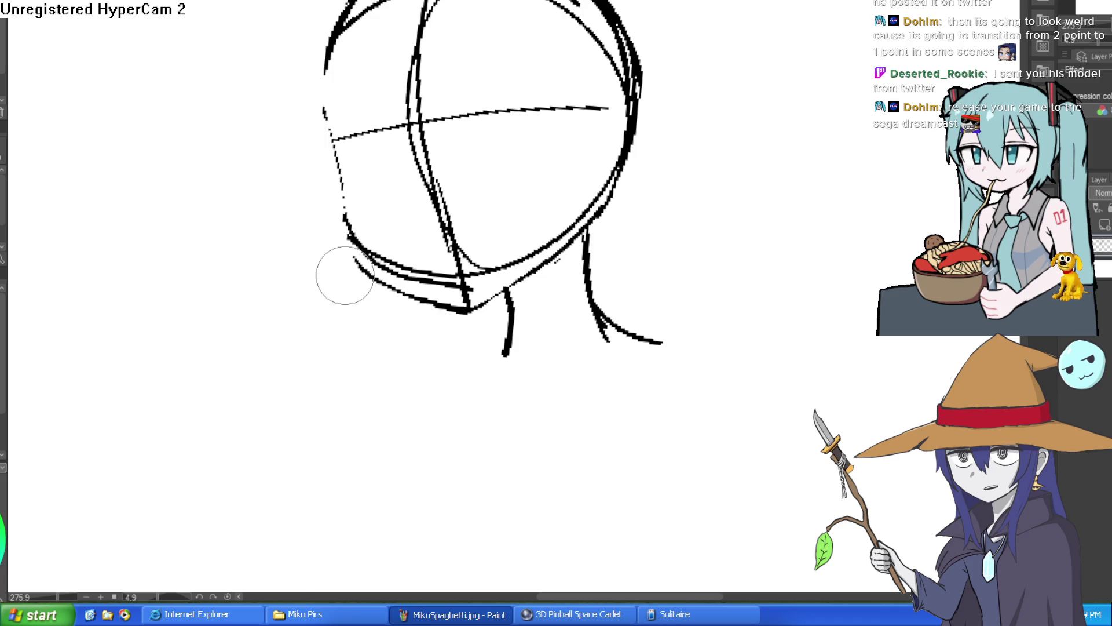
pyautogui.moveTo(380, 286)
pyautogui.mouseDown()
pyautogui.moveTo(472, 319)
pyautogui.moveTo(437, 303)
pyautogui.moveTo(562, 253)
pyautogui.mouseUp()
pyautogui.moveTo(611, 203); pyautogui.dragTo(648, 154)
pyautogui.moveTo(674, 110); pyautogui.dragTo(648, 201)
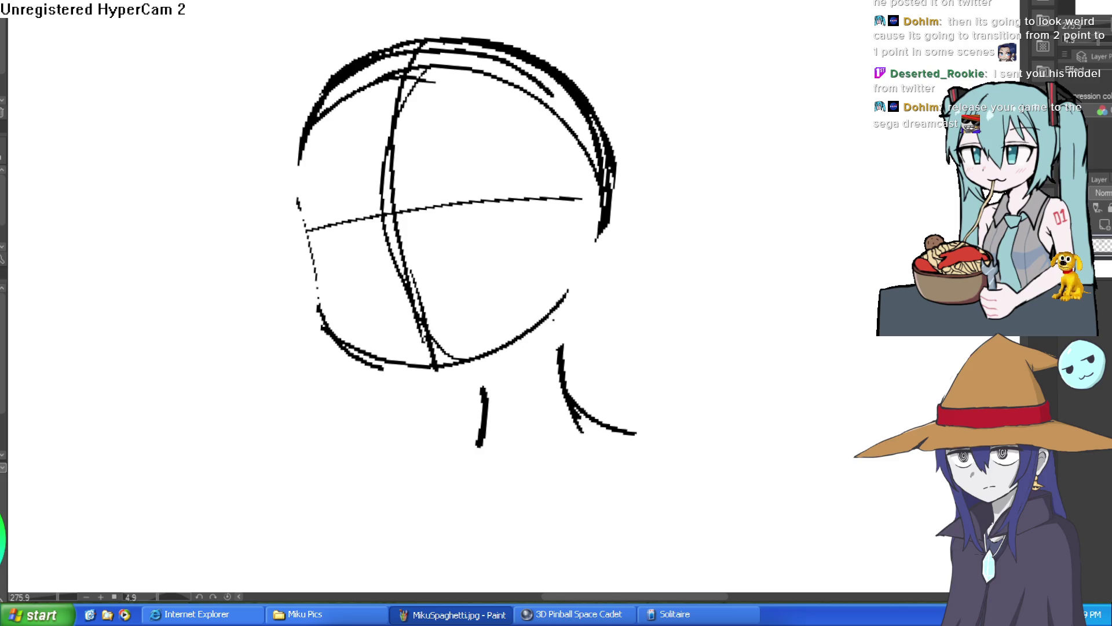
# Flip the canvas horizontally and redraw the head's right outline, undoing the failed attempts.
pyautogui.press('h')
pyautogui.moveTo(822, 206)
pyautogui.mouseDown()
pyautogui.moveTo(751, 215)
pyautogui.moveTo(711, 280)
pyautogui.moveTo(714, 255)
pyautogui.mouseUp()
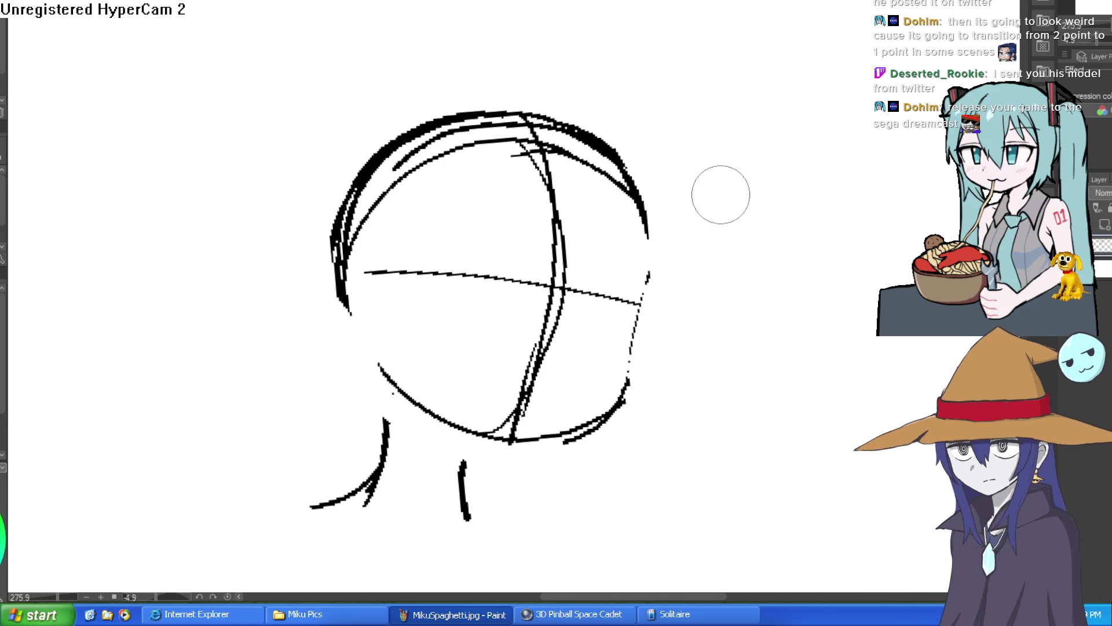
pyautogui.hotkey('ctrl', 'z')
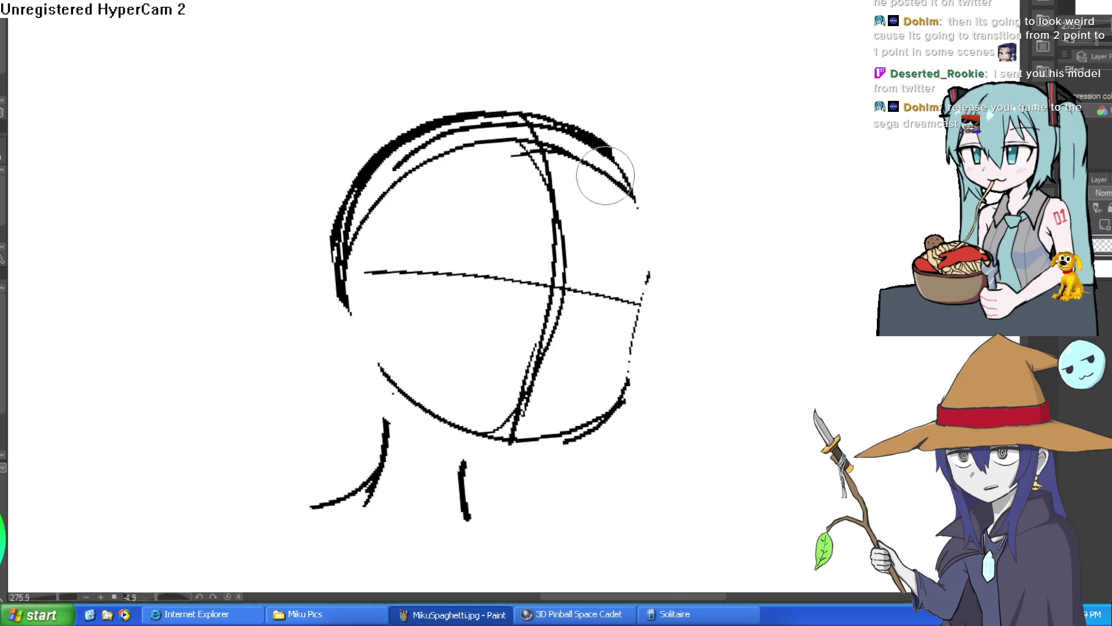
pyautogui.moveTo(659, 145)
pyautogui.mouseDown()
pyautogui.moveTo(641, 129)
pyautogui.moveTo(628, 173)
pyautogui.mouseUp()
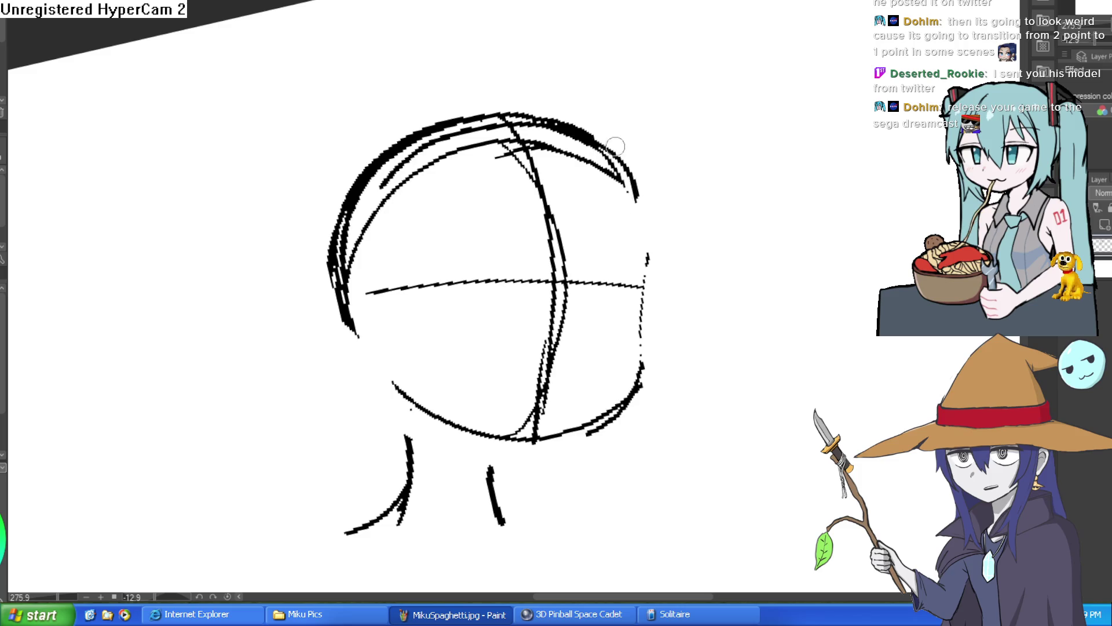
pyautogui.hotkey('ctrl', 'z')
pyautogui.moveTo(579, 124)
pyautogui.mouseDown()
pyautogui.moveTo(625, 188)
pyautogui.moveTo(633, 220)
pyautogui.mouseUp()
pyautogui.hotkey('ctrl', 'z')
pyautogui.hotkey('ctrl', 'z')
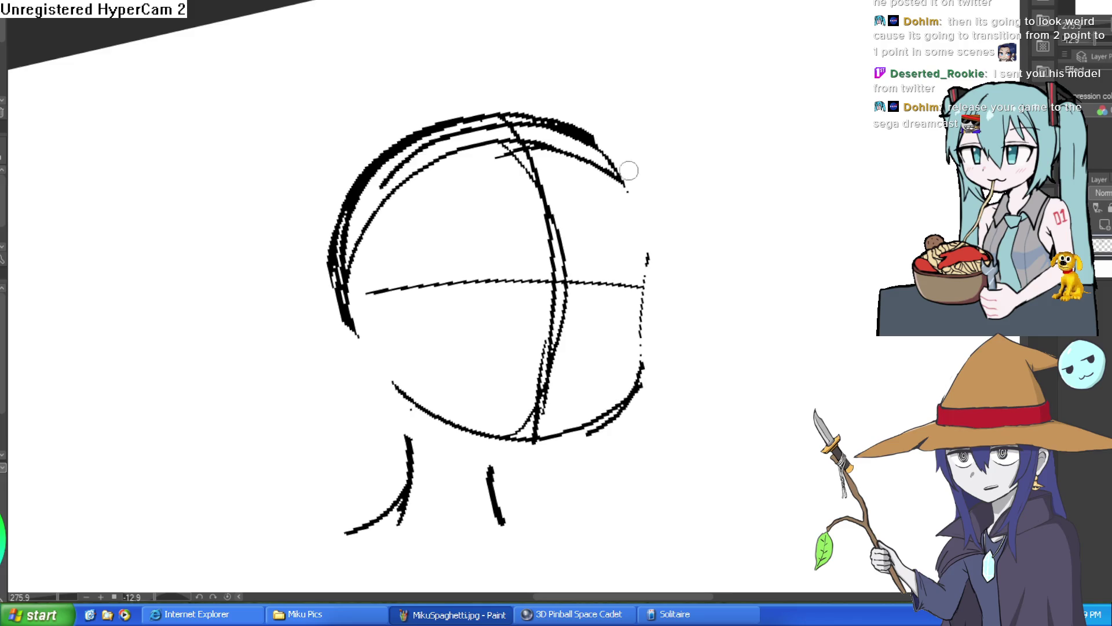
pyautogui.moveTo(595, 138); pyautogui.dragTo(642, 243)
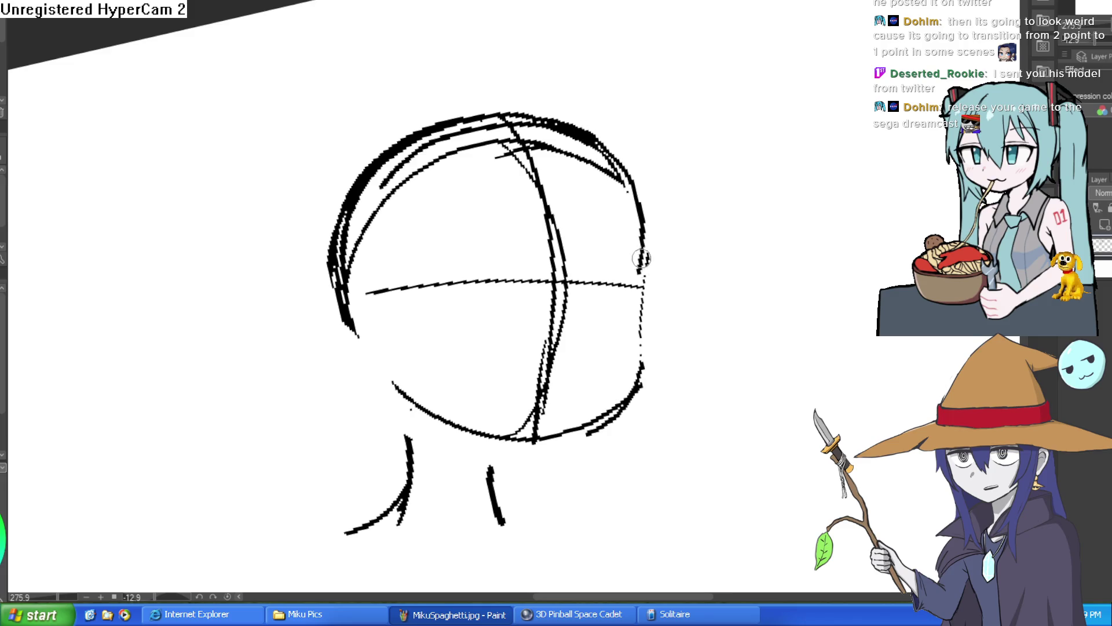
# Darken the lower-right and left head outlines, then erase excess from the right outline.
pyautogui.moveTo(614, 399); pyautogui.dragTo(542, 446)
pyautogui.moveTo(686, 347)
pyautogui.mouseDown()
pyautogui.moveTo(706, 378)
pyautogui.moveTo(573, 500)
pyautogui.moveTo(394, 492)
pyautogui.mouseUp()
pyautogui.moveTo(353, 319)
pyautogui.mouseDown()
pyautogui.moveTo(344, 285)
pyautogui.moveTo(377, 313)
pyautogui.moveTo(338, 310)
pyautogui.moveTo(386, 392)
pyautogui.mouseUp()
pyautogui.press('e')
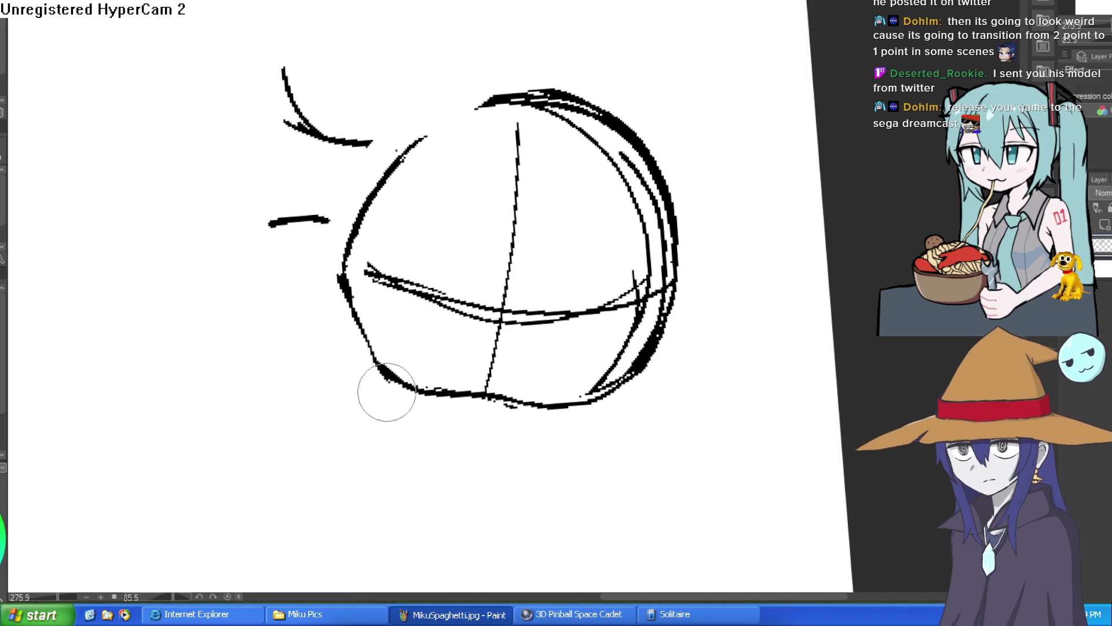
pyautogui.moveTo(462, 450); pyautogui.dragTo(579, 266)
pyautogui.moveTo(650, 257)
pyautogui.mouseDown()
pyautogui.moveTo(650, 164)
pyautogui.moveTo(643, 241)
pyautogui.moveTo(551, 164)
pyautogui.mouseUp()
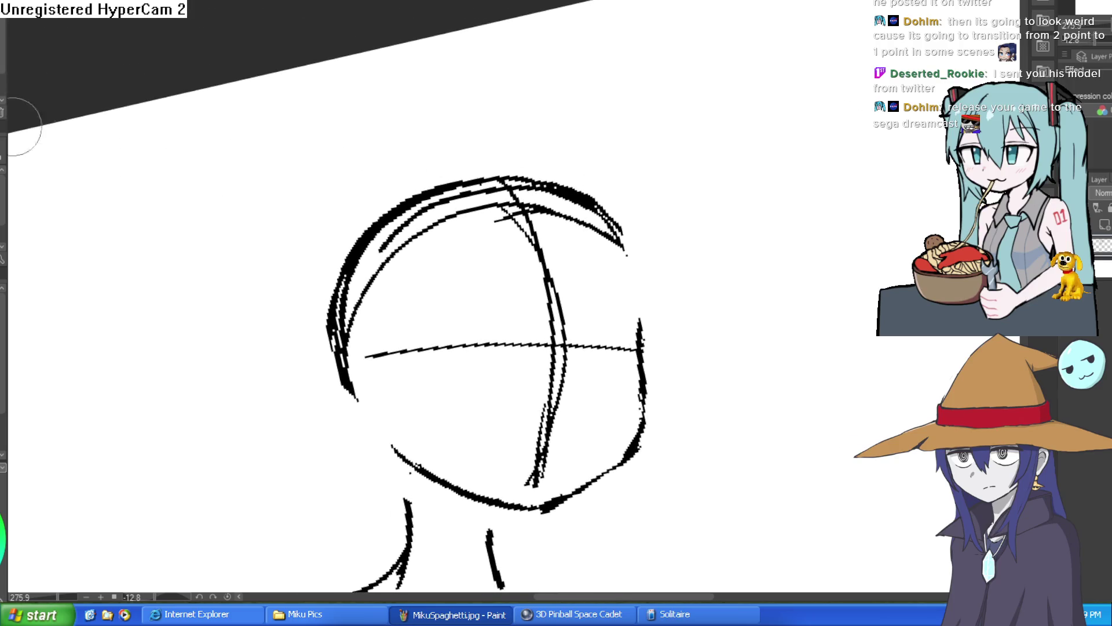
# Draw the neck's right line and a sloping left shoulder line, undoing the extra downward stroke.
pyautogui.moveTo(645, 195)
pyautogui.mouseDown()
pyautogui.moveTo(660, 234)
pyautogui.moveTo(640, 216)
pyautogui.moveTo(597, 90)
pyautogui.mouseUp()
pyautogui.scroll(5, 660, 233)
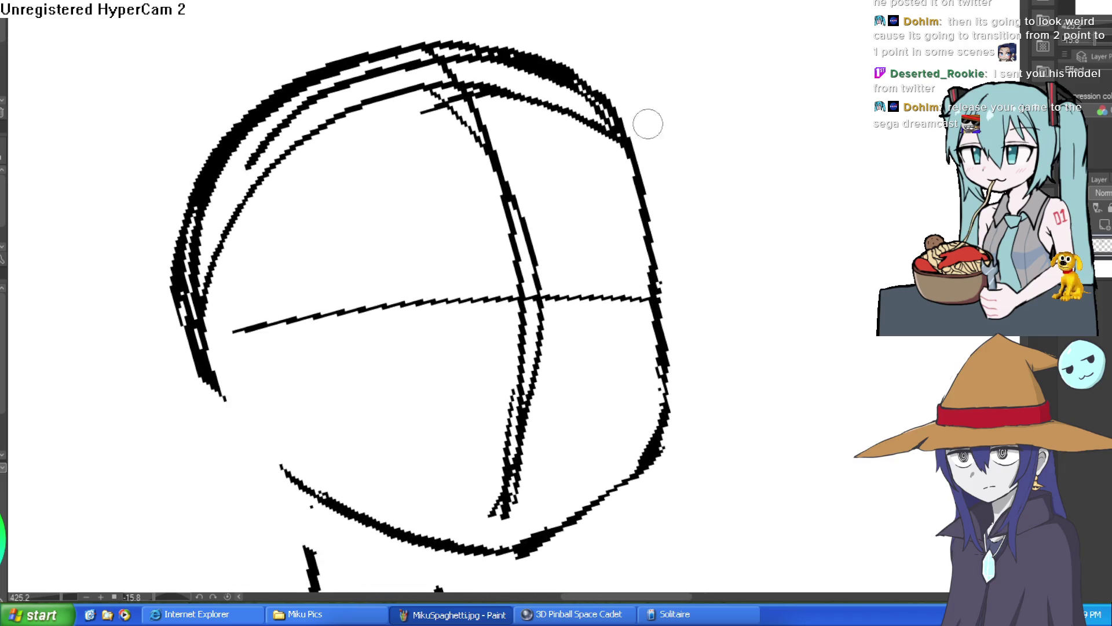
pyautogui.scroll(-4, 706, 191)
pyautogui.moveTo(735, 188); pyautogui.dragTo(615, 251)
pyautogui.moveTo(488, 326)
pyautogui.mouseDown()
pyautogui.moveTo(462, 405)
pyautogui.moveTo(475, 366)
pyautogui.moveTo(522, 441)
pyautogui.mouseUp()
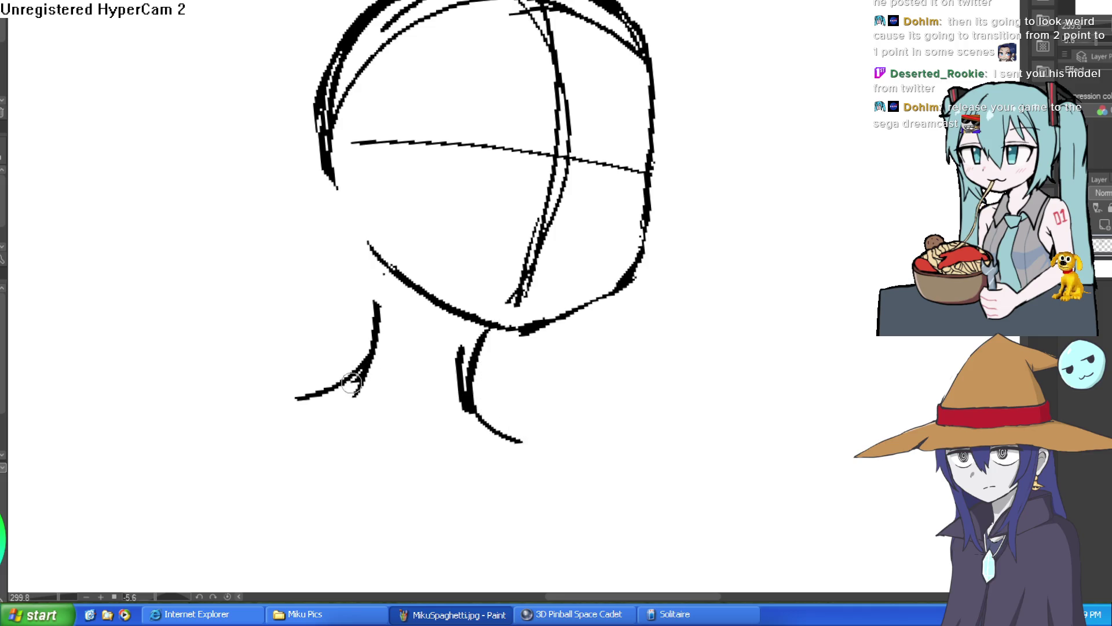
pyautogui.moveTo(351, 382); pyautogui.dragTo(249, 410)
pyautogui.moveTo(384, 398); pyautogui.dragTo(571, 318)
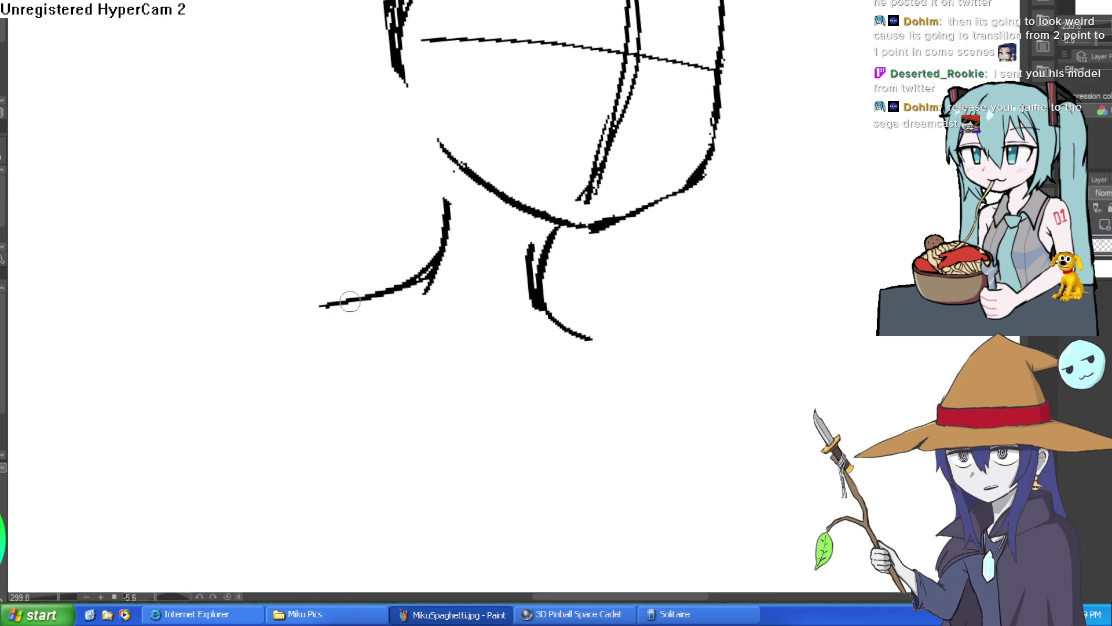
pyautogui.moveTo(350, 301); pyautogui.dragTo(234, 460)
pyautogui.hotkey('ctrl', 'z')
pyautogui.moveTo(350, 305); pyautogui.dragTo(254, 463)
pyautogui.scroll(3, 839, 259)
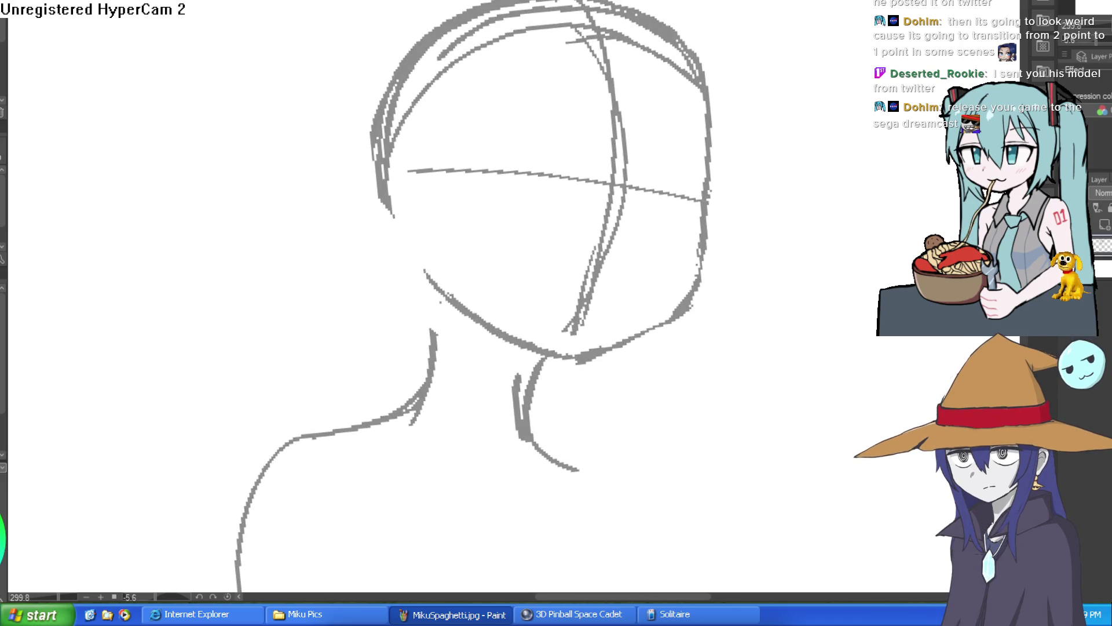
pyautogui.click(1100, 68)
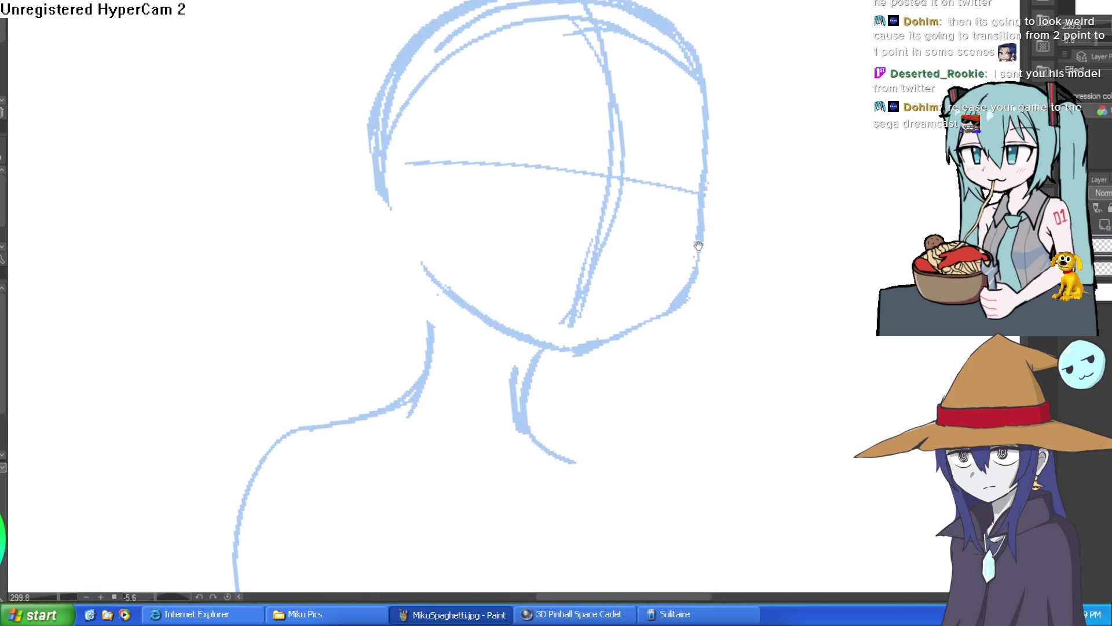
pyautogui.scroll(1, 660, 214)
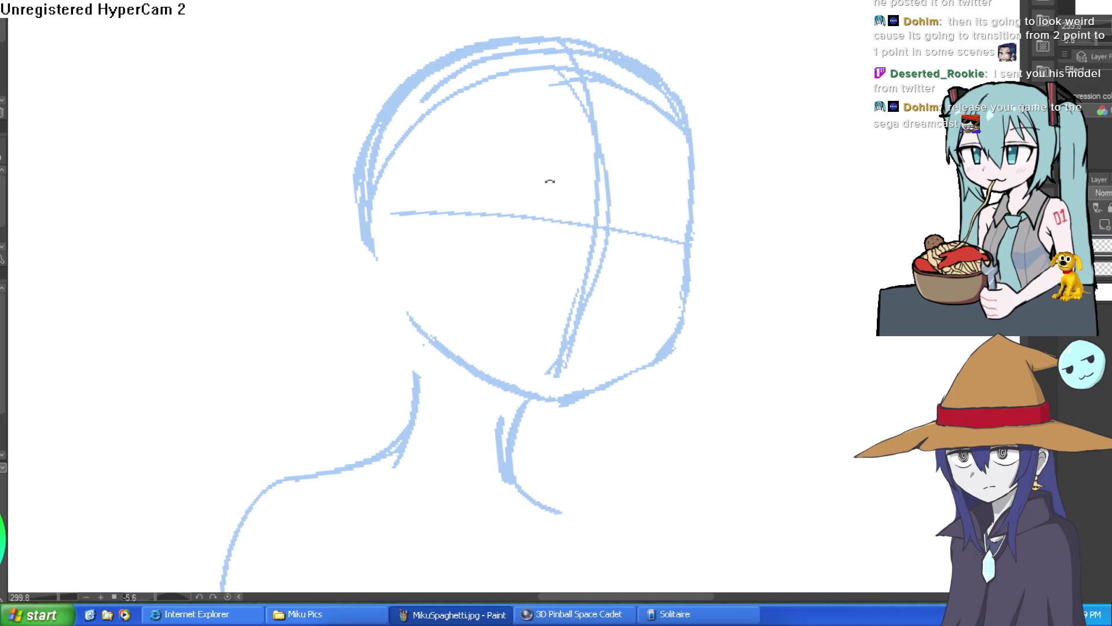
pyautogui.moveTo(611, 218)
pyautogui.mouseDown()
pyautogui.moveTo(627, 141)
pyautogui.moveTo(566, 218)
pyautogui.moveTo(514, 219)
pyautogui.moveTo(446, 253)
pyautogui.mouseUp()
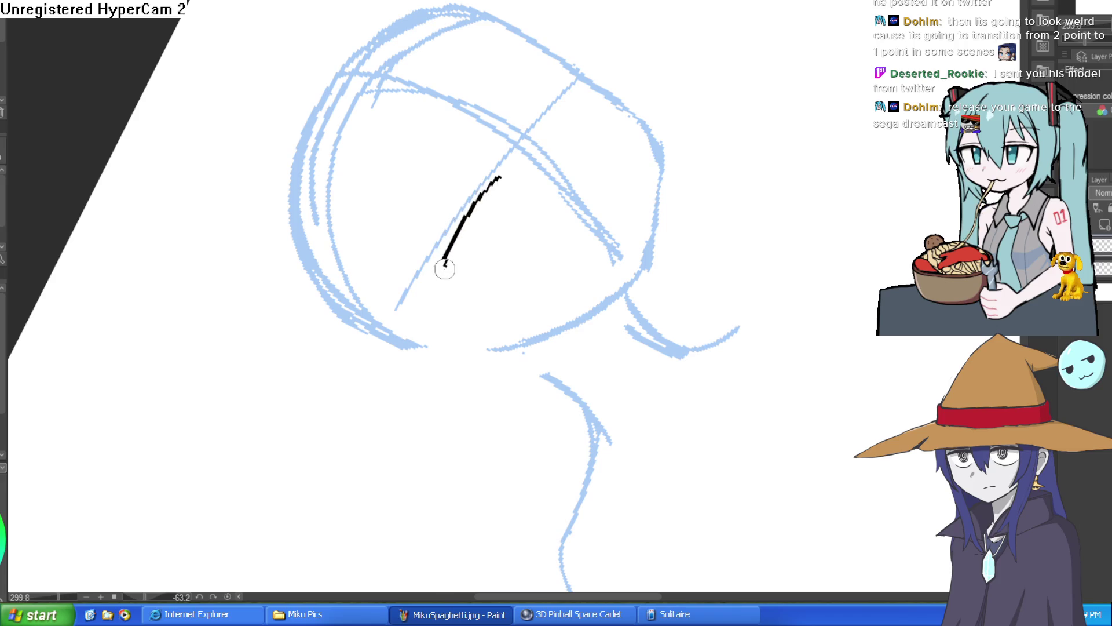
# Ink a hook at the left eye's corner and redraw the right eye's hooked lash line.
pyautogui.moveTo(510, 174); pyautogui.dragTo(611, 233)
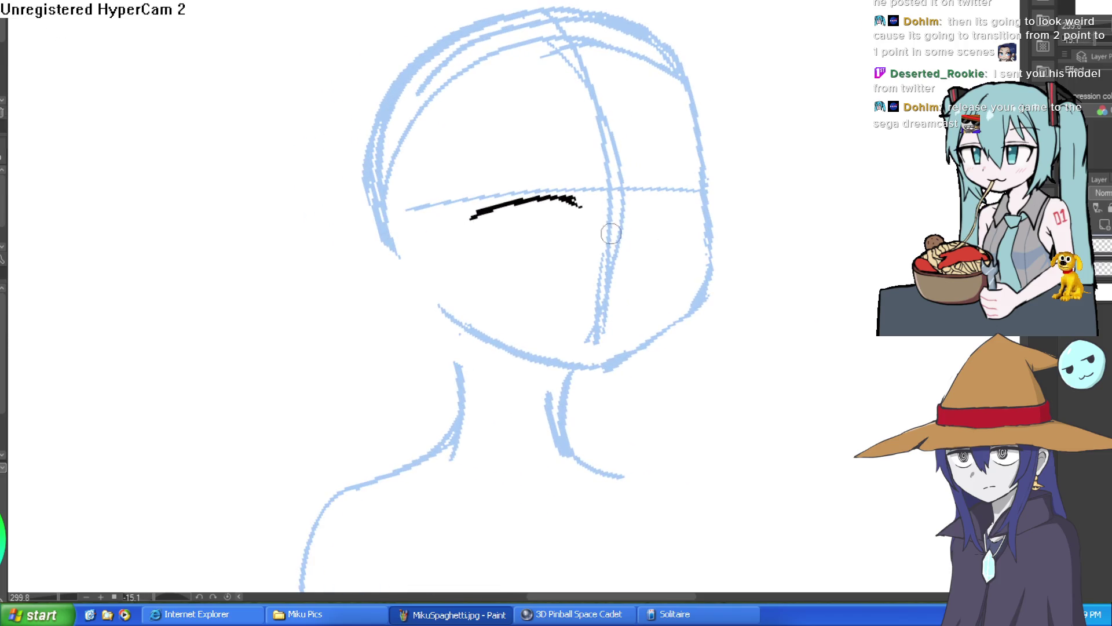
pyautogui.moveTo(472, 217); pyautogui.dragTo(495, 251)
pyautogui.moveTo(583, 182); pyautogui.dragTo(649, 133)
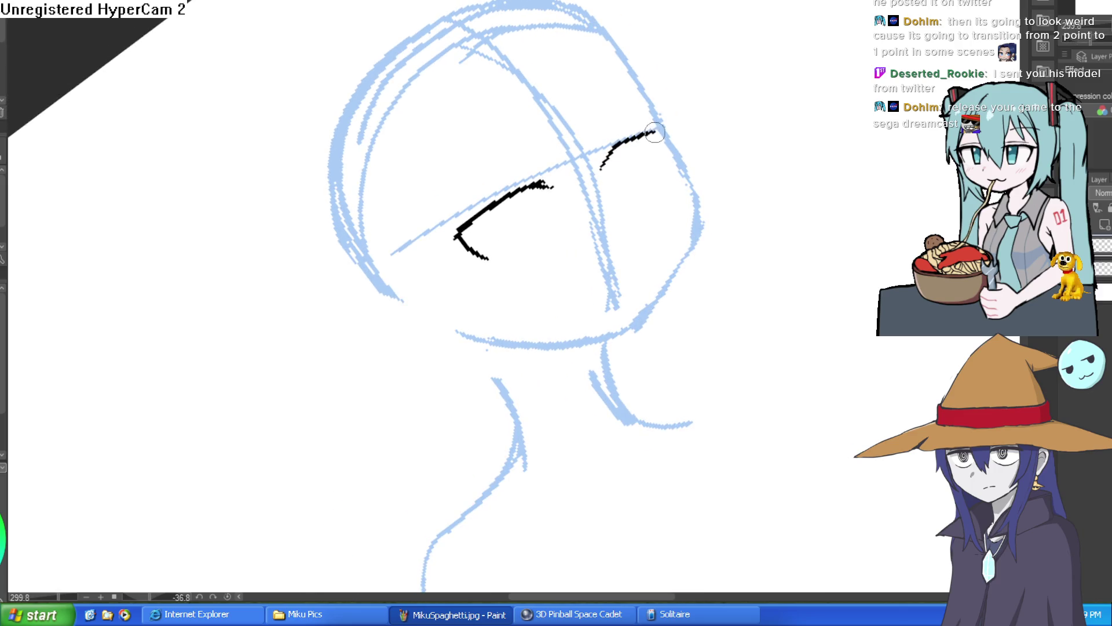
pyautogui.hotkey('ctrl', 'z')
pyautogui.moveTo(616, 146)
pyautogui.mouseDown()
pyautogui.moveTo(651, 123)
pyautogui.moveTo(658, 150)
pyautogui.mouseUp()
# Erase the misdrawn curve, the stray downward line and a leftover black speck.
pyautogui.moveTo(616, 153)
pyautogui.mouseDown()
pyautogui.moveTo(745, 181)
pyautogui.moveTo(666, 318)
pyautogui.moveTo(566, 374)
pyautogui.mouseUp()
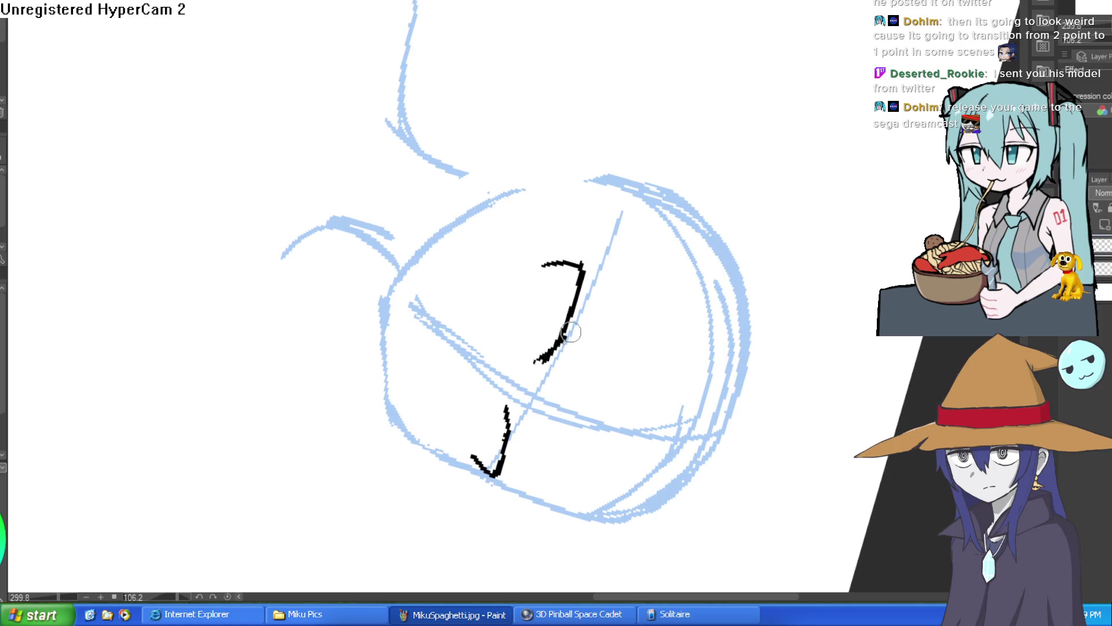
pyautogui.press(']')
pyautogui.moveTo(563, 327); pyautogui.dragTo(578, 293)
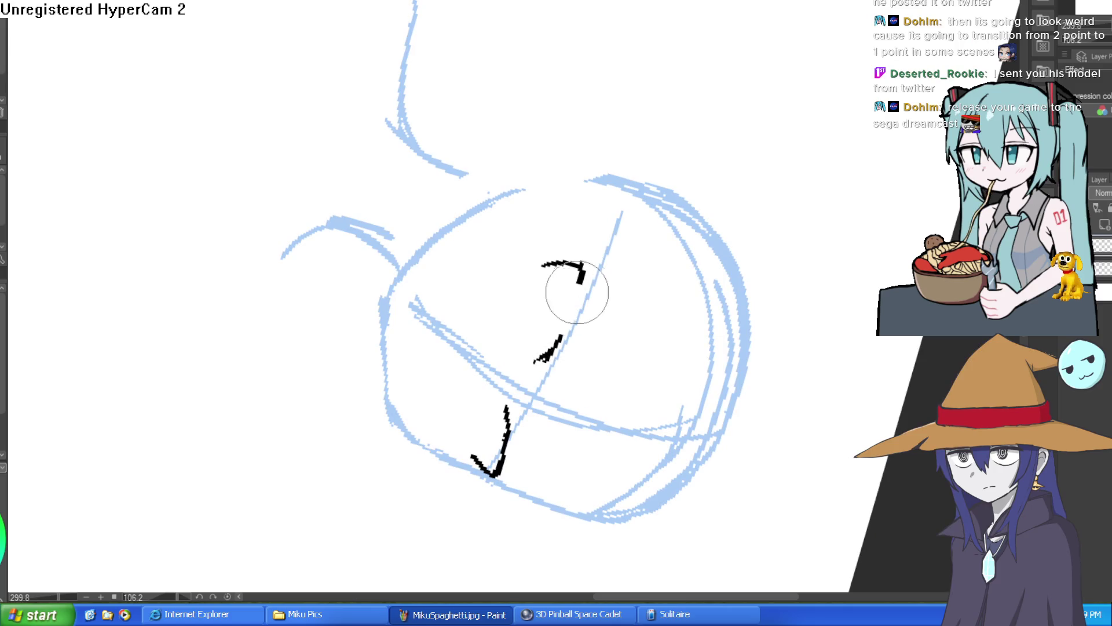
pyautogui.moveTo(562, 337); pyautogui.dragTo(510, 280)
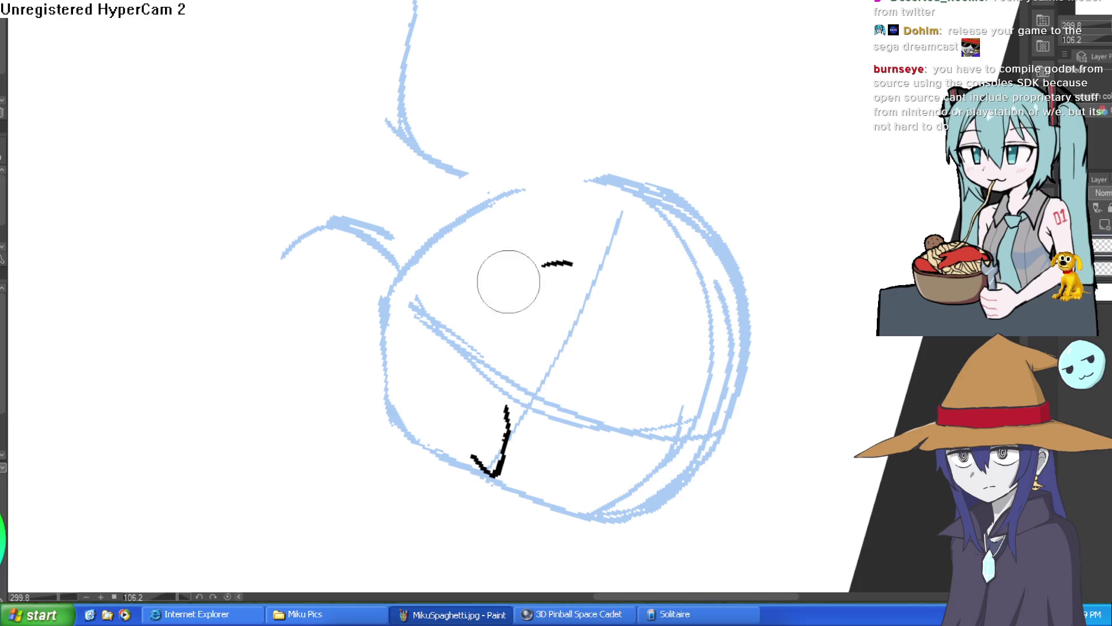
# Extend the lash into a long curve, thicken its top, and zoom out to the whole head.
pyautogui.moveTo(487, 156)
pyautogui.mouseDown()
pyautogui.moveTo(440, 220)
pyautogui.moveTo(521, 116)
pyautogui.moveTo(601, 97)
pyautogui.mouseUp()
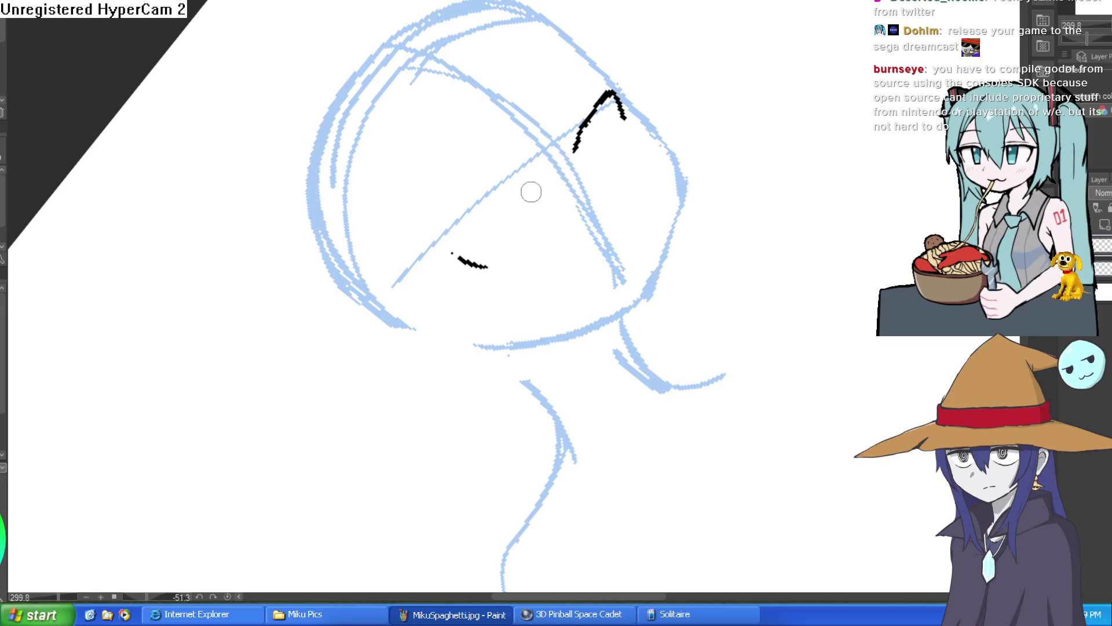
pyautogui.moveTo(511, 203)
pyautogui.mouseDown()
pyautogui.moveTo(456, 244)
pyautogui.moveTo(718, 290)
pyautogui.moveTo(712, 154)
pyautogui.moveTo(502, 204)
pyautogui.moveTo(449, 263)
pyautogui.moveTo(454, 248)
pyautogui.mouseUp()
pyautogui.moveTo(647, 194); pyautogui.dragTo(409, 435)
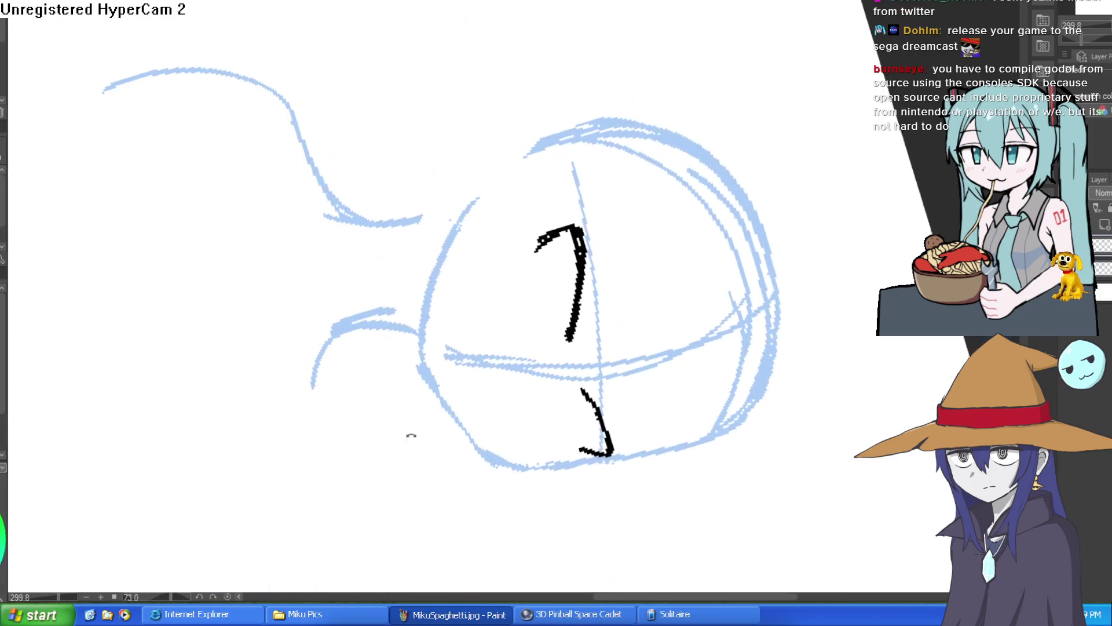
pyautogui.scroll(4, 579, 266)
pyautogui.moveTo(592, 187)
pyautogui.mouseDown()
pyautogui.moveTo(598, 162)
pyautogui.moveTo(579, 191)
pyautogui.mouseUp()
pyautogui.press(']')
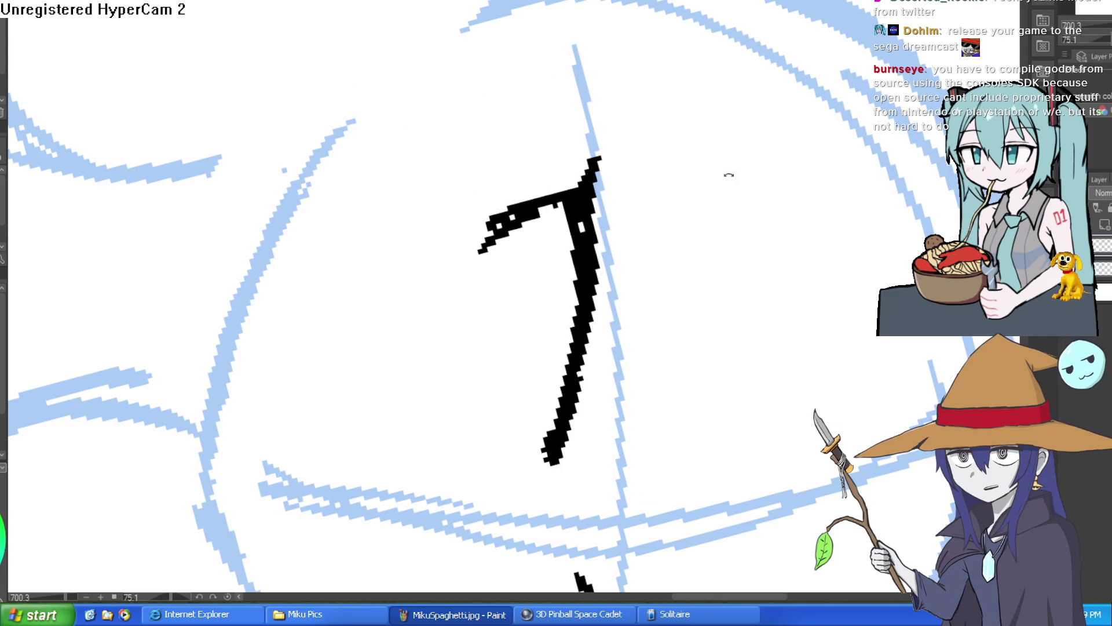
pyautogui.moveTo(729, 174); pyautogui.dragTo(491, 263)
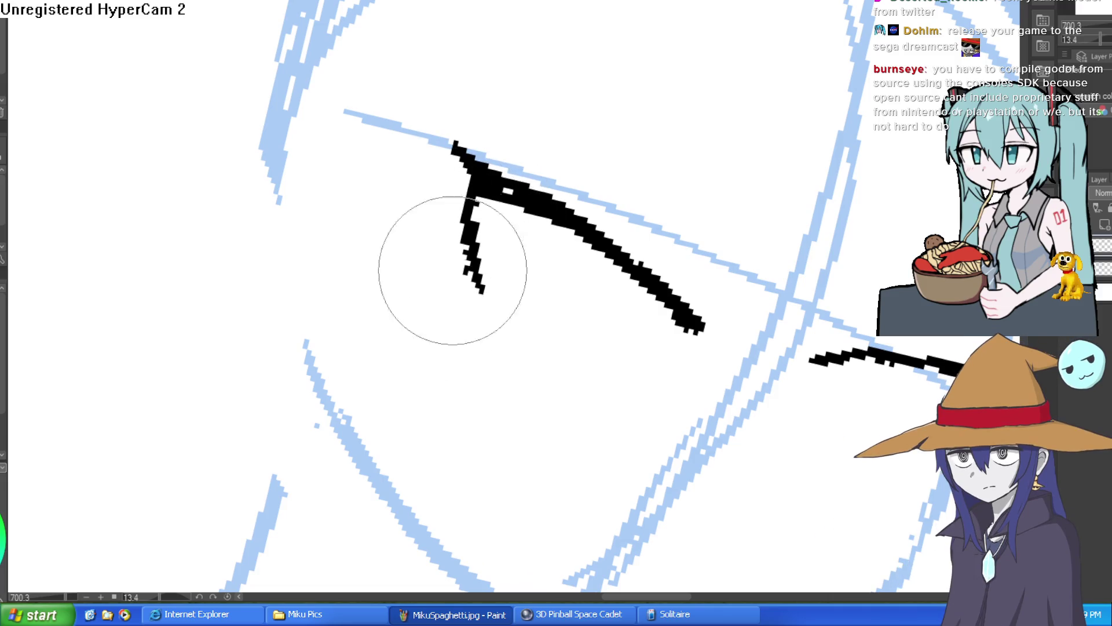
pyautogui.scroll(-5, 620, 232)
pyautogui.moveTo(620, 232)
pyautogui.mouseDown()
pyautogui.moveTo(715, 156)
pyautogui.moveTo(709, 120)
pyautogui.mouseUp()
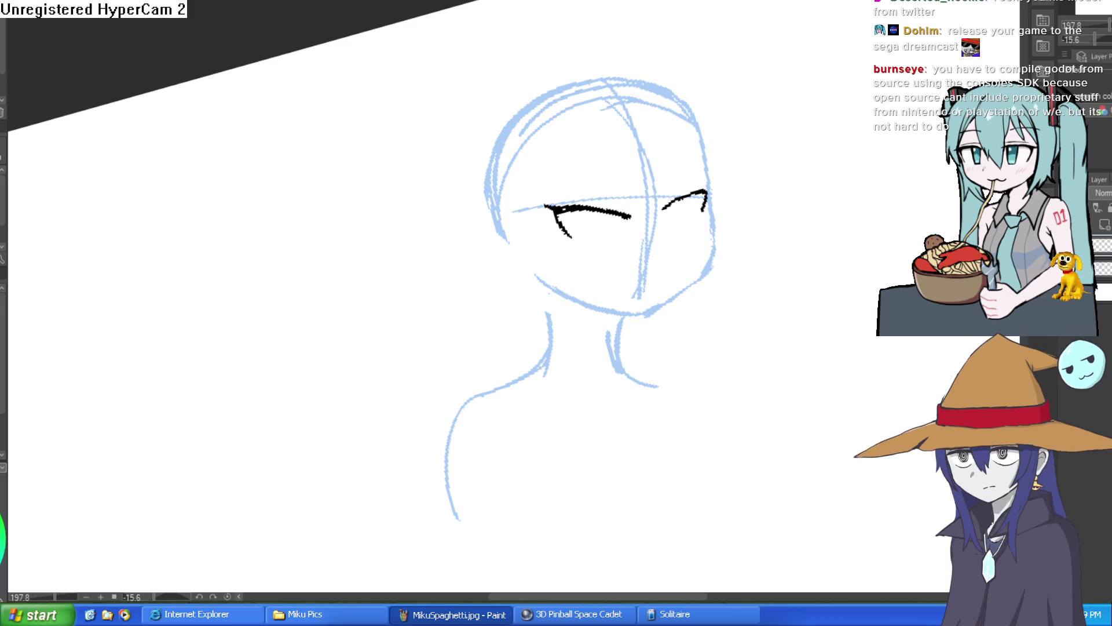
# Lasso the inked left eye, nudge it left with Ctrl+T, confirm, and deselect.
pyautogui.click(715, 159)
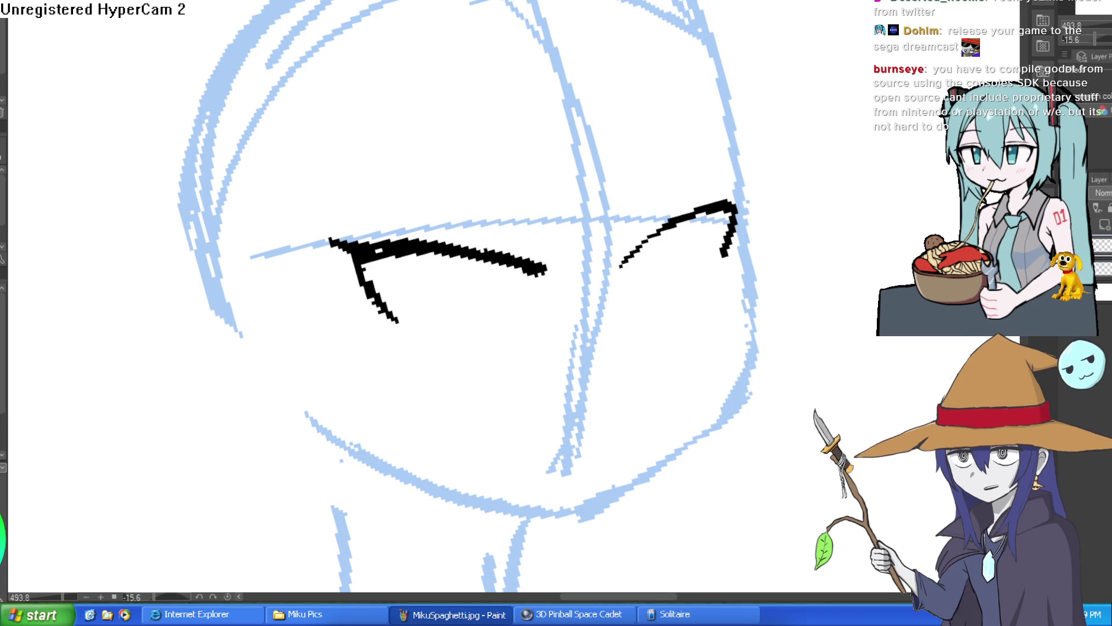
pyautogui.scroll(-1, 165, 57)
pyautogui.moveTo(554, 155)
pyautogui.mouseDown()
pyautogui.moveTo(479, 283)
pyautogui.moveTo(322, 145)
pyautogui.mouseUp()
pyautogui.hotkey('ctrl', 't')
pyautogui.moveTo(529, 227); pyautogui.dragTo(508, 226)
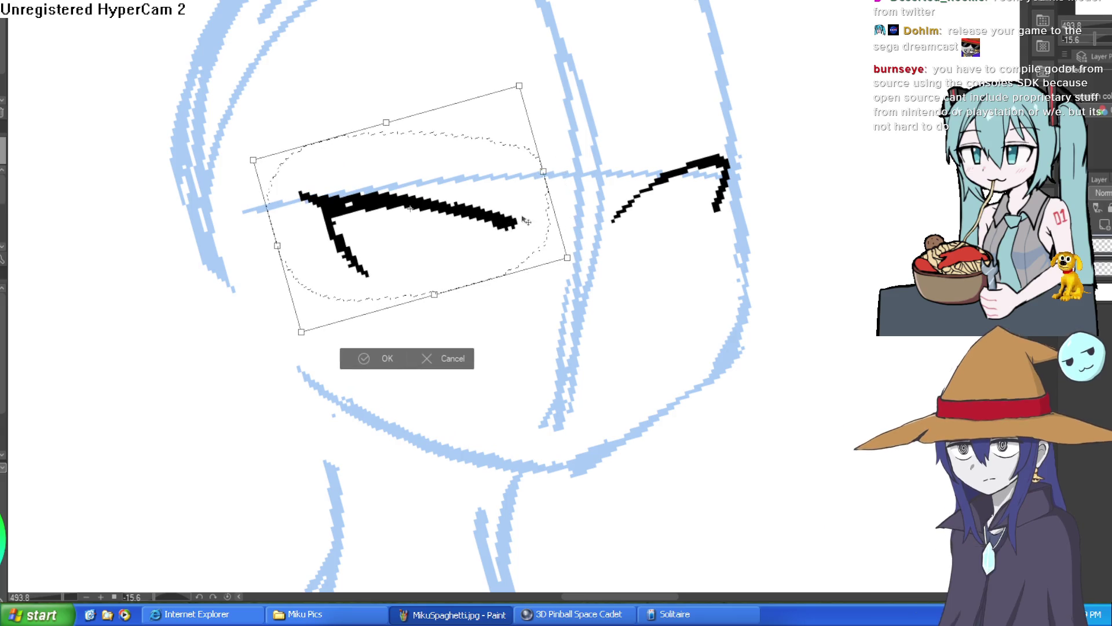
pyautogui.click(383, 359)
pyautogui.moveTo(382, 360)
pyautogui.mouseDown()
pyautogui.moveTo(471, 218)
pyautogui.moveTo(576, 398)
pyautogui.moveTo(680, 186)
pyautogui.mouseUp()
pyautogui.hotkey('ctrl', 'd')
pyautogui.moveTo(670, 266)
pyautogui.mouseDown()
pyautogui.moveTo(650, 243)
pyautogui.moveTo(414, 128)
pyautogui.mouseUp()
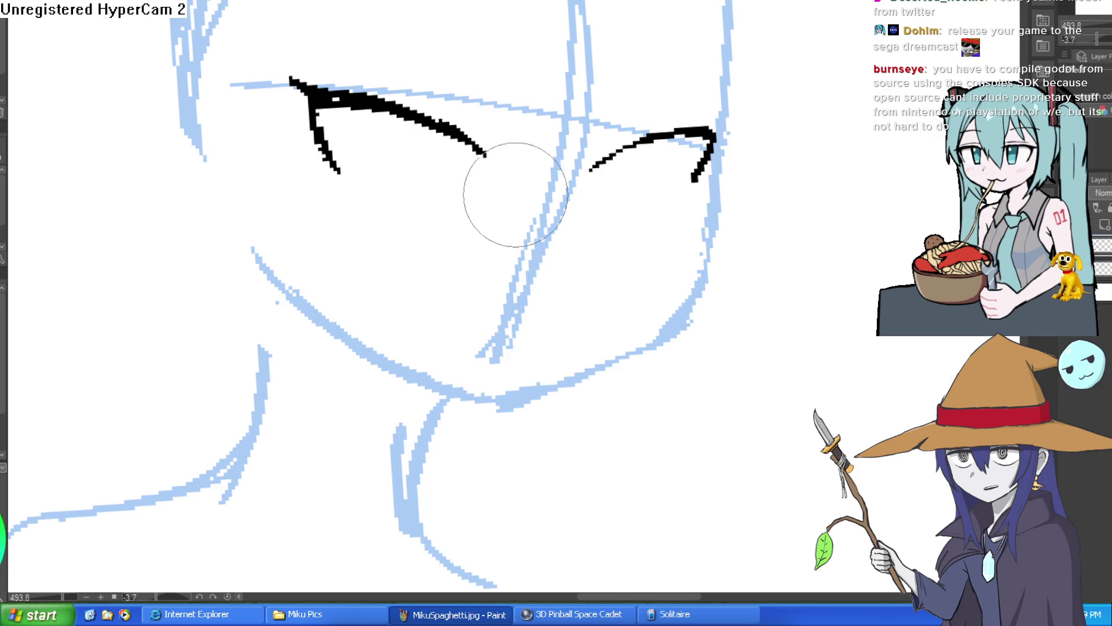
pyautogui.click(465, 150)
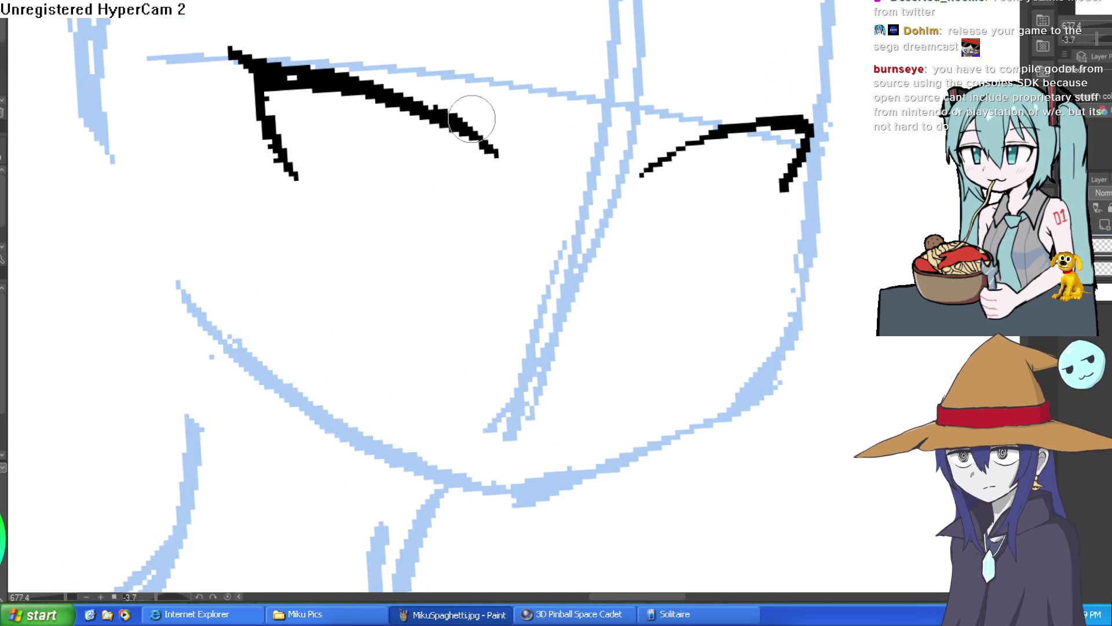
# Add a hooked stroke to the left lash, extend the right lash, and thicken the upper eye's top edge.
pyautogui.moveTo(376, 107)
pyautogui.mouseDown()
pyautogui.moveTo(384, 187)
pyautogui.moveTo(405, 200)
pyautogui.moveTo(454, 207)
pyautogui.moveTo(481, 147)
pyautogui.moveTo(498, 173)
pyautogui.moveTo(451, 208)
pyautogui.moveTo(590, 162)
pyautogui.moveTo(655, 228)
pyautogui.mouseUp()
pyautogui.moveTo(695, 116)
pyautogui.mouseDown()
pyautogui.moveTo(643, 139)
pyautogui.moveTo(655, 179)
pyautogui.moveTo(713, 194)
pyautogui.moveTo(747, 107)
pyautogui.mouseUp()
pyautogui.moveTo(837, 94)
pyautogui.mouseDown()
pyautogui.moveTo(753, 278)
pyautogui.moveTo(684, 377)
pyautogui.mouseUp()
pyautogui.moveTo(490, 162); pyautogui.dragTo(570, 38)
pyautogui.moveTo(594, 104); pyautogui.dragTo(579, 50)
pyautogui.moveTo(647, 47); pyautogui.dragTo(620, 117)
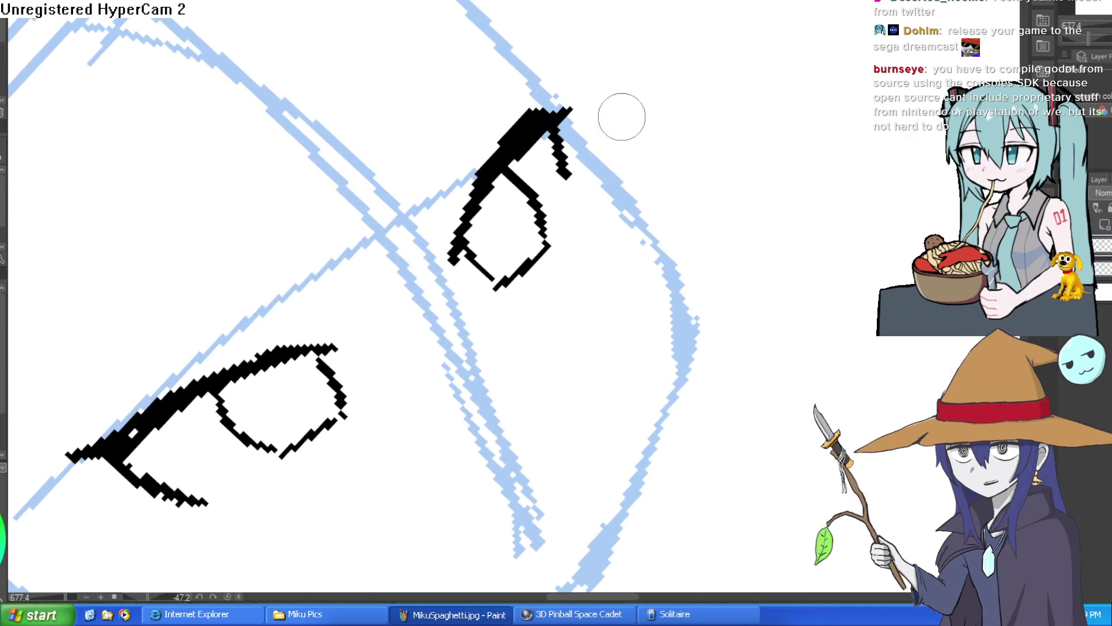
pyautogui.moveTo(545, 116); pyautogui.dragTo(570, 90)
pyautogui.press(']')
pyautogui.press(']')
pyautogui.press(']')
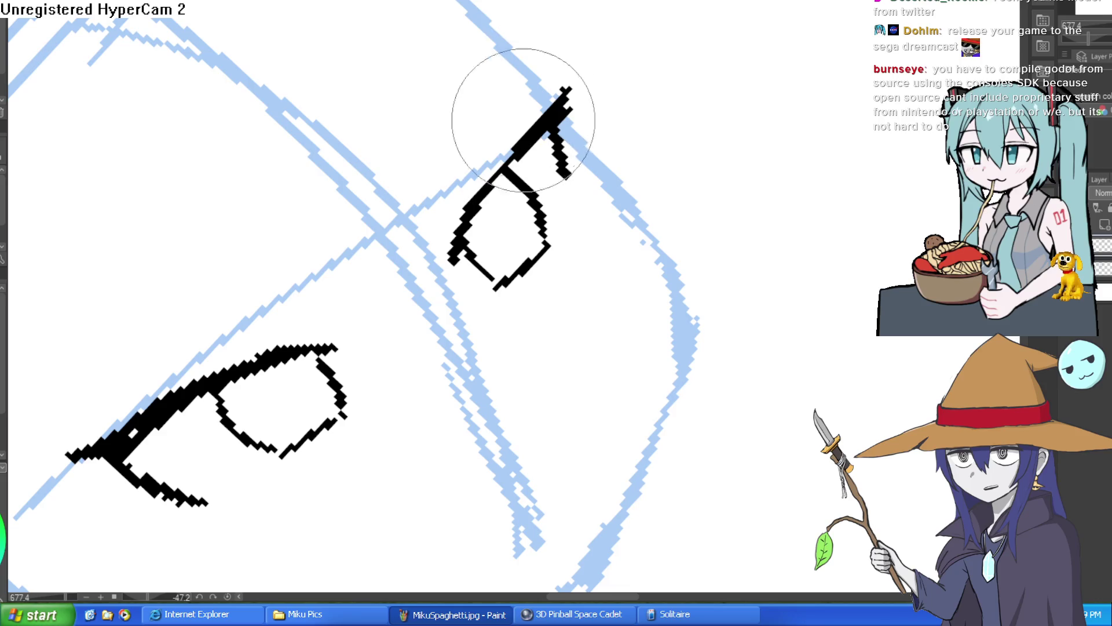
# Ink the lower lid strokes under the right and left eyes, closing the eye corners.
pyautogui.moveTo(688, 81)
pyautogui.mouseDown()
pyautogui.moveTo(695, 212)
pyautogui.moveTo(678, 255)
pyautogui.mouseUp()
pyautogui.moveTo(630, 181)
pyautogui.mouseDown()
pyautogui.moveTo(645, 166)
pyautogui.moveTo(604, 215)
pyautogui.moveTo(606, 242)
pyautogui.mouseUp()
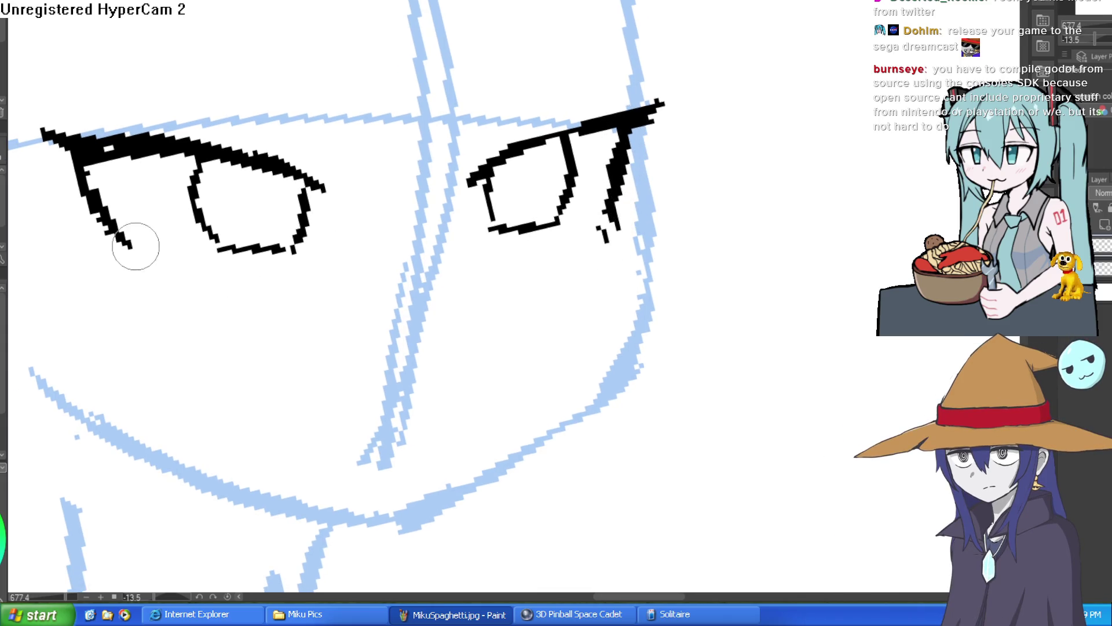
pyautogui.moveTo(405, 156); pyautogui.dragTo(347, 185)
pyautogui.moveTo(184, 404); pyautogui.dragTo(316, 335)
pyautogui.moveTo(481, 242); pyautogui.dragTo(469, 249)
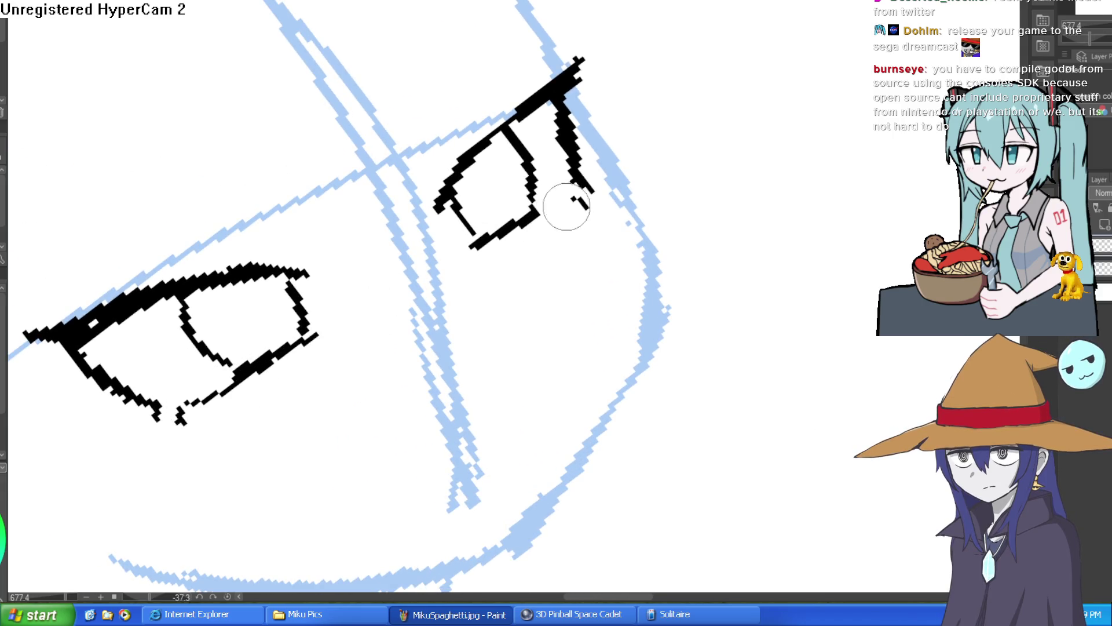
pyautogui.scroll(-5, 663, 174)
# Ink the jawline across the chin and the cheek line up the right side.
pyautogui.moveTo(663, 174)
pyautogui.mouseDown()
pyautogui.moveTo(689, 291)
pyautogui.moveTo(682, 171)
pyautogui.moveTo(604, 225)
pyautogui.mouseUp()
pyautogui.scroll(2, 604, 225)
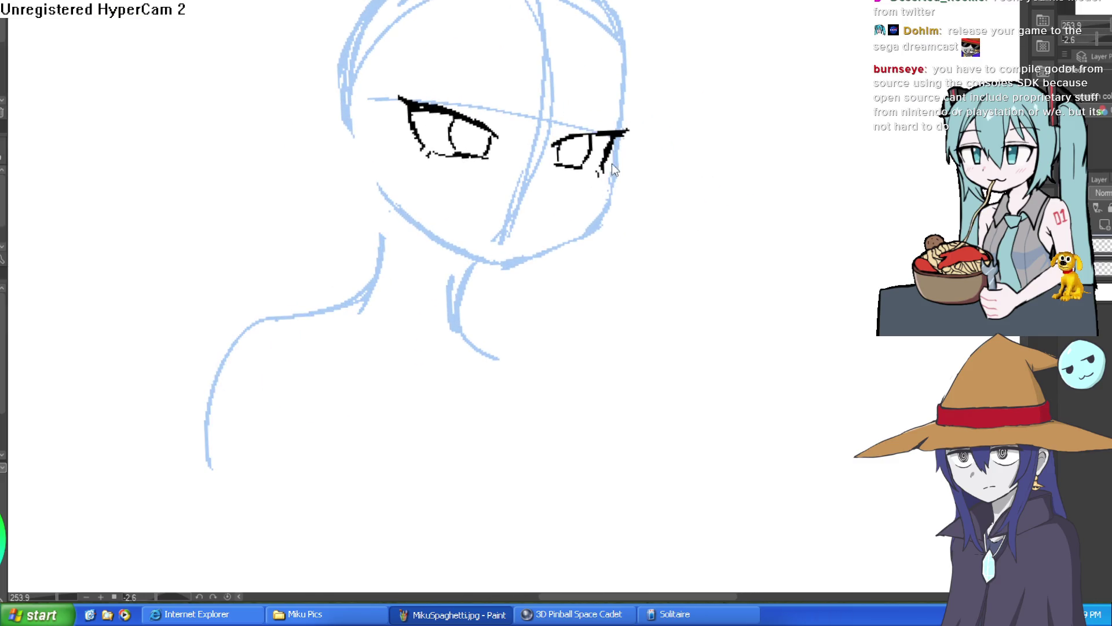
pyautogui.moveTo(600, 211)
pyautogui.mouseDown()
pyautogui.moveTo(570, 241)
pyautogui.moveTo(481, 272)
pyautogui.moveTo(550, 315)
pyautogui.moveTo(607, 207)
pyautogui.moveTo(578, 237)
pyautogui.mouseUp()
pyautogui.moveTo(493, 264); pyautogui.dragTo(598, 156)
pyautogui.moveTo(599, 155)
pyautogui.mouseDown()
pyautogui.moveTo(577, 85)
pyautogui.moveTo(683, 146)
pyautogui.moveTo(598, 142)
pyautogui.moveTo(600, 282)
pyautogui.mouseUp()
pyautogui.moveTo(626, 211)
pyautogui.mouseDown()
pyautogui.moveTo(625, 183)
pyautogui.moveTo(593, 260)
pyautogui.mouseUp()
pyautogui.scroll(5, 592, 260)
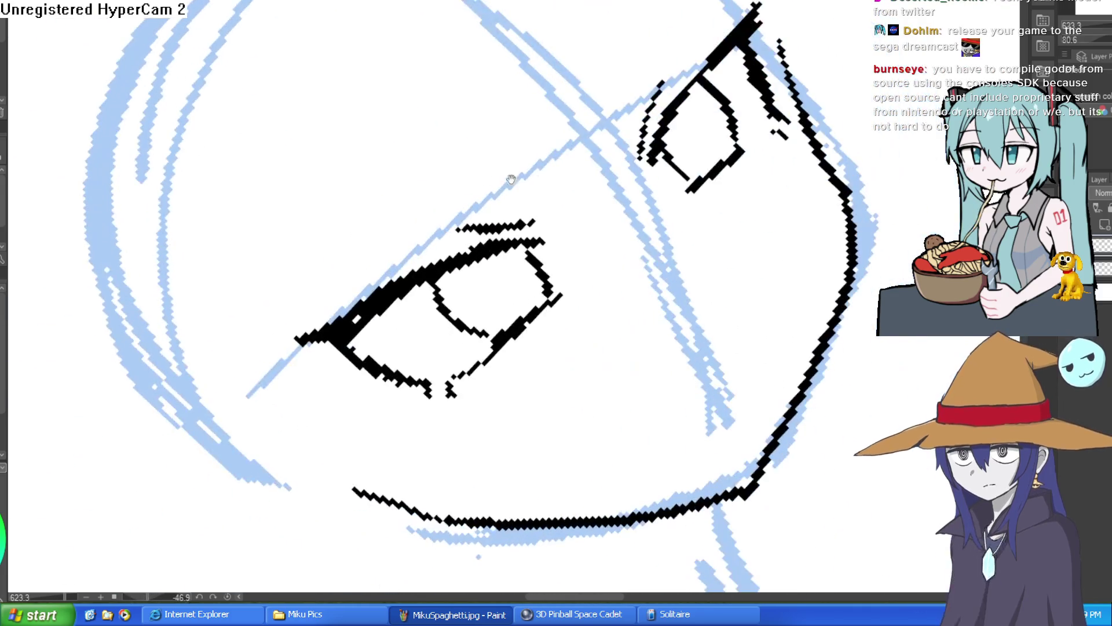
# Dot a small mark below the right eye and add a stroke to its right.
pyautogui.moveTo(511, 179); pyautogui.dragTo(656, 138)
pyautogui.moveTo(644, 178)
pyautogui.mouseDown()
pyautogui.moveTo(745, 311)
pyautogui.moveTo(676, 139)
pyautogui.mouseUp()
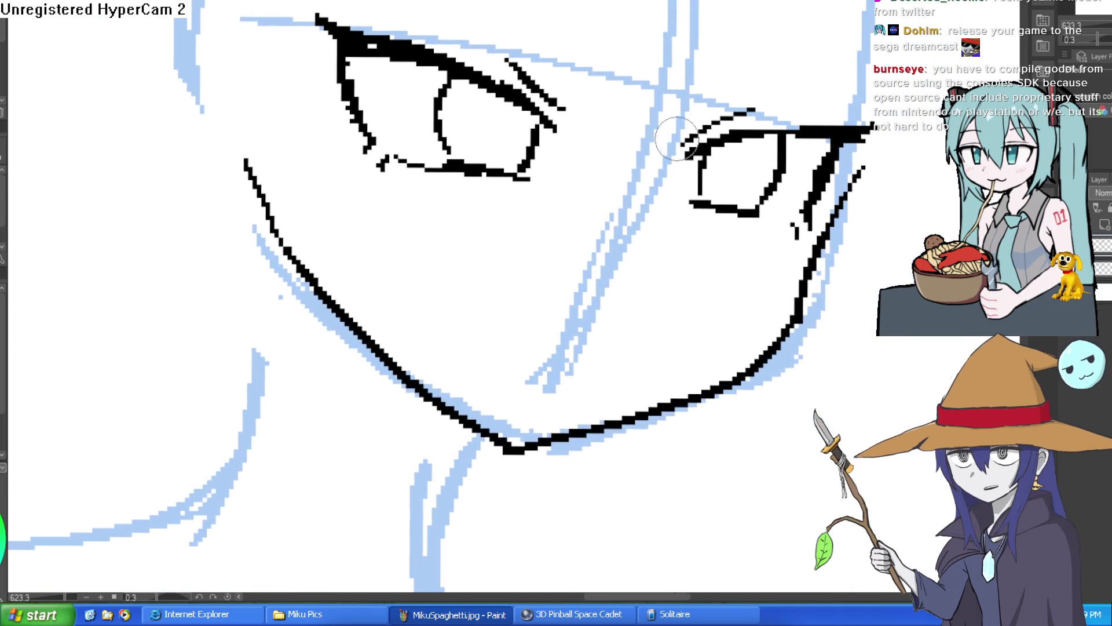
pyautogui.click(679, 252)
pyautogui.moveTo(728, 256)
pyautogui.mouseDown()
pyautogui.moveTo(696, 242)
pyautogui.moveTo(666, 191)
pyautogui.mouseUp()
pyautogui.moveTo(589, 159); pyautogui.dragTo(517, 211)
pyautogui.scroll(-5, 505, 220)
# Ink black lines down both sides of the neck, viewing face and shoulders.
pyautogui.moveTo(598, 207)
pyautogui.mouseDown()
pyautogui.moveTo(658, 325)
pyautogui.moveTo(635, 325)
pyautogui.moveTo(534, 248)
pyautogui.moveTo(528, 319)
pyautogui.mouseUp()
pyautogui.moveTo(420, 300); pyautogui.dragTo(448, 190)
pyautogui.scroll(-3, 501, 255)
pyautogui.moveTo(501, 256); pyautogui.dragTo(675, 238)
pyautogui.moveTo(825, 215); pyautogui.dragTo(767, 249)
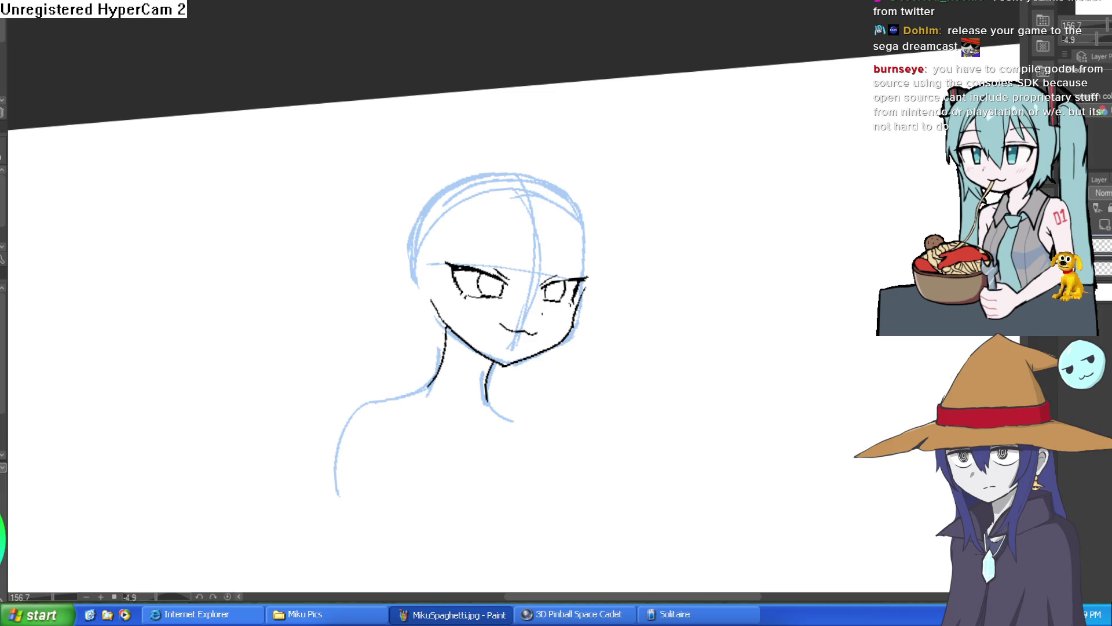
pyautogui.scroll(4, 588, 181)
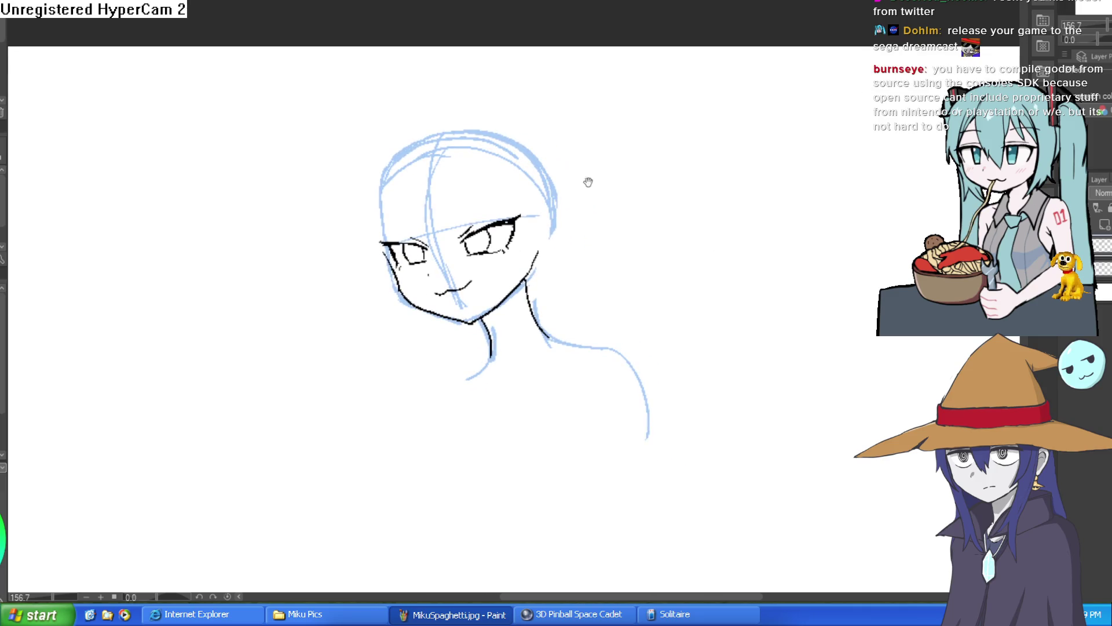
# Ink the left side of the head, retrace the right face contour, and erase the old contour.
pyautogui.scroll(3, 440, 197)
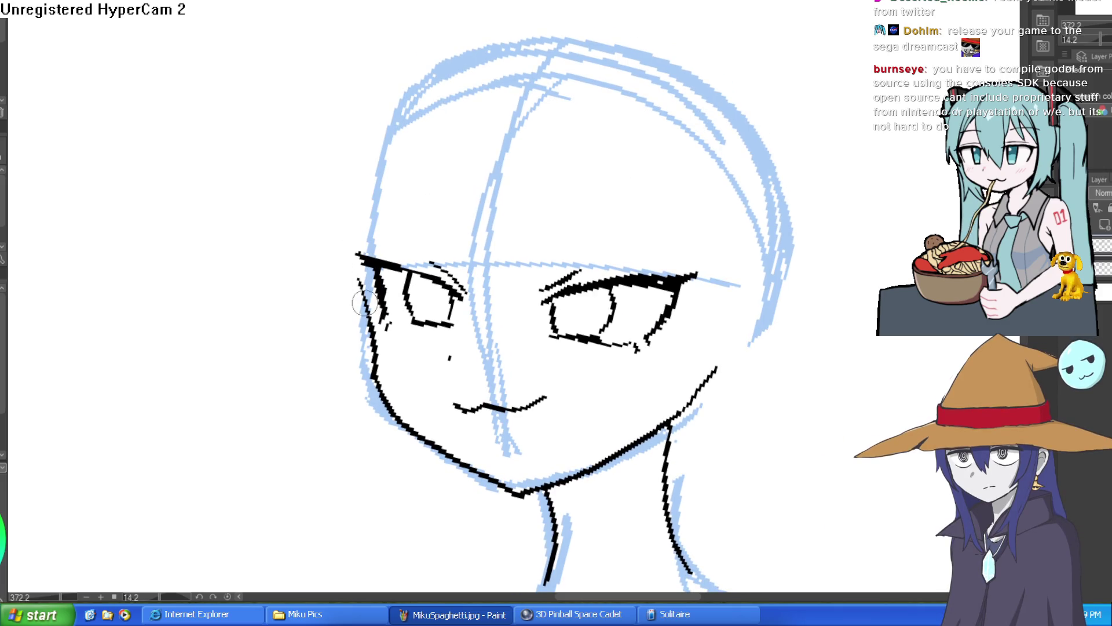
pyautogui.moveTo(365, 303); pyautogui.dragTo(392, 139)
pyautogui.moveTo(651, 87)
pyautogui.mouseDown()
pyautogui.moveTo(578, 40)
pyautogui.moveTo(325, 74)
pyautogui.mouseUp()
pyautogui.moveTo(608, 336)
pyautogui.mouseDown()
pyautogui.moveTo(605, 185)
pyautogui.moveTo(567, 89)
pyautogui.mouseUp()
pyautogui.press('e')
pyautogui.moveTo(628, 210)
pyautogui.mouseDown()
pyautogui.moveTo(640, 323)
pyautogui.moveTo(619, 124)
pyautogui.mouseUp()
pyautogui.moveTo(715, 116)
pyautogui.mouseDown()
pyautogui.moveTo(777, 315)
pyautogui.moveTo(663, 211)
pyautogui.mouseUp()
pyautogui.moveTo(72, 97)
pyautogui.mouseDown()
pyautogui.moveTo(115, 232)
pyautogui.moveTo(173, 290)
pyautogui.moveTo(695, 185)
pyautogui.moveTo(710, 197)
pyautogui.mouseUp()
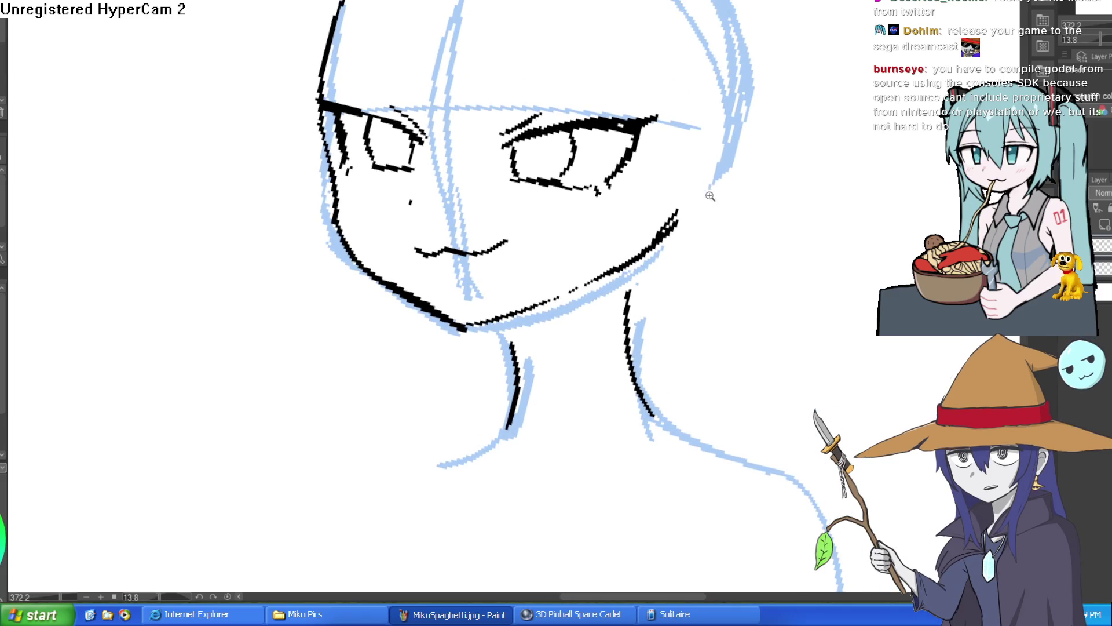
# Join the left and right neck lines up to the jaw.
pyautogui.scroll(-2, 710, 197)
pyautogui.scroll(4, 717, 211)
pyautogui.scroll(2, 489, 380)
pyautogui.moveTo(470, 371)
pyautogui.mouseDown()
pyautogui.moveTo(491, 418)
pyautogui.moveTo(498, 346)
pyautogui.mouseUp()
pyautogui.moveTo(459, 309); pyautogui.dragTo(485, 382)
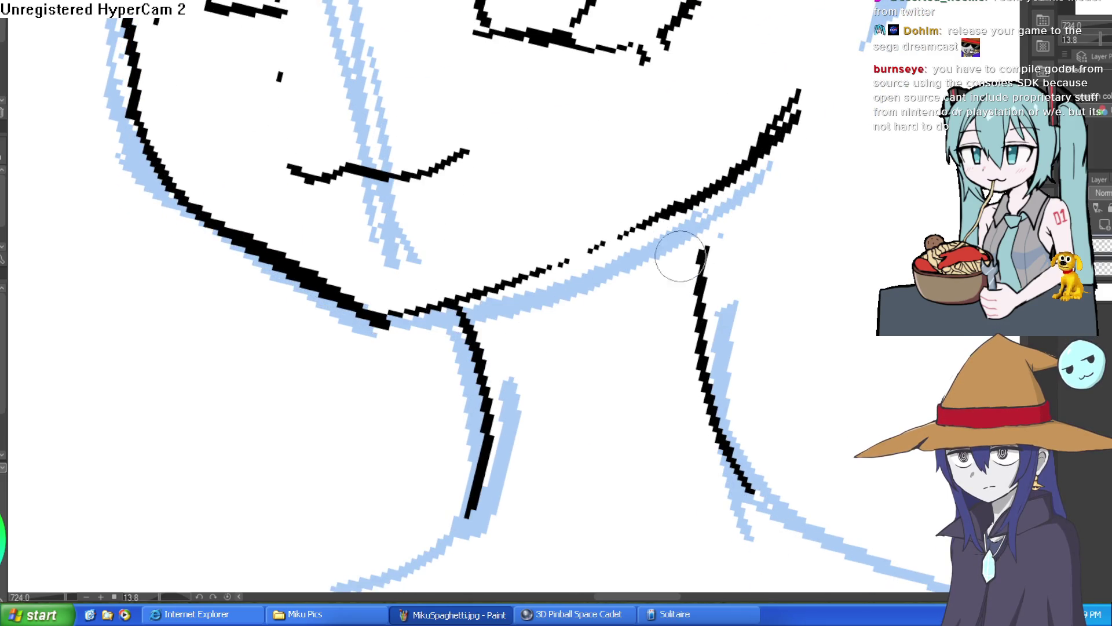
pyautogui.moveTo(709, 188); pyautogui.dragTo(700, 278)
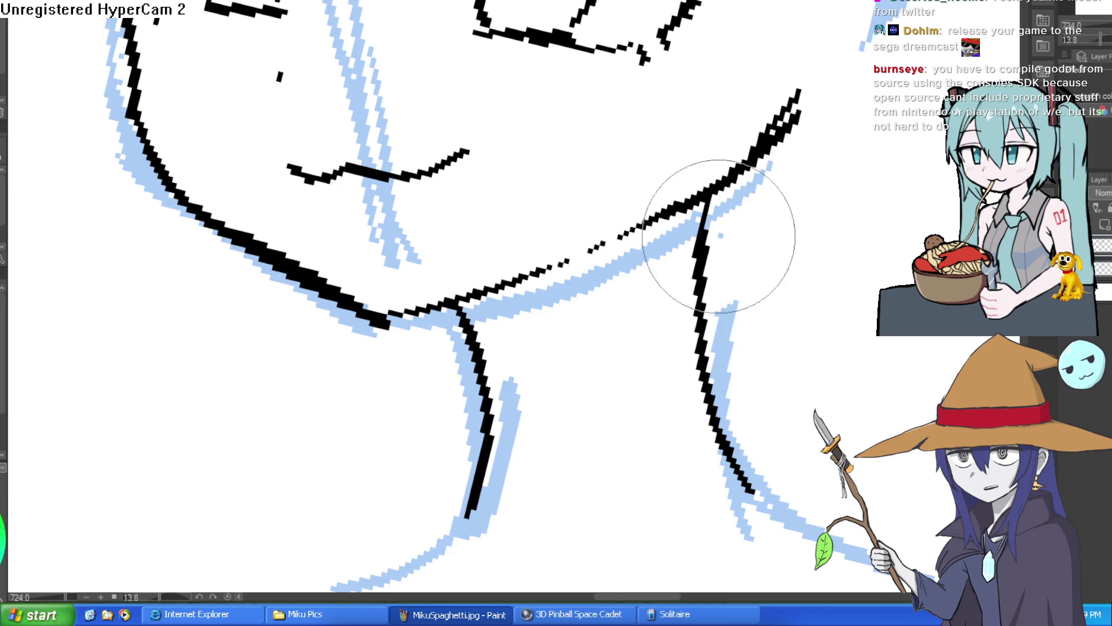
pyautogui.scroll(-3, 747, 261)
pyautogui.moveTo(789, 312)
pyautogui.mouseDown()
pyautogui.moveTo(785, 347)
pyautogui.moveTo(784, 328)
pyautogui.moveTo(747, 342)
pyautogui.mouseUp()
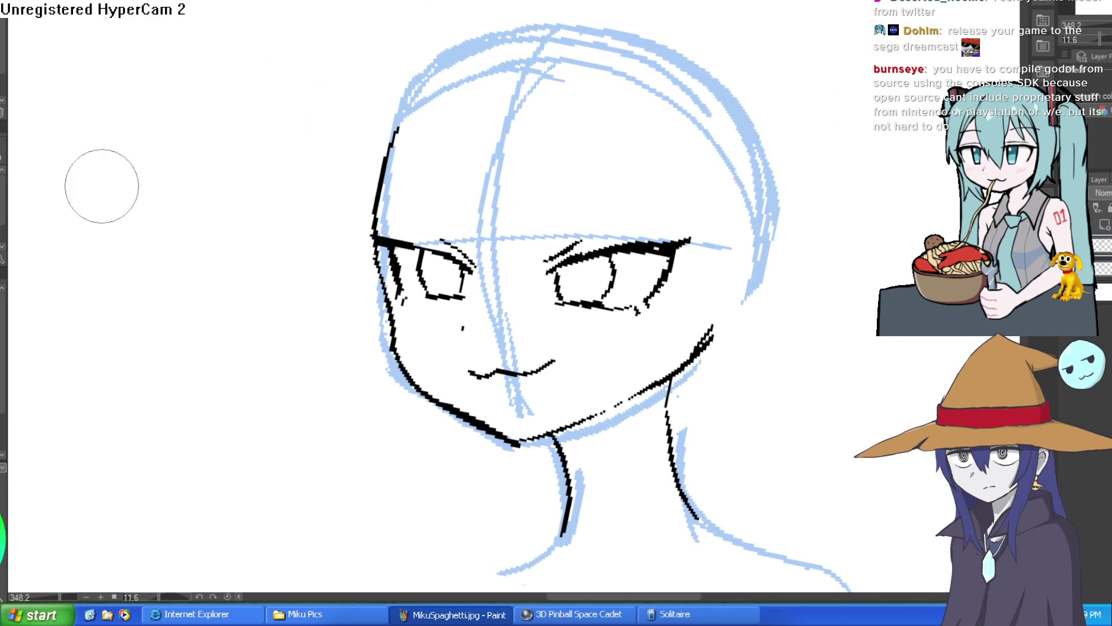
pyautogui.moveTo(717, 203)
pyautogui.mouseDown()
pyautogui.moveTo(736, 203)
pyautogui.moveTo(677, 206)
pyautogui.moveTo(597, 179)
pyautogui.mouseUp()
# Ink a V-shaped fringe strand and curving bang strands across the forehead beside the eyes.
pyautogui.moveTo(451, 132)
pyautogui.mouseDown()
pyautogui.moveTo(484, 290)
pyautogui.moveTo(507, 278)
pyautogui.moveTo(550, 132)
pyautogui.mouseUp()
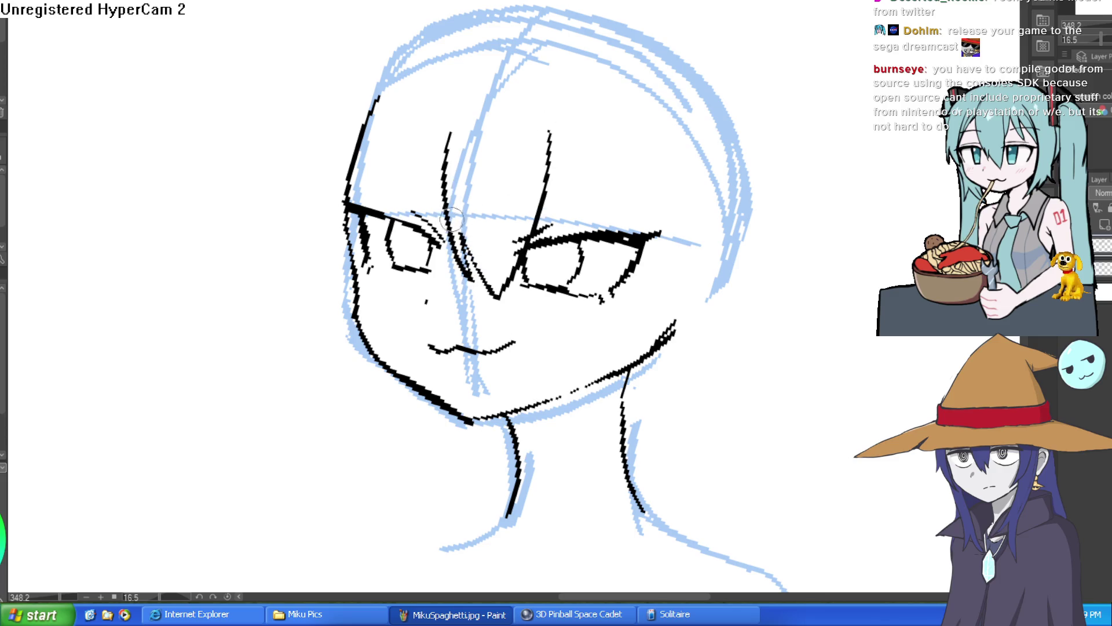
pyautogui.moveTo(452, 219); pyautogui.dragTo(484, 64)
pyautogui.moveTo(580, 93)
pyautogui.mouseDown()
pyautogui.moveTo(568, 174)
pyautogui.moveTo(531, 235)
pyautogui.mouseUp()
pyautogui.moveTo(474, 272); pyautogui.dragTo(429, 296)
pyautogui.moveTo(633, 205); pyautogui.dragTo(565, 220)
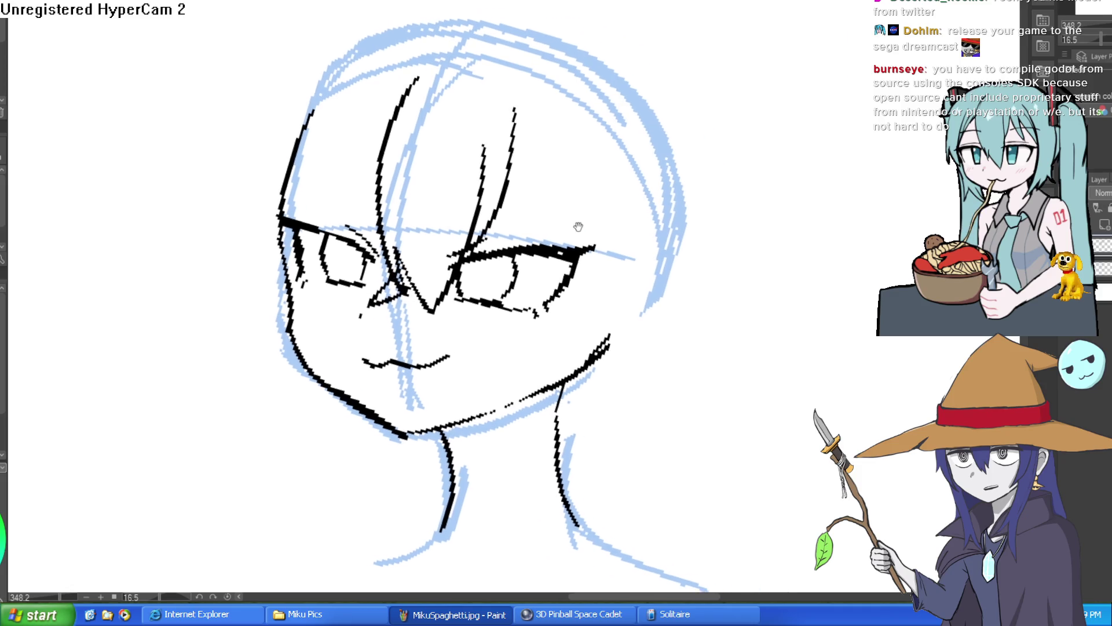
pyautogui.moveTo(521, 149); pyautogui.dragTo(602, 249)
pyautogui.scroll(-2, 621, 248)
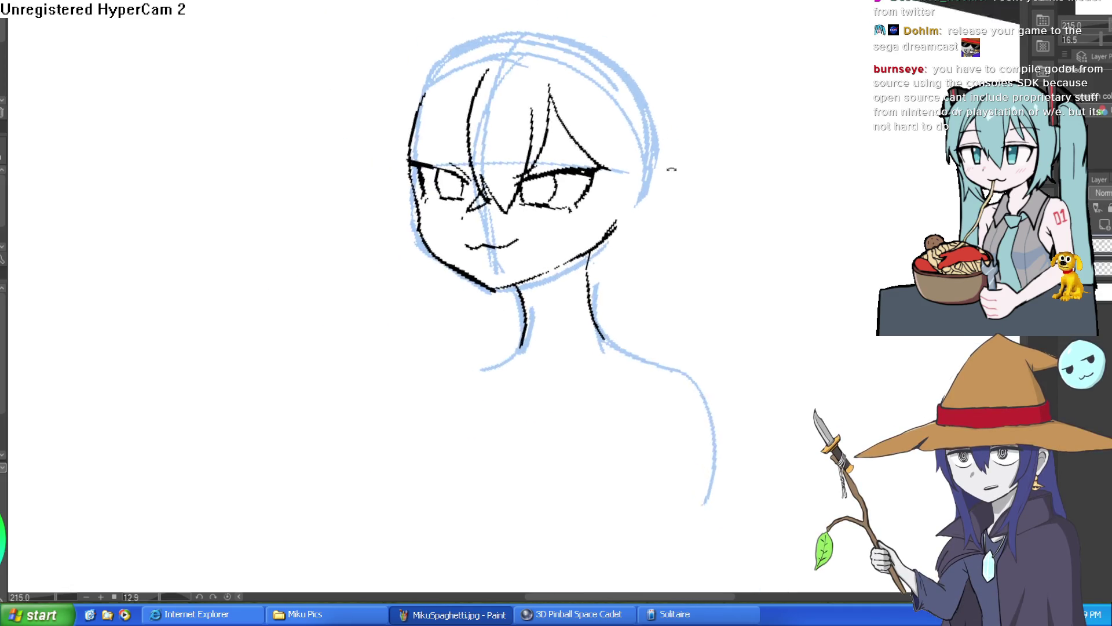
# Add hair strands on the right side of the face and hatch along the right jaw.
pyautogui.moveTo(575, 116)
pyautogui.mouseDown()
pyautogui.moveTo(585, 202)
pyautogui.moveTo(571, 229)
pyautogui.mouseUp()
pyautogui.moveTo(611, 81); pyautogui.dragTo(605, 139)
pyautogui.moveTo(666, 162); pyautogui.dragTo(649, 133)
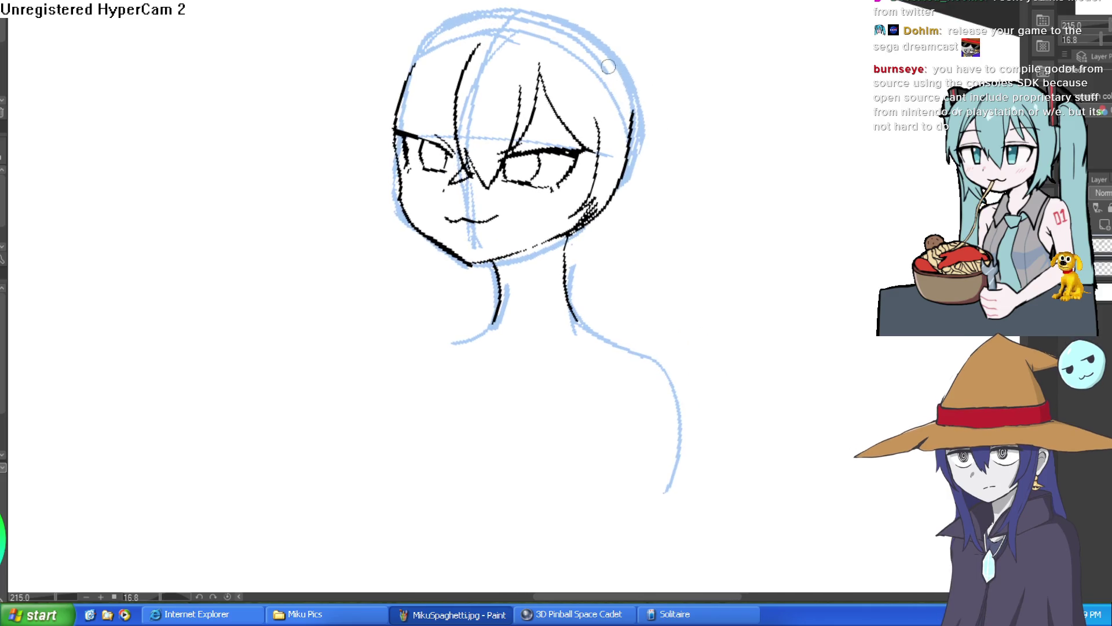
pyautogui.moveTo(622, 67); pyautogui.dragTo(632, 119)
pyautogui.moveTo(598, 157)
pyautogui.mouseDown()
pyautogui.moveTo(572, 67)
pyautogui.moveTo(644, 93)
pyautogui.moveTo(632, 74)
pyautogui.moveTo(644, 78)
pyautogui.mouseUp()
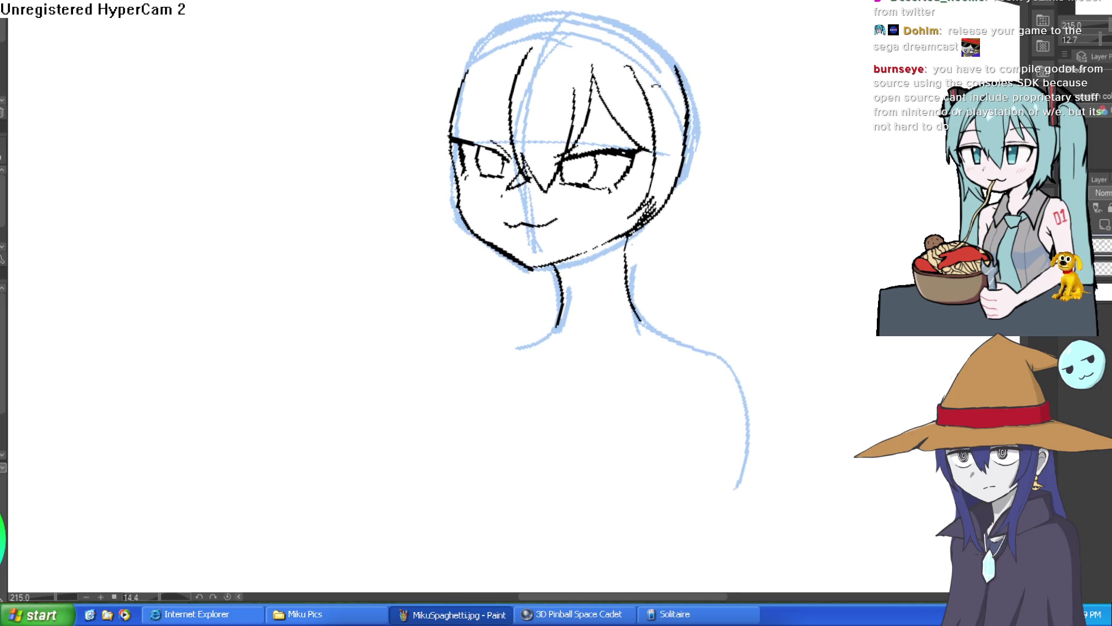
pyautogui.scroll(3, 523, 123)
# Ink three more hair strands left of centre.
pyautogui.moveTo(524, 180)
pyautogui.mouseDown()
pyautogui.moveTo(497, 145)
pyautogui.moveTo(480, 74)
pyautogui.mouseUp()
pyautogui.moveTo(521, 221); pyautogui.dragTo(492, 125)
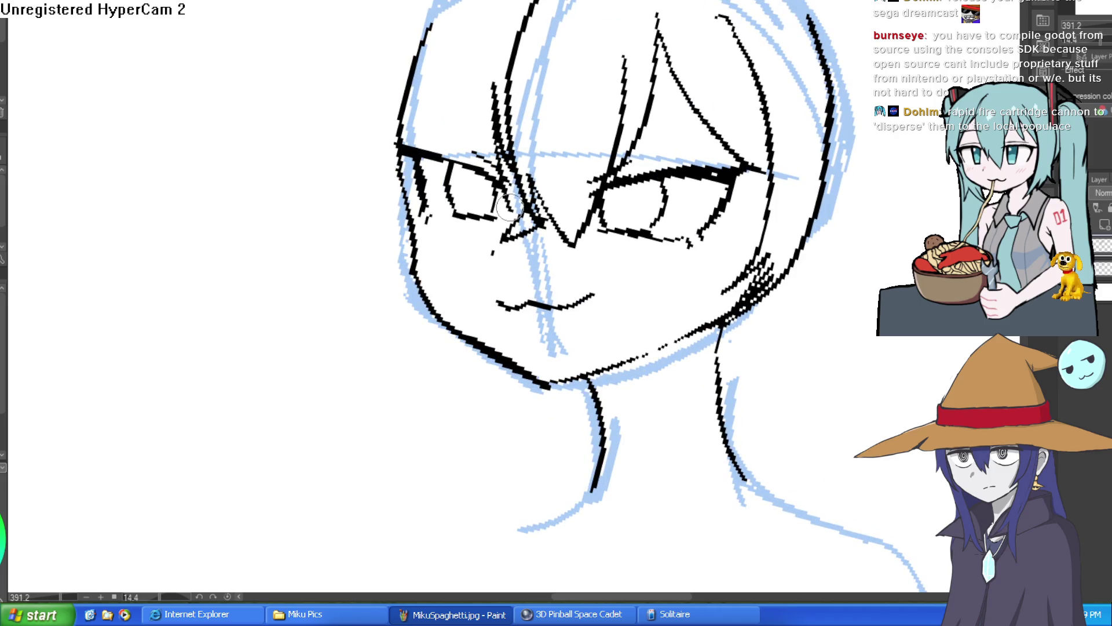
pyautogui.moveTo(496, 176); pyautogui.dragTo(468, 36)
pyautogui.moveTo(784, 160); pyautogui.dragTo(678, 132)
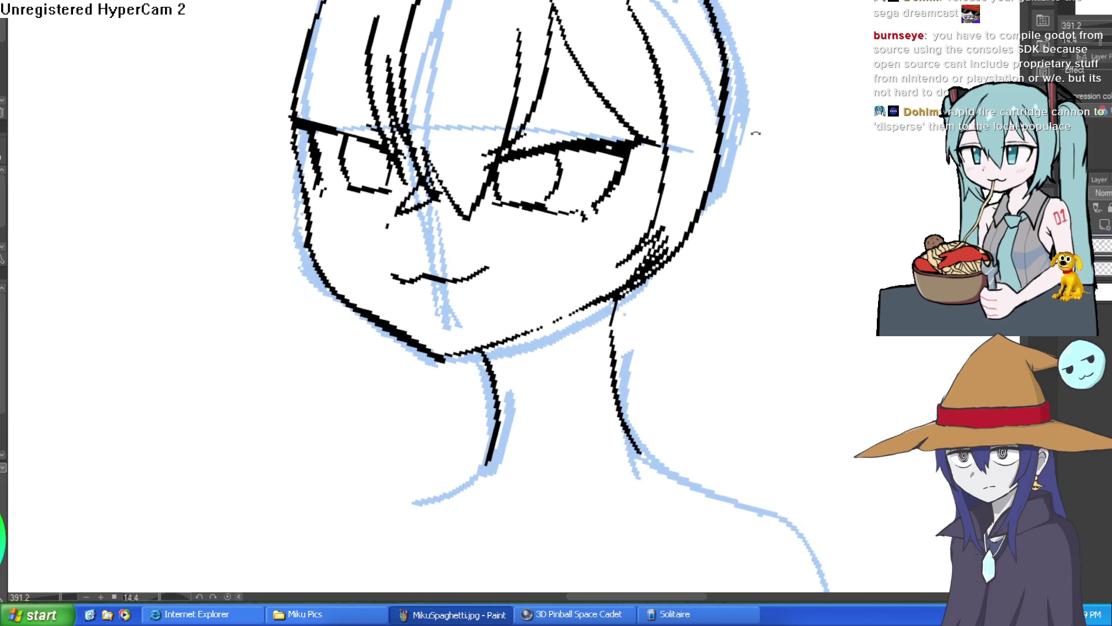
pyautogui.moveTo(756, 133); pyautogui.dragTo(765, 172)
pyautogui.scroll(3, 698, 121)
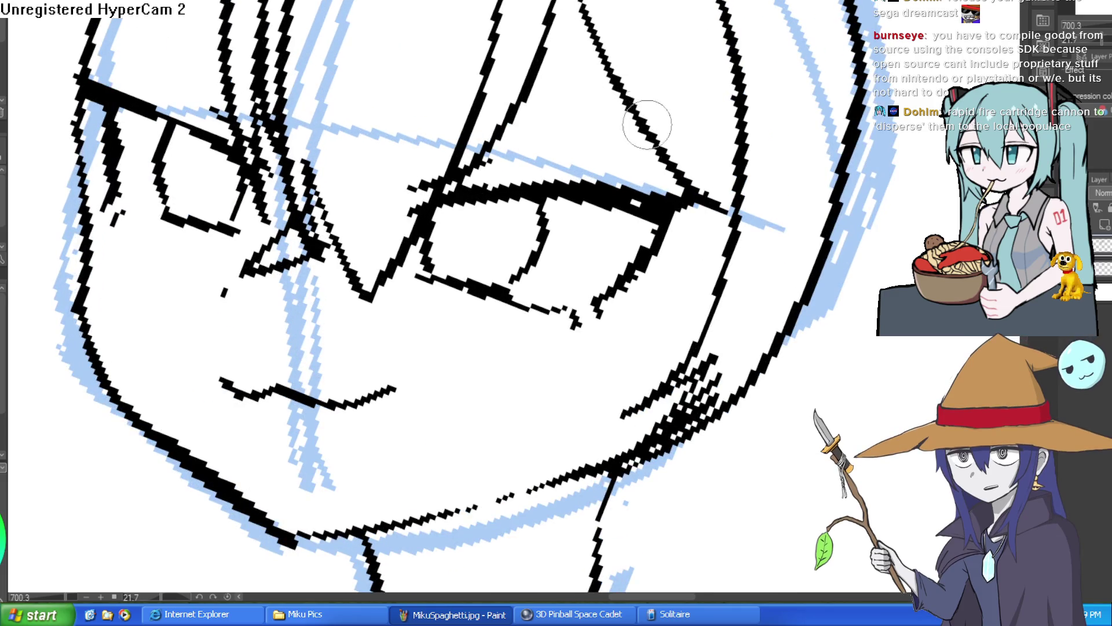
pyautogui.moveTo(647, 124); pyautogui.dragTo(697, 304)
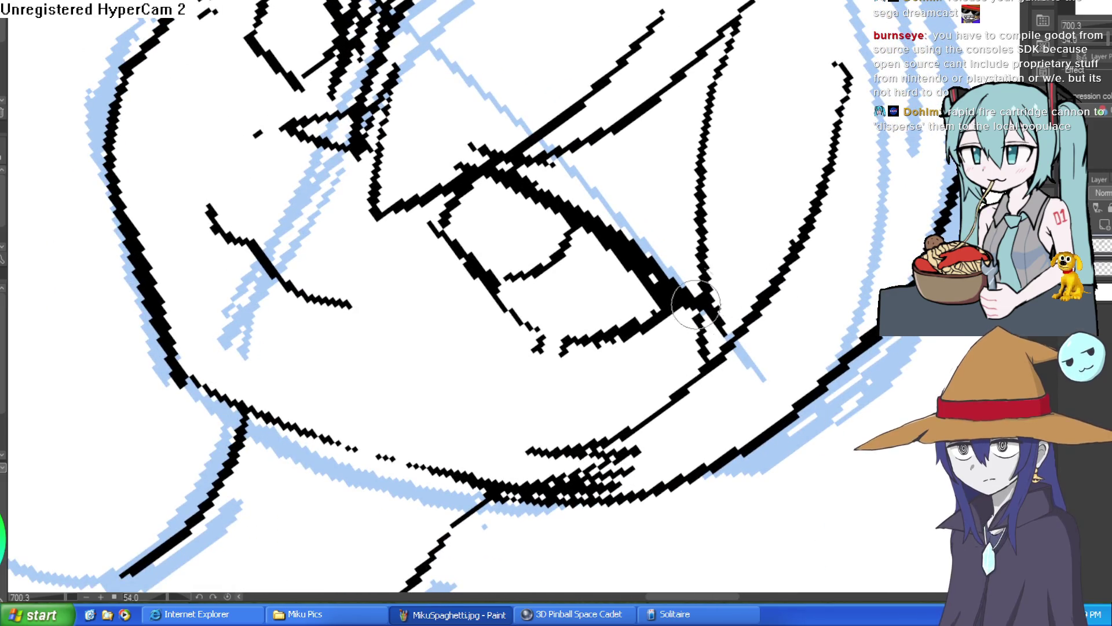
pyautogui.moveTo(745, 49); pyautogui.dragTo(735, 45)
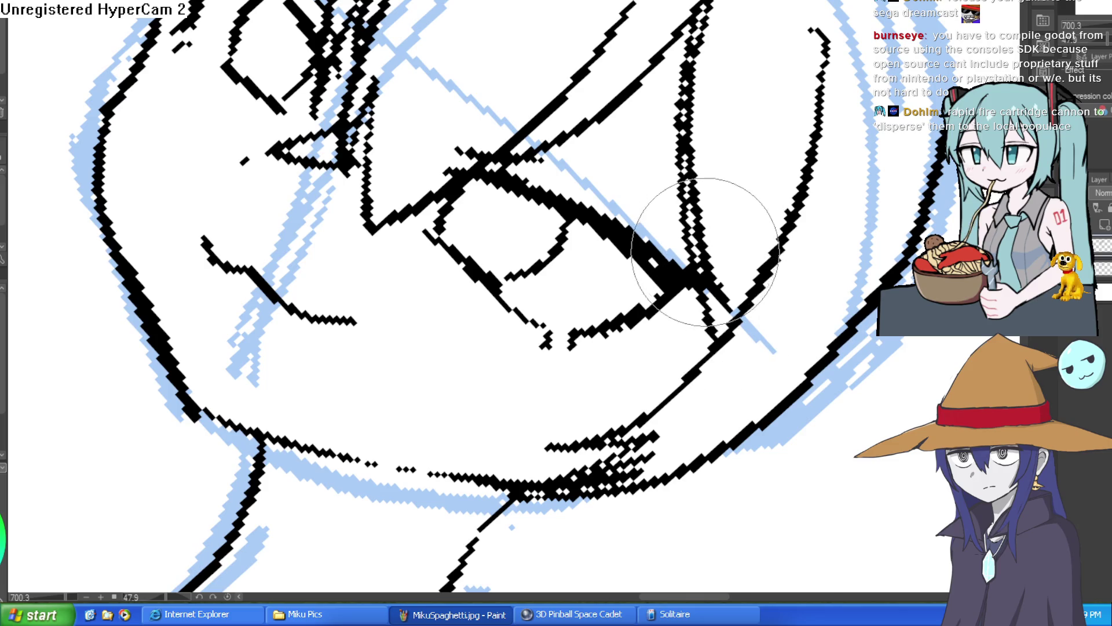
pyautogui.scroll(-3, 745, 37)
pyautogui.scroll(-2, 759, 88)
pyautogui.moveTo(758, 88)
pyautogui.mouseDown()
pyautogui.moveTo(668, 228)
pyautogui.moveTo(732, 209)
pyautogui.moveTo(725, 198)
pyautogui.mouseUp()
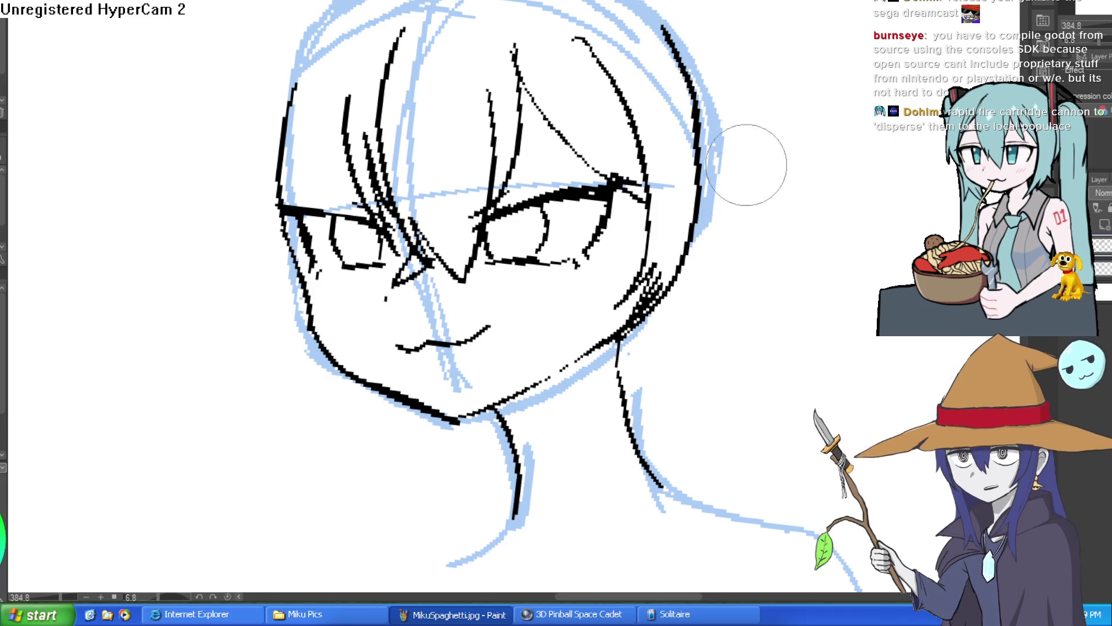
pyautogui.moveTo(417, 154)
pyautogui.mouseDown()
pyautogui.moveTo(732, 207)
pyautogui.moveTo(674, 105)
pyautogui.moveTo(646, 199)
pyautogui.moveTo(613, 133)
pyautogui.mouseUp()
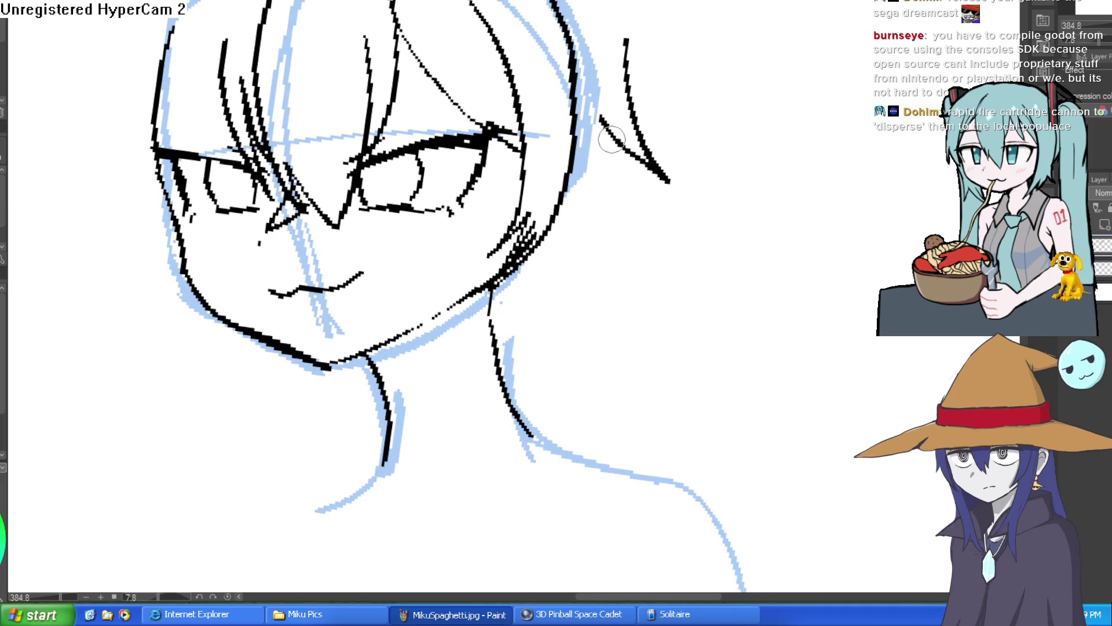
# Undo the stray V-shaped stroke and ink two hair strands on the head's left side.
pyautogui.hotkey('ctrl', 'z')
pyautogui.scroll(-4, 677, 251)
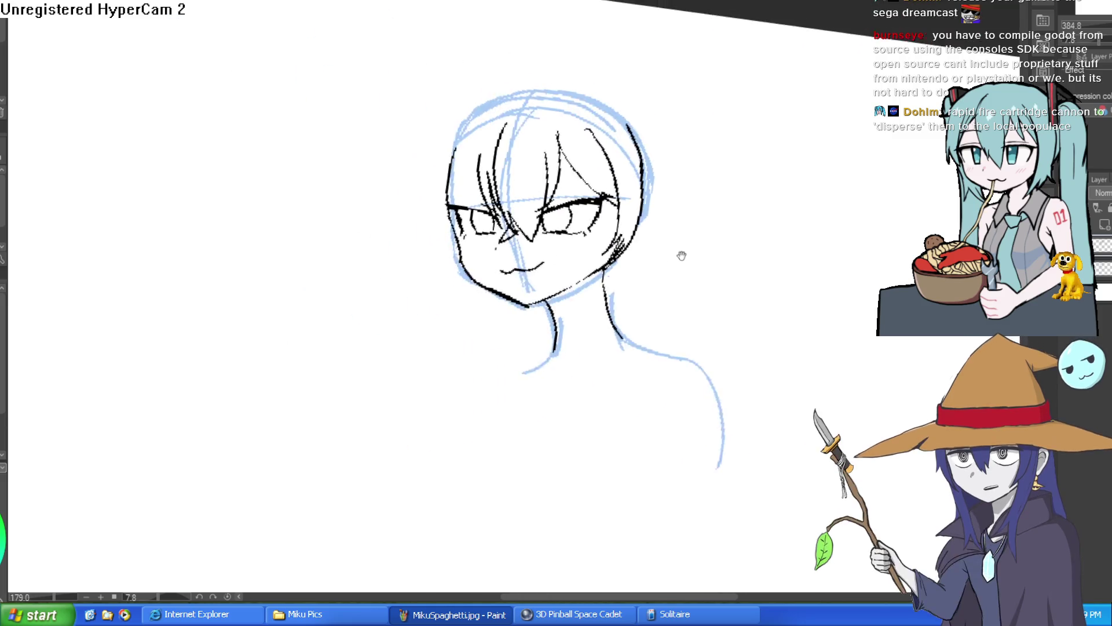
pyautogui.moveTo(680, 251); pyautogui.dragTo(792, 253)
pyautogui.moveTo(520, 224); pyautogui.dragTo(526, 200)
pyautogui.moveTo(475, 173)
pyautogui.mouseDown()
pyautogui.moveTo(469, 265)
pyautogui.moveTo(486, 281)
pyautogui.mouseUp()
pyautogui.moveTo(502, 165); pyautogui.dragTo(478, 260)
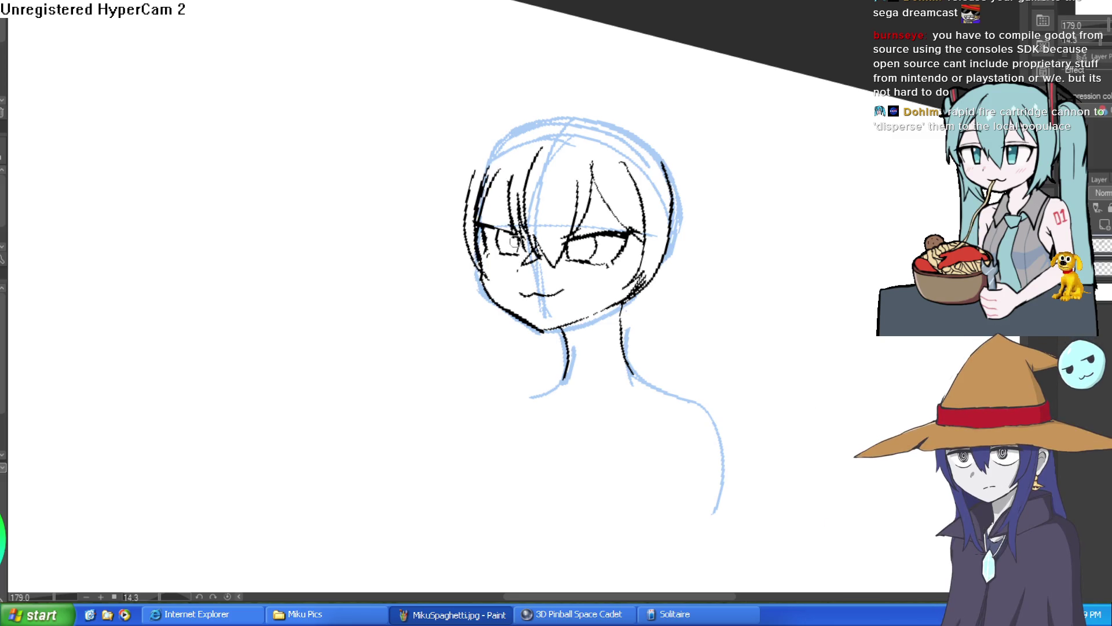
# Sketch a pointed left cat ear above the head.
pyautogui.moveTo(683, 174)
pyautogui.mouseDown()
pyautogui.moveTo(670, 189)
pyautogui.moveTo(620, 170)
pyautogui.mouseUp()
pyautogui.scroll(-2, 625, 194)
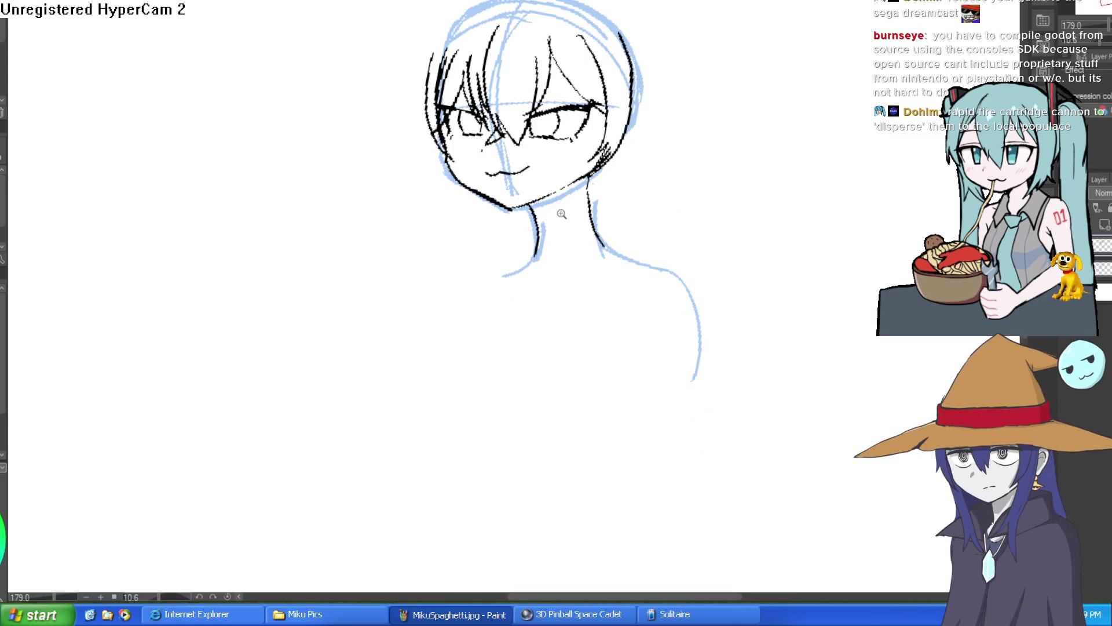
pyautogui.scroll(3, 561, 213)
pyautogui.scroll(-2, 695, 179)
pyautogui.moveTo(695, 179); pyautogui.dragTo(665, 254)
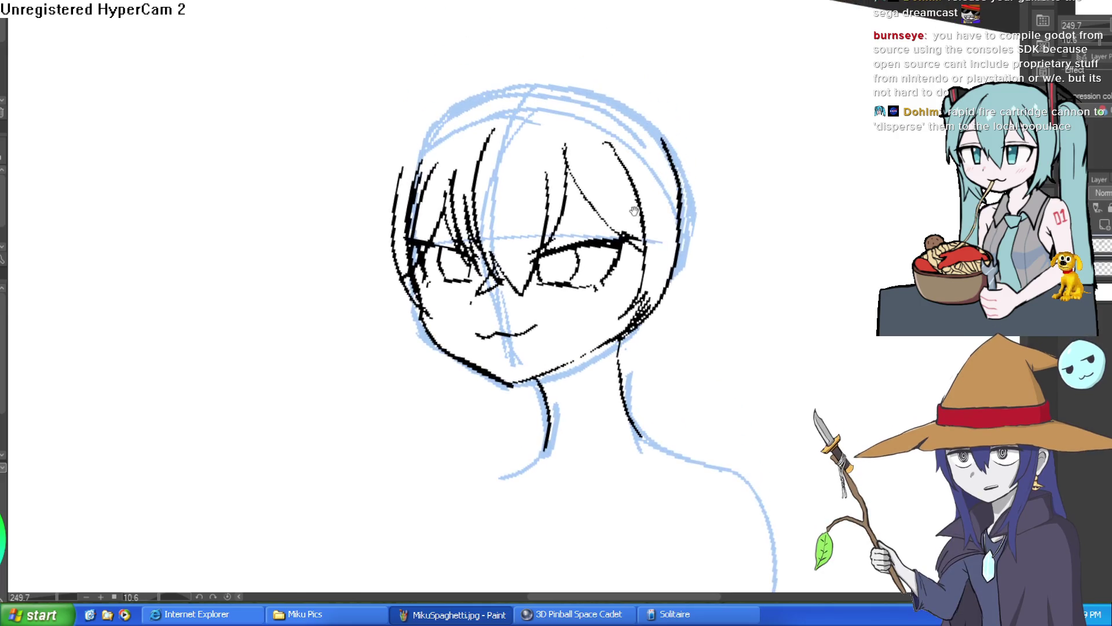
pyautogui.moveTo(635, 211); pyautogui.dragTo(643, 280)
pyautogui.moveTo(486, 160); pyautogui.dragTo(407, 102)
pyautogui.moveTo(407, 102); pyautogui.dragTo(435, 178)
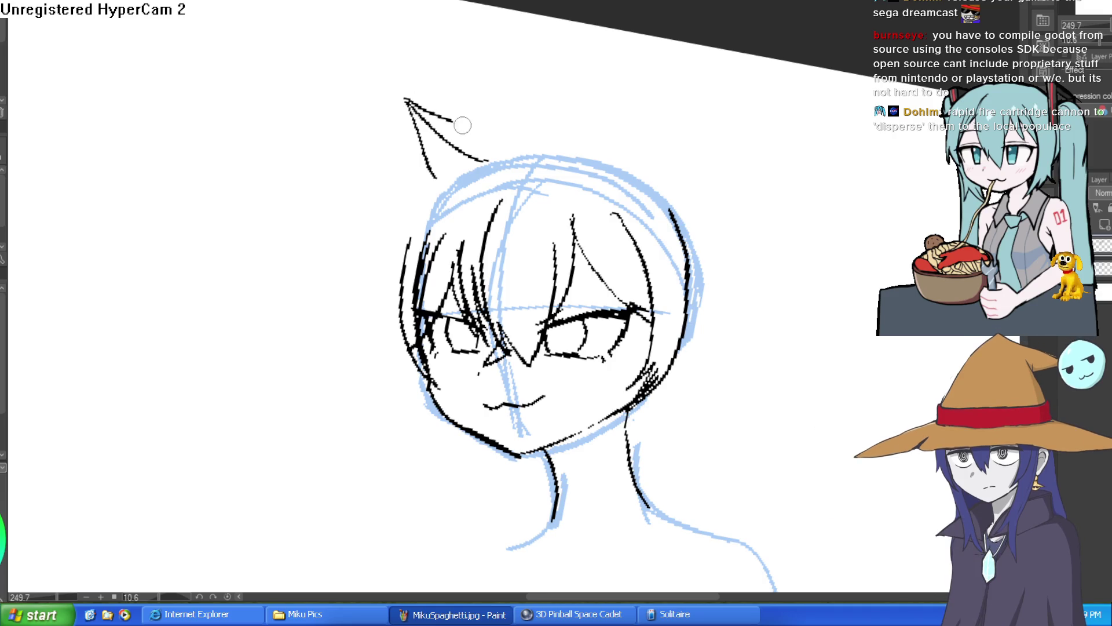
# Undo a trial right-ear stroke, then shift the left cat ear down and to the left.
pyautogui.moveTo(680, 189); pyautogui.dragTo(667, 233)
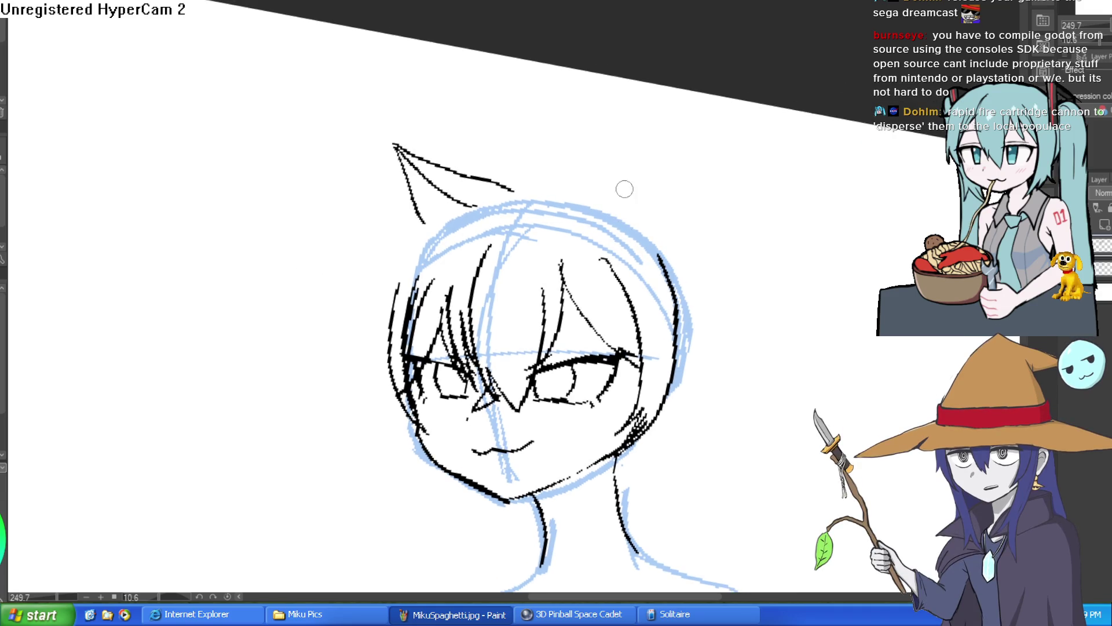
pyautogui.moveTo(630, 193)
pyautogui.mouseDown()
pyautogui.moveTo(623, 211)
pyautogui.moveTo(629, 146)
pyautogui.mouseUp()
pyautogui.hotkey('ctrl', 'z')
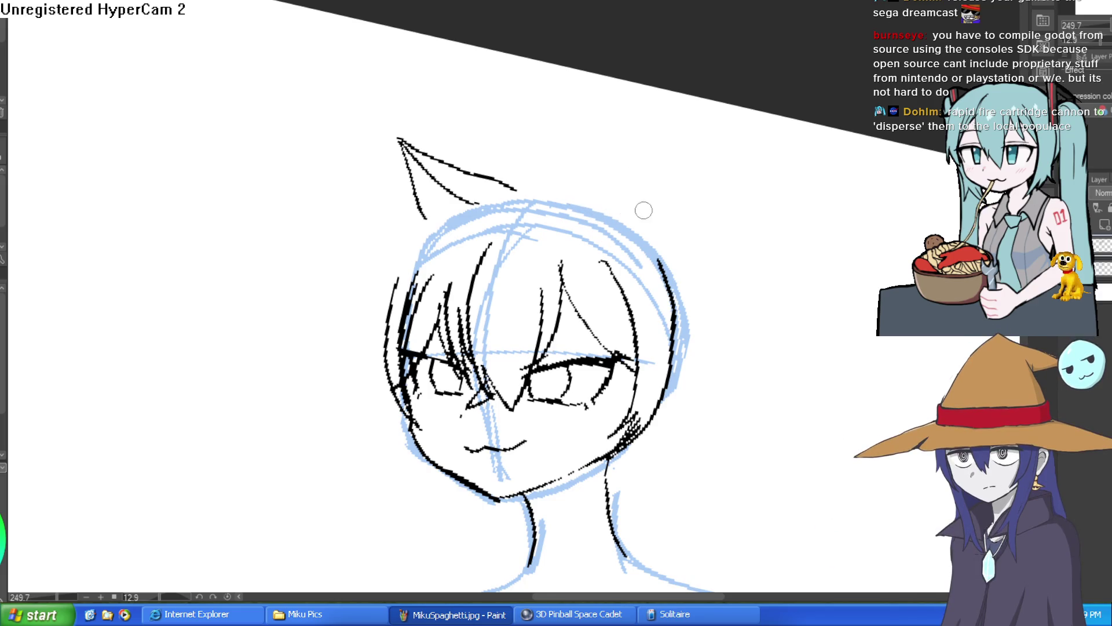
pyautogui.moveTo(487, 146)
pyautogui.mouseDown()
pyautogui.moveTo(434, 252)
pyautogui.moveTo(480, 152)
pyautogui.mouseUp()
pyautogui.hotkey('ctrl', 't')
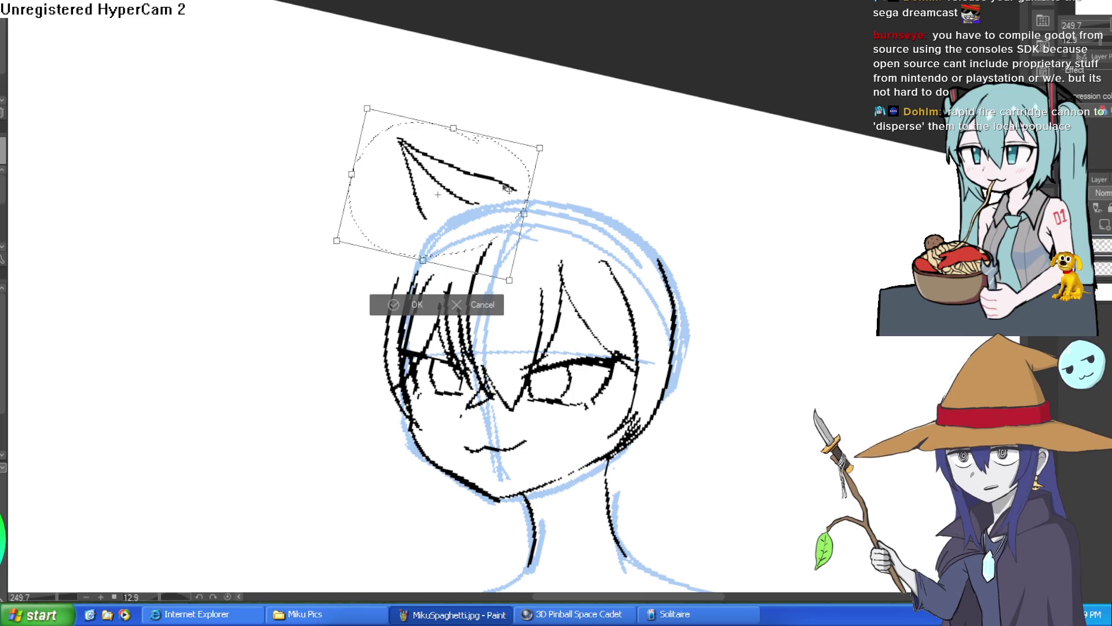
pyautogui.moveTo(508, 187); pyautogui.dragTo(479, 204)
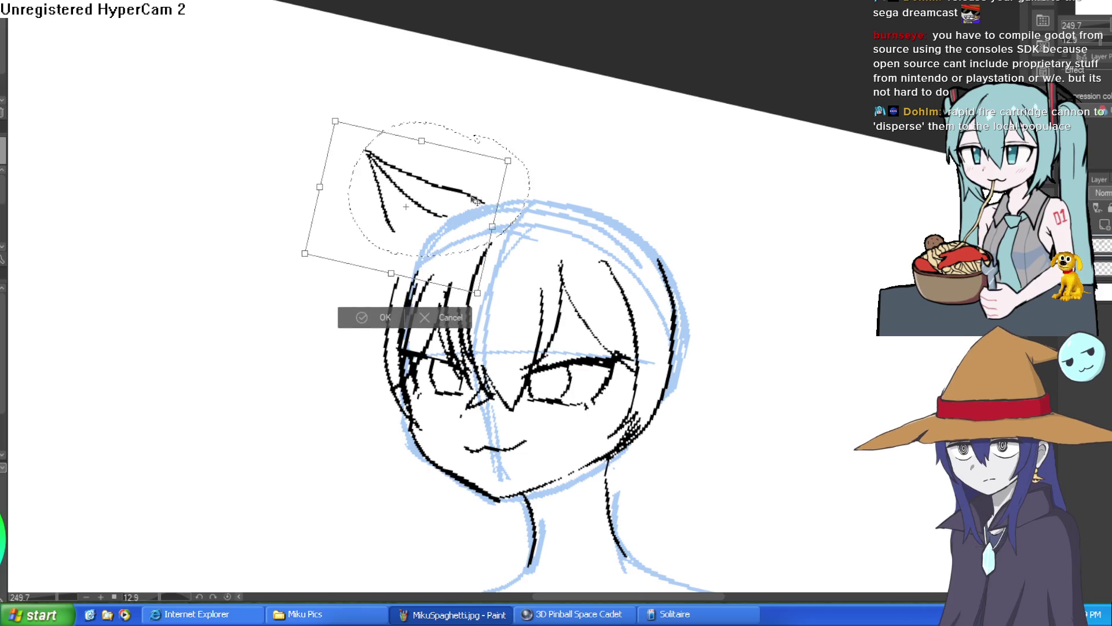
pyautogui.click(387, 323)
pyautogui.hotkey('ctrl', 'd')
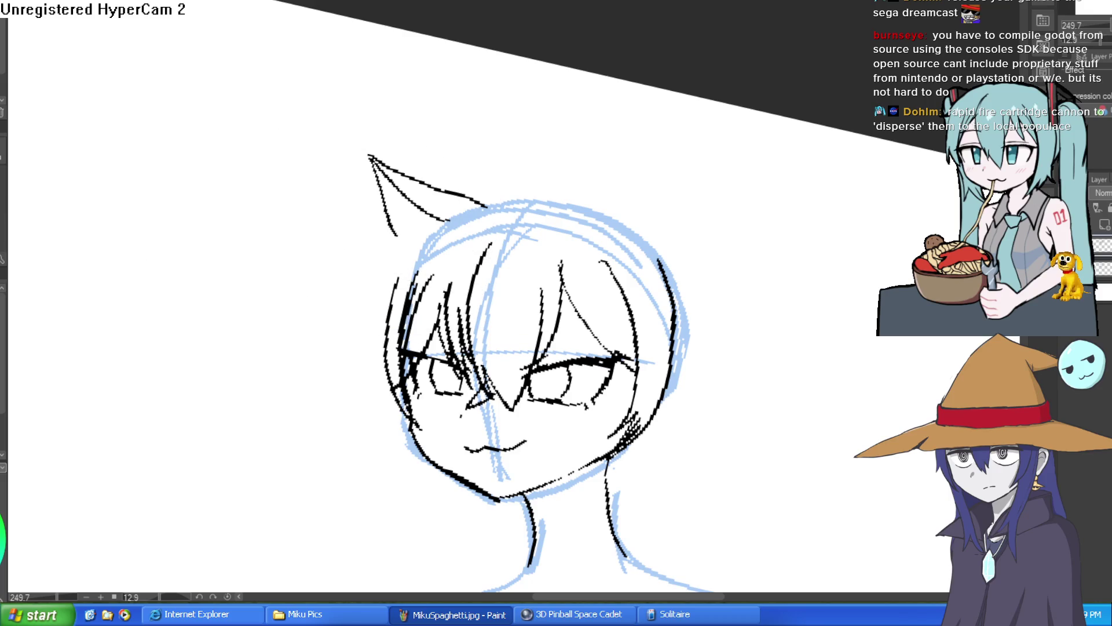
# Draw the right cat ear with a higher, thicker tip and add a trimmed right-side hair stroke.
pyautogui.moveTo(144, 81); pyautogui.dragTo(691, 208)
pyautogui.scroll(2, 621, 216)
pyautogui.moveTo(623, 222)
pyautogui.mouseDown()
pyautogui.moveTo(554, 109)
pyautogui.moveTo(541, 225)
pyautogui.mouseUp()
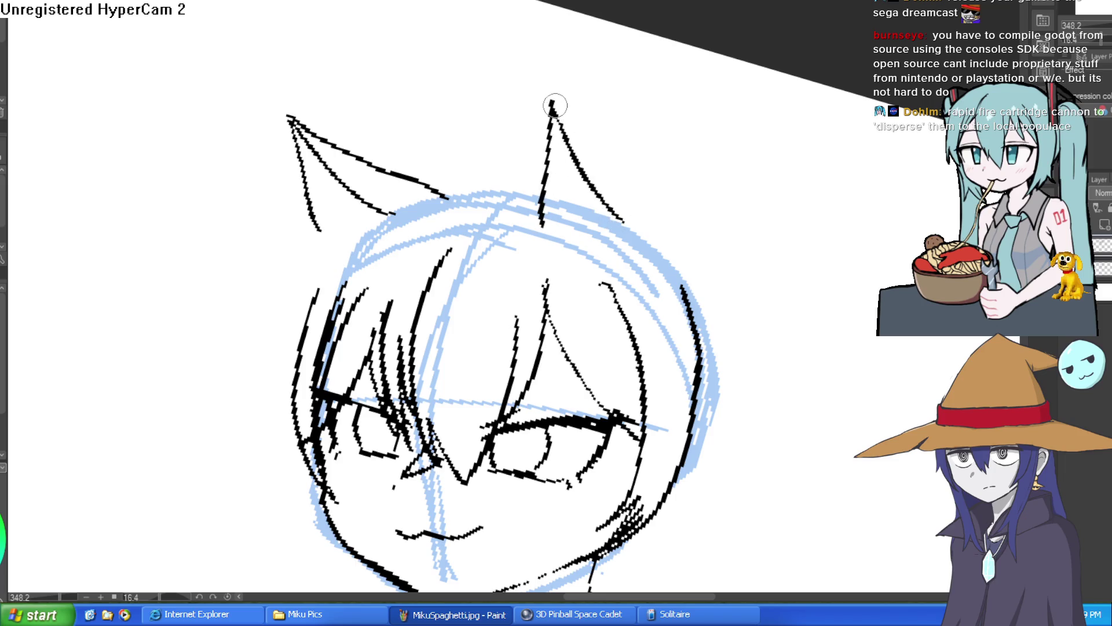
pyautogui.moveTo(569, 130)
pyautogui.mouseDown()
pyautogui.moveTo(551, 87)
pyautogui.moveTo(541, 92)
pyautogui.moveTo(547, 116)
pyautogui.moveTo(618, 166)
pyautogui.mouseUp()
pyautogui.moveTo(666, 230)
pyautogui.mouseDown()
pyautogui.moveTo(645, 205)
pyautogui.moveTo(675, 206)
pyautogui.mouseUp()
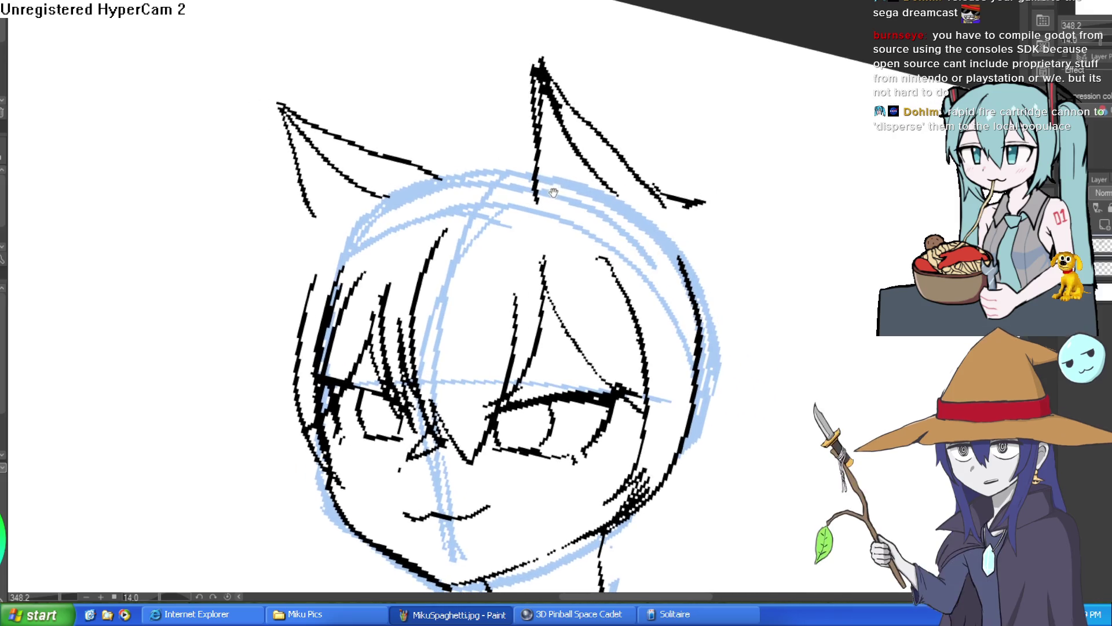
pyautogui.moveTo(525, 165)
pyautogui.mouseDown()
pyautogui.moveTo(504, 148)
pyautogui.moveTo(487, 168)
pyautogui.moveTo(426, 169)
pyautogui.mouseUp()
pyautogui.hotkey('ctrl', 'z')
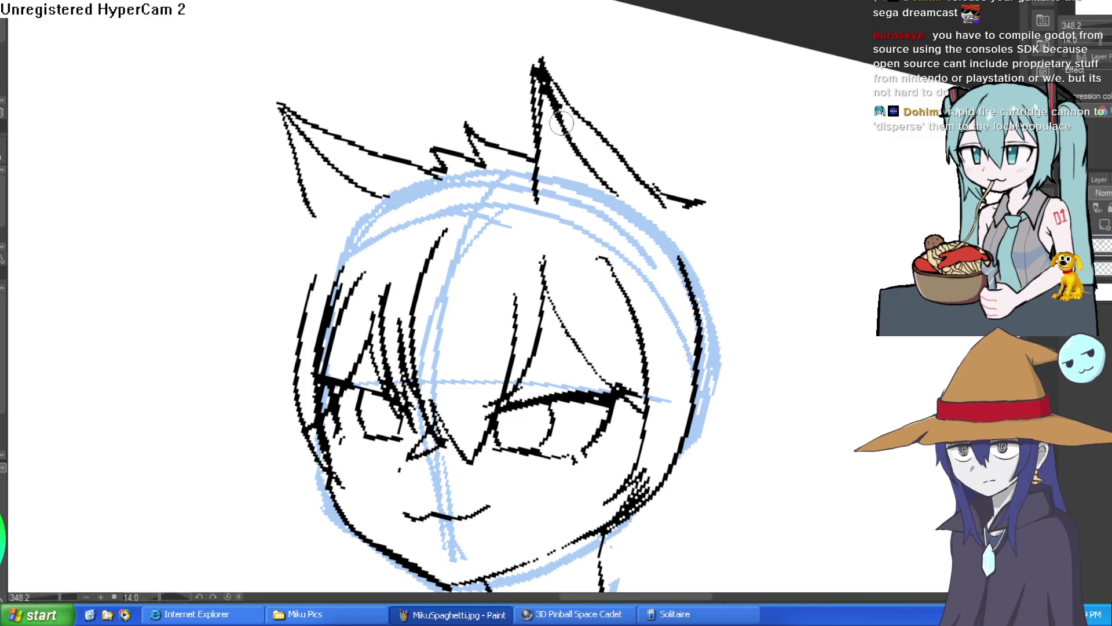
pyautogui.moveTo(623, 212)
pyautogui.mouseDown()
pyautogui.moveTo(639, 238)
pyautogui.moveTo(631, 198)
pyautogui.mouseUp()
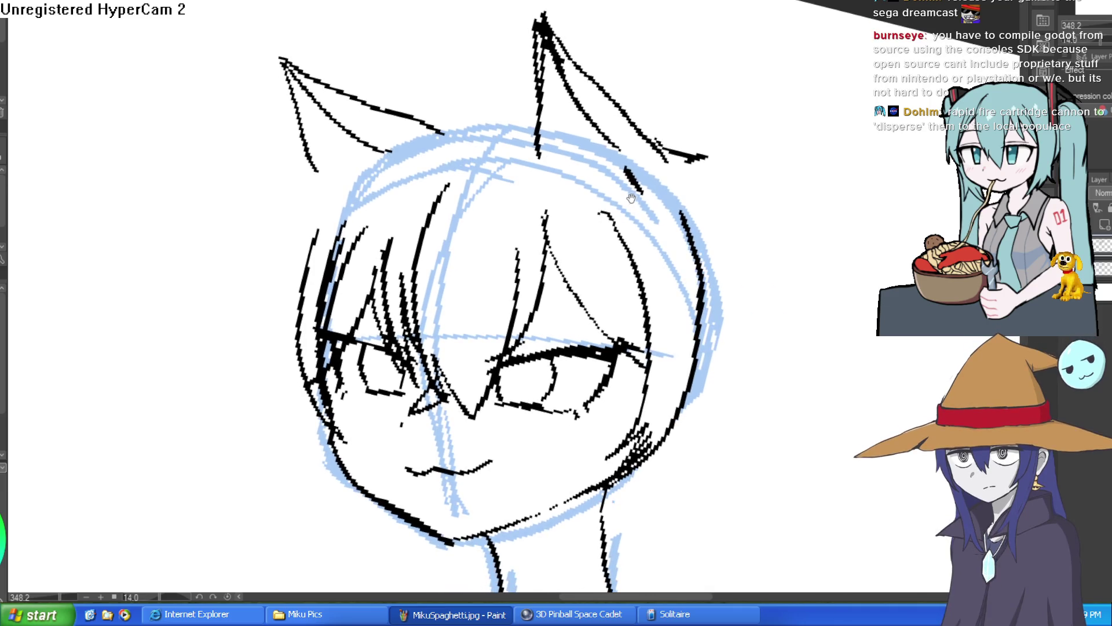
pyautogui.moveTo(644, 290)
pyautogui.mouseDown()
pyautogui.moveTo(608, 220)
pyautogui.moveTo(540, 168)
pyautogui.mouseUp()
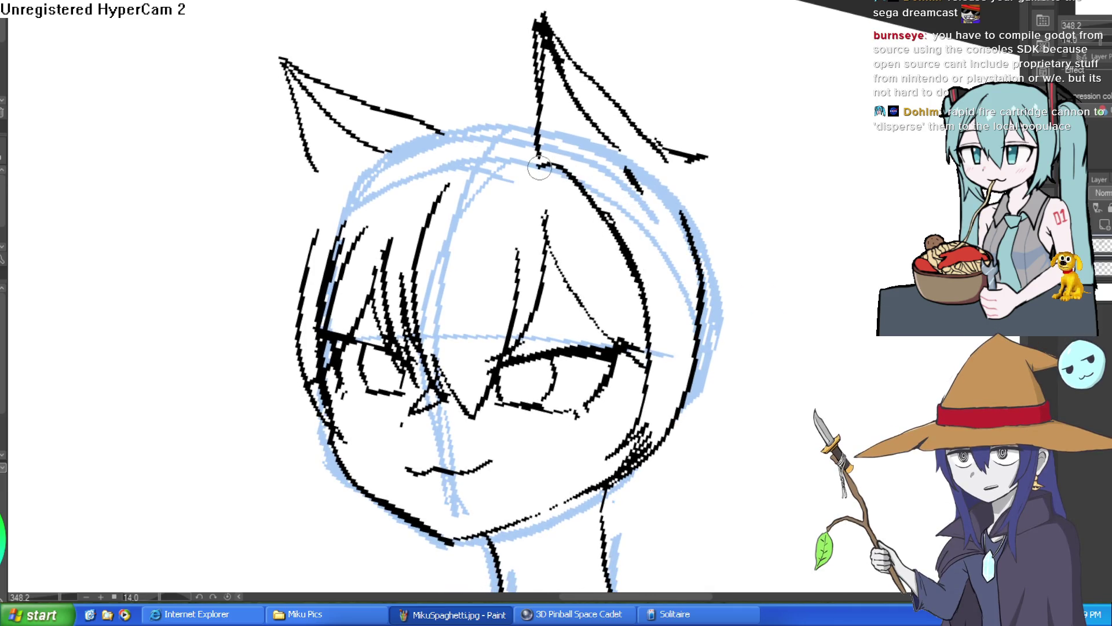
pyautogui.hotkey('ctrl', 'z')
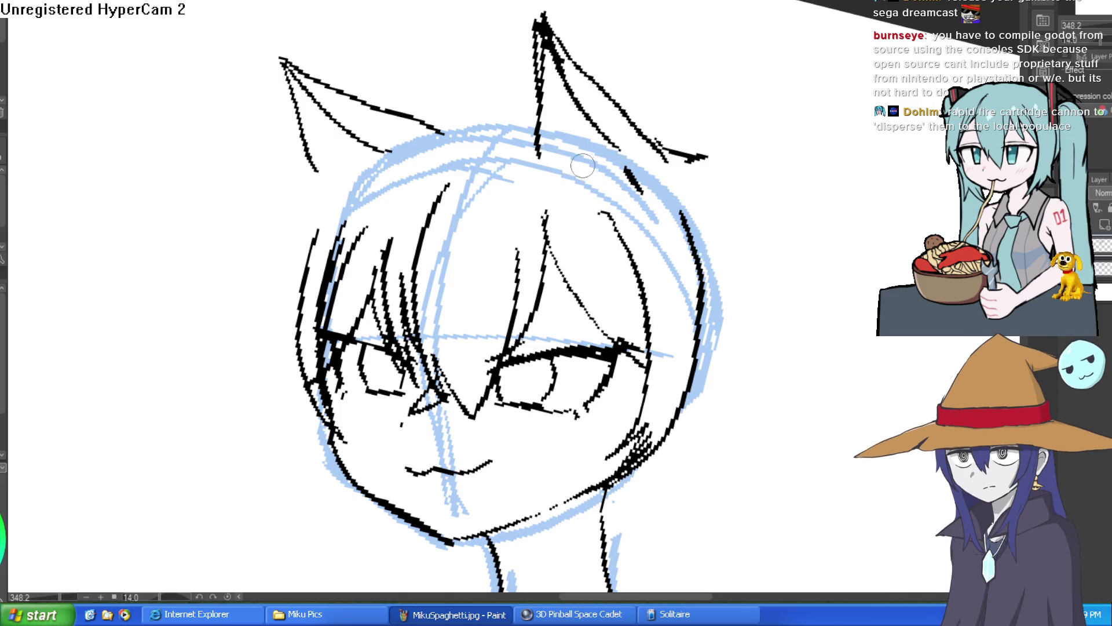
# Lasso both cat ears and raise them about 65 px with Ctrl+T.
pyautogui.moveTo(686, 71); pyautogui.dragTo(707, 191)
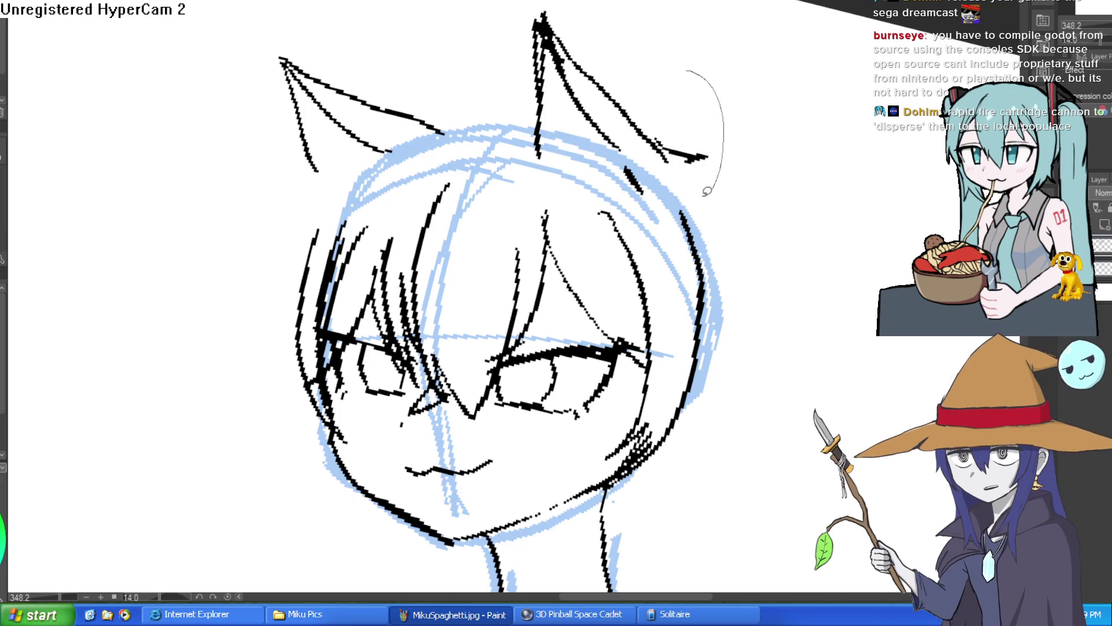
pyautogui.moveTo(574, 169)
pyautogui.mouseDown()
pyautogui.moveTo(336, 200)
pyautogui.moveTo(209, 95)
pyautogui.moveTo(614, 3)
pyautogui.moveTo(686, 71)
pyautogui.mouseUp()
pyautogui.hotkey('ctrl', 't')
pyautogui.moveTo(597, 150)
pyautogui.mouseDown()
pyautogui.moveTo(593, 113)
pyautogui.moveTo(580, 117)
pyautogui.mouseUp()
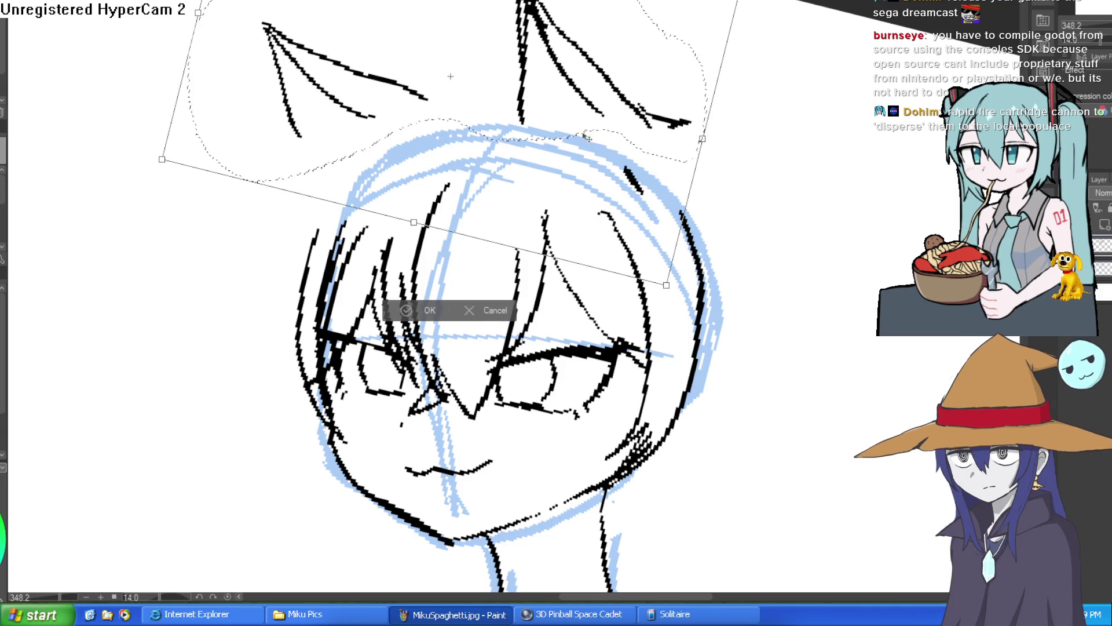
pyautogui.click(407, 311)
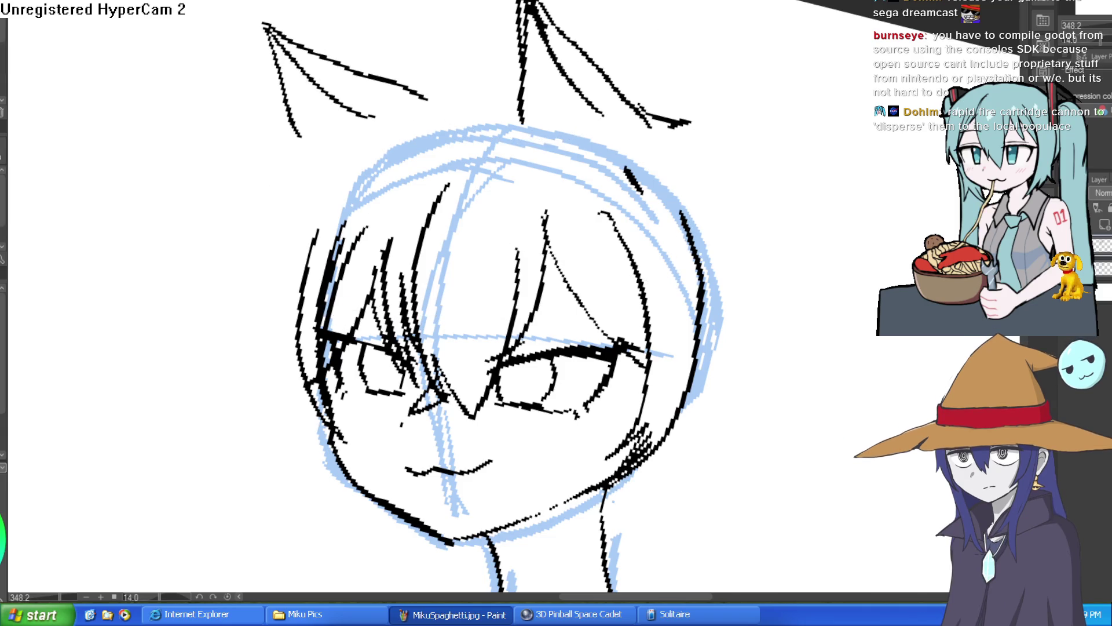
pyautogui.scroll(4, 679, 239)
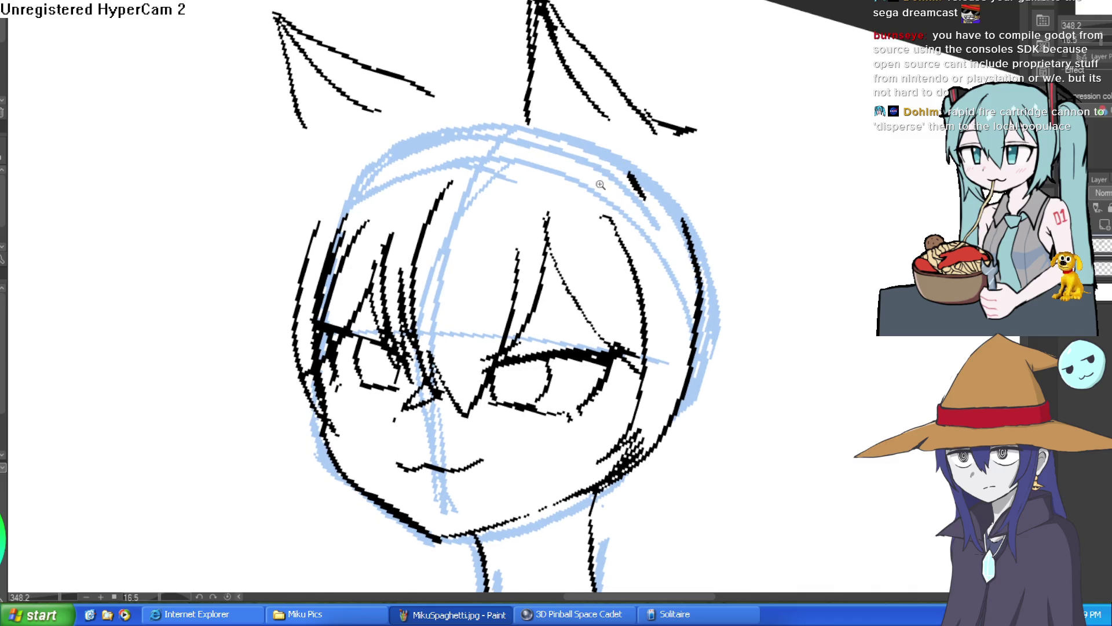
# Redraw the hair stroke arching over the top of the head.
pyautogui.moveTo(651, 310); pyautogui.dragTo(569, 166)
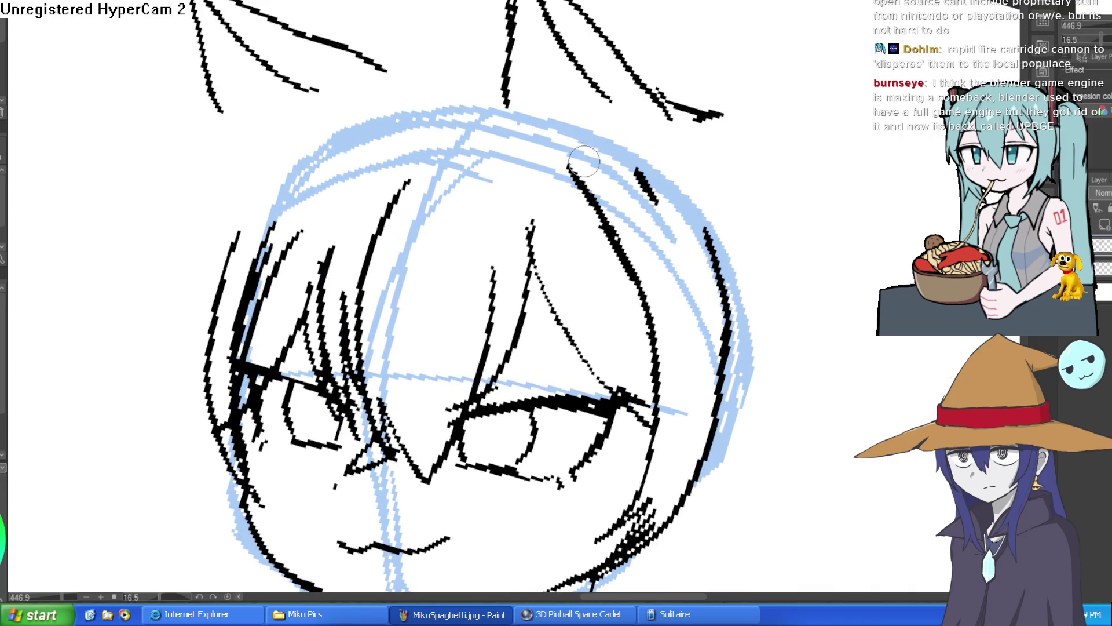
pyautogui.hotkey('ctrl', 'z')
pyautogui.moveTo(506, 153)
pyautogui.mouseDown()
pyautogui.moveTo(599, 159)
pyautogui.moveTo(648, 281)
pyautogui.mouseUp()
pyautogui.click(529, 151)
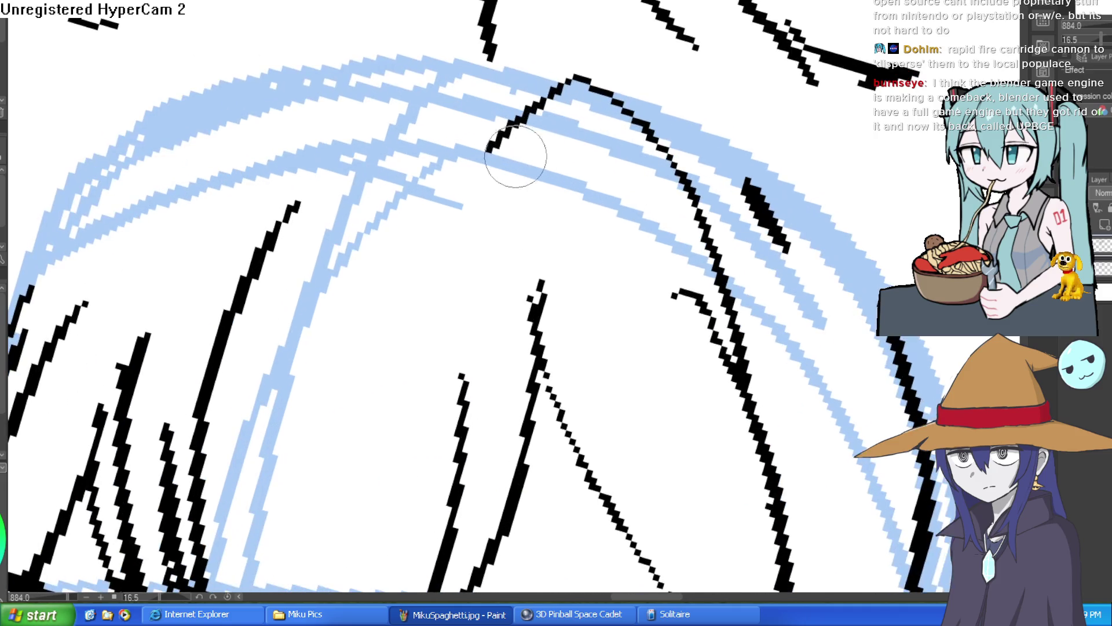
pyautogui.scroll(-2, 758, 201)
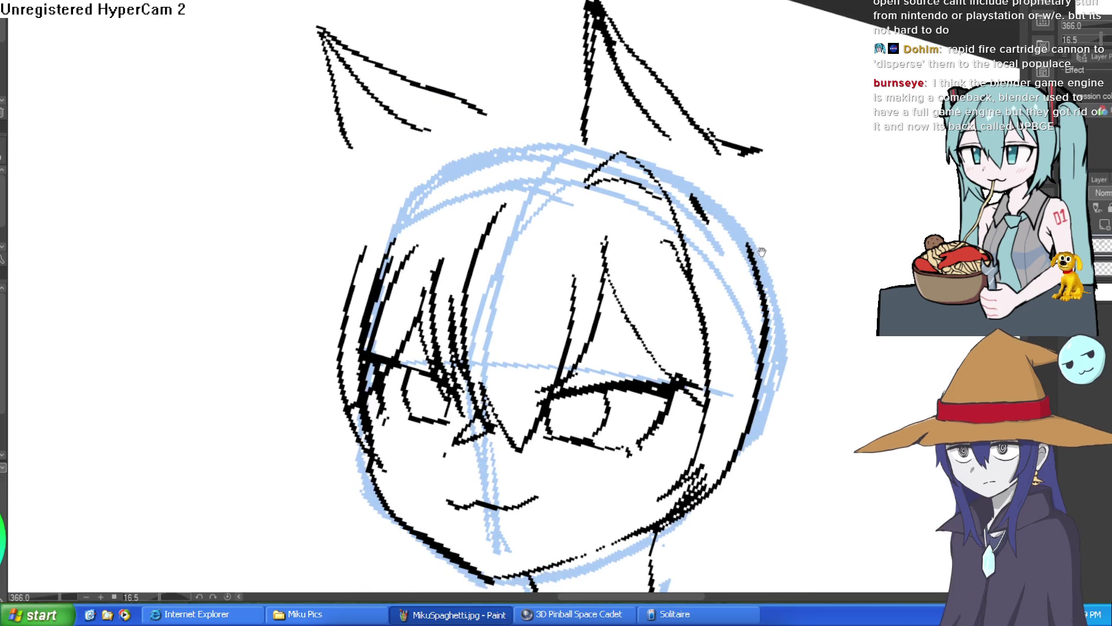
pyautogui.moveTo(770, 279); pyautogui.dragTo(767, 302)
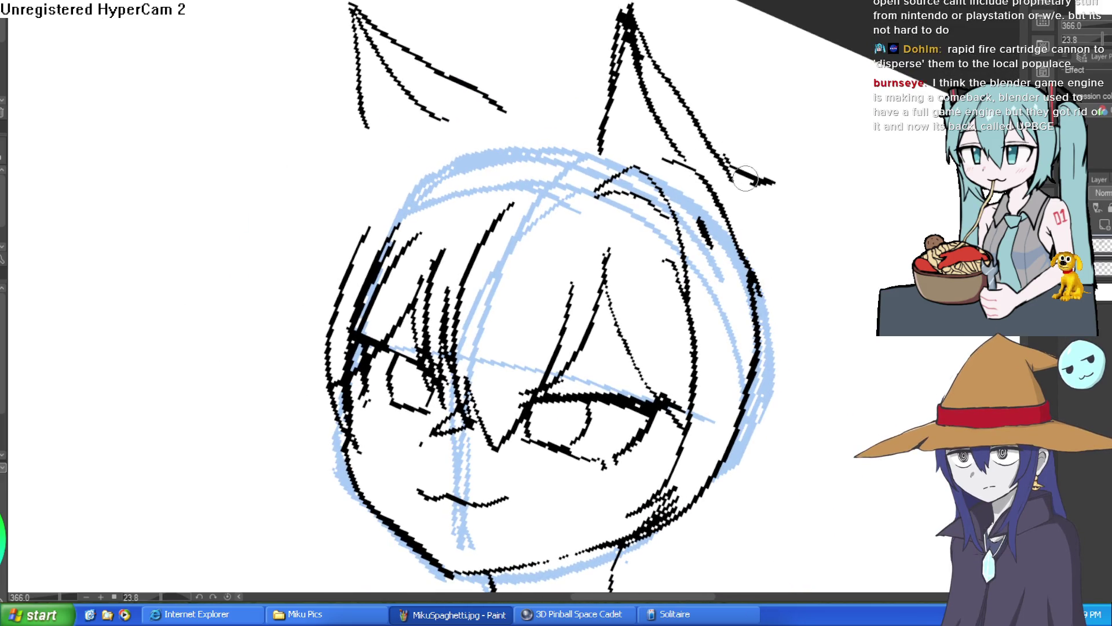
pyautogui.moveTo(746, 179); pyautogui.dragTo(663, 125)
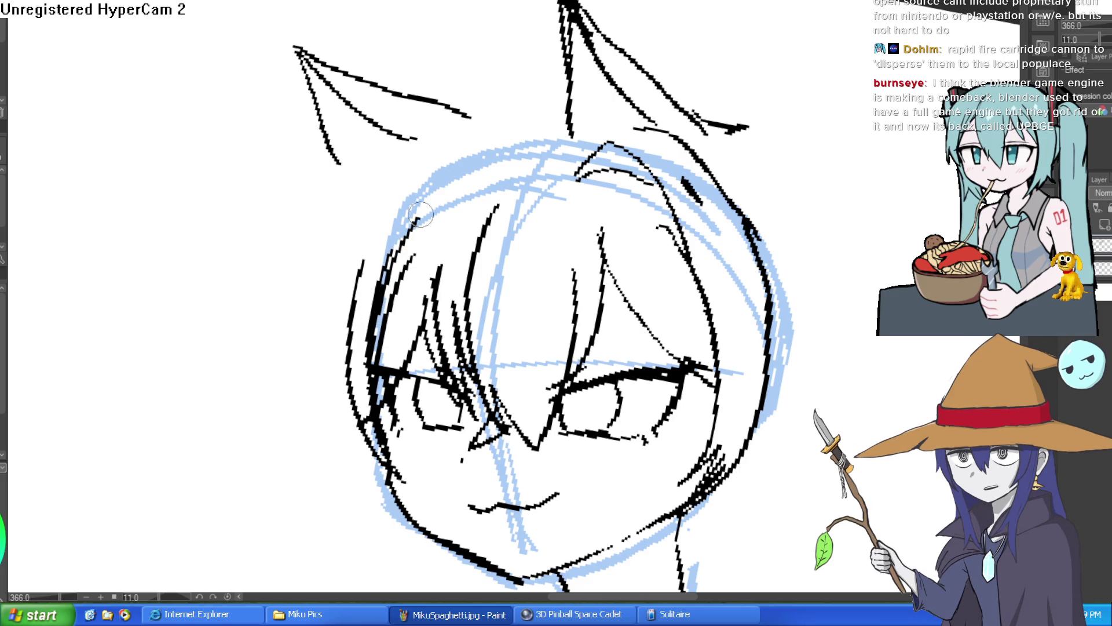
# Outline the upper-left hair and try a zigzag line between the ears.
pyautogui.moveTo(492, 166)
pyautogui.mouseDown()
pyautogui.moveTo(471, 154)
pyautogui.moveTo(418, 197)
pyautogui.moveTo(389, 267)
pyautogui.mouseUp()
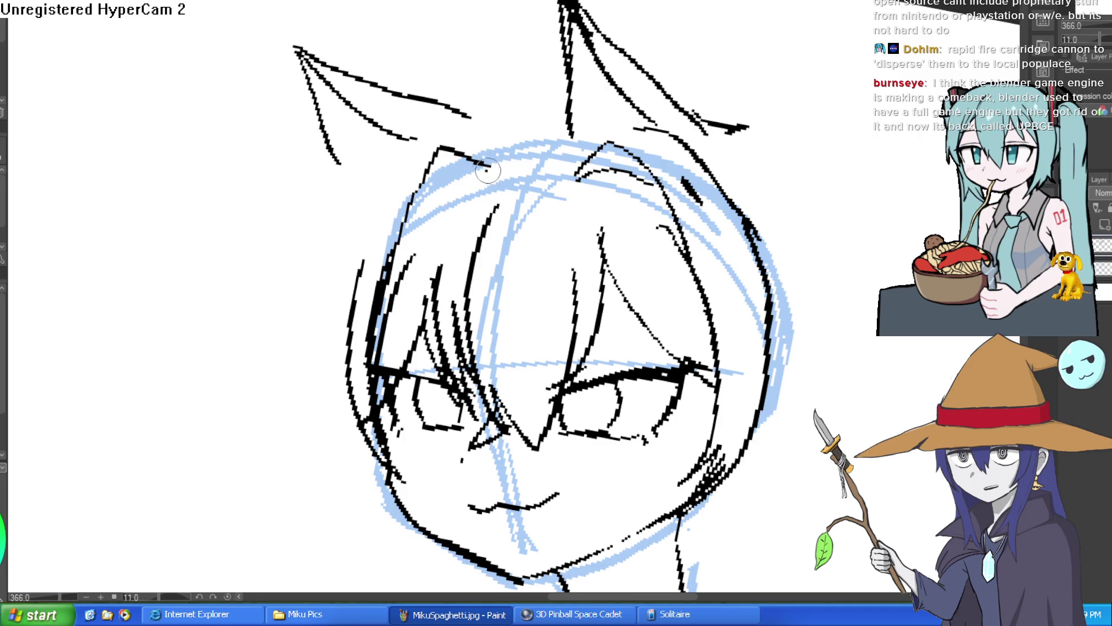
pyautogui.moveTo(488, 171); pyautogui.dragTo(408, 215)
pyautogui.moveTo(463, 153); pyautogui.dragTo(524, 174)
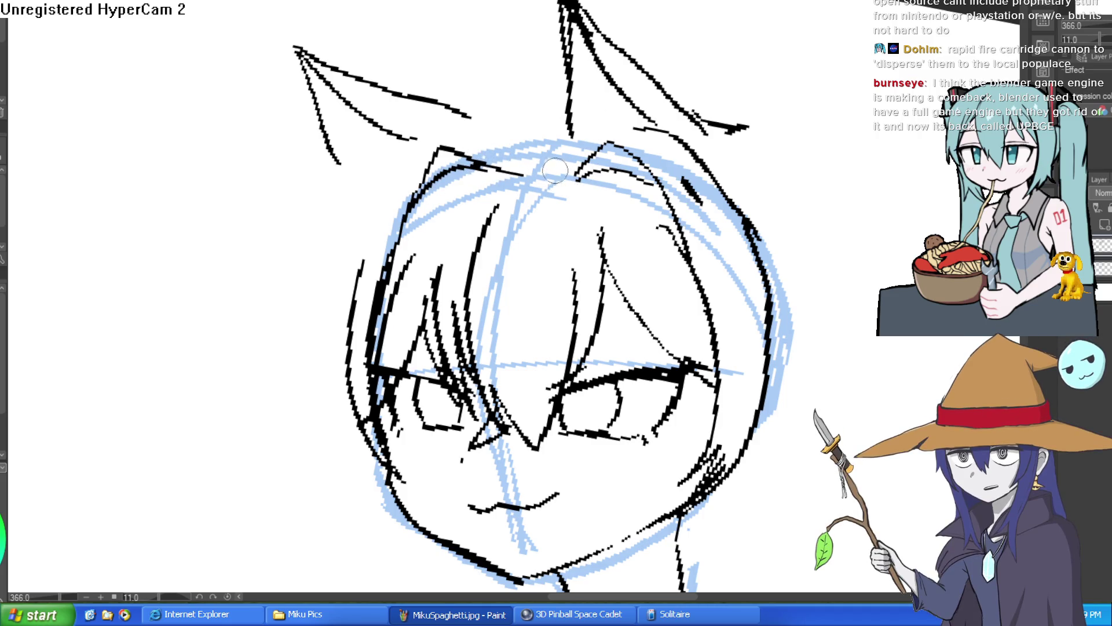
pyautogui.hotkey('ctrl', 'z')
pyautogui.hotkey('ctrl', 'z')
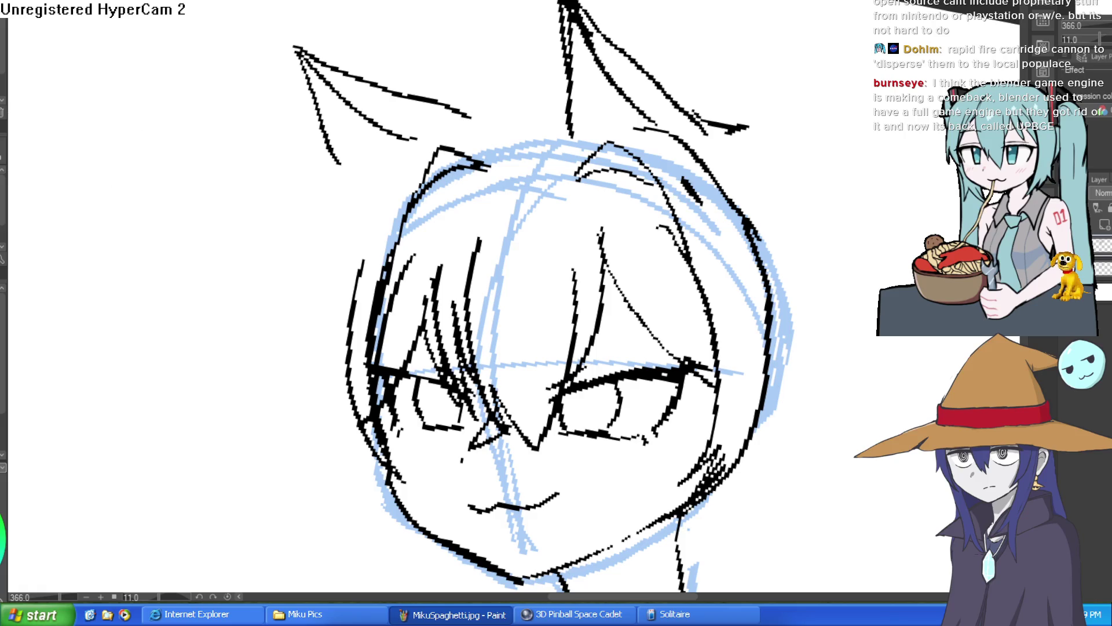
pyautogui.moveTo(115, 68); pyautogui.dragTo(43, 287)
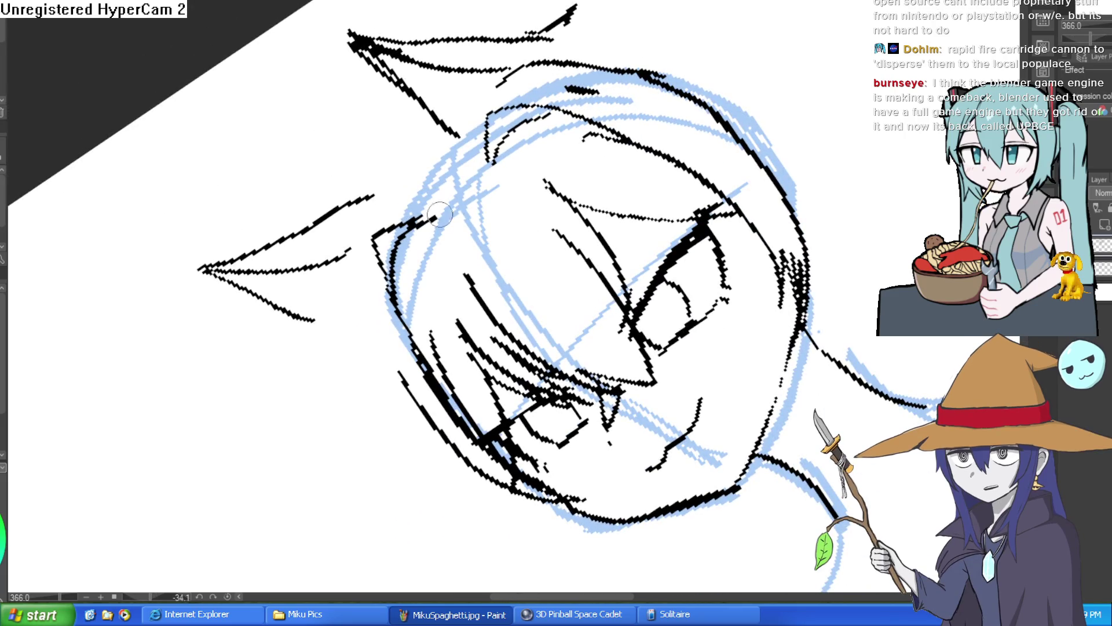
pyautogui.moveTo(485, 124); pyautogui.dragTo(684, 255)
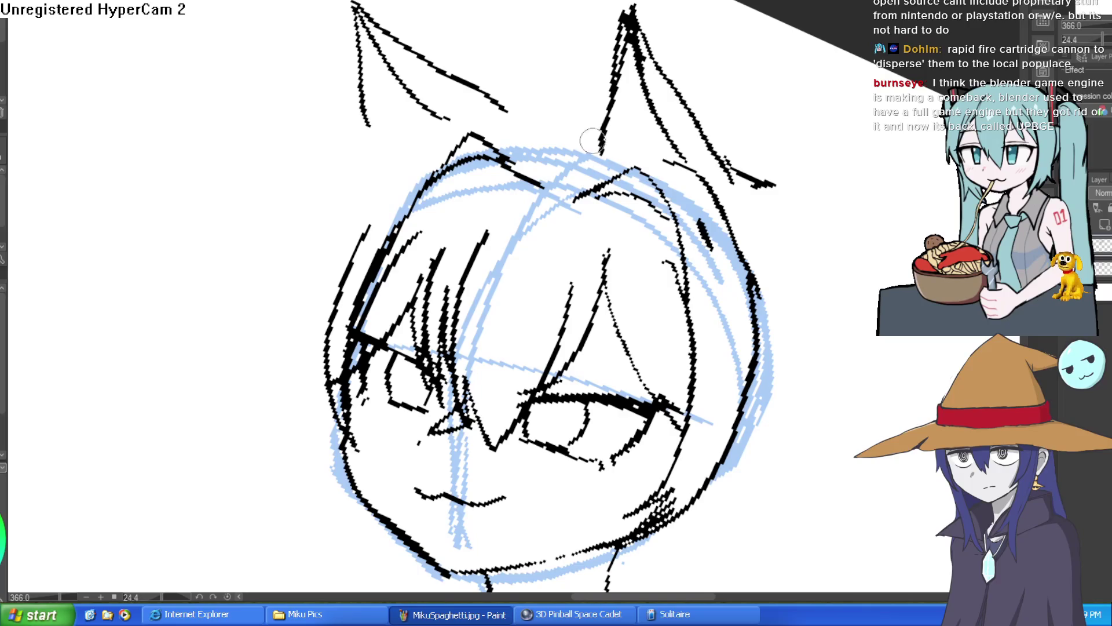
pyautogui.moveTo(585, 130)
pyautogui.mouseDown()
pyautogui.moveTo(516, 116)
pyautogui.moveTo(539, 87)
pyautogui.moveTo(510, 108)
pyautogui.mouseUp()
pyautogui.hotkey('ctrl', 'z')
# Add zigzag fur tufts inside the left cat ear and erase stray lines near the right ear.
pyautogui.moveTo(709, 128)
pyautogui.mouseDown()
pyautogui.moveTo(608, 151)
pyautogui.moveTo(567, 133)
pyautogui.moveTo(530, 93)
pyautogui.mouseUp()
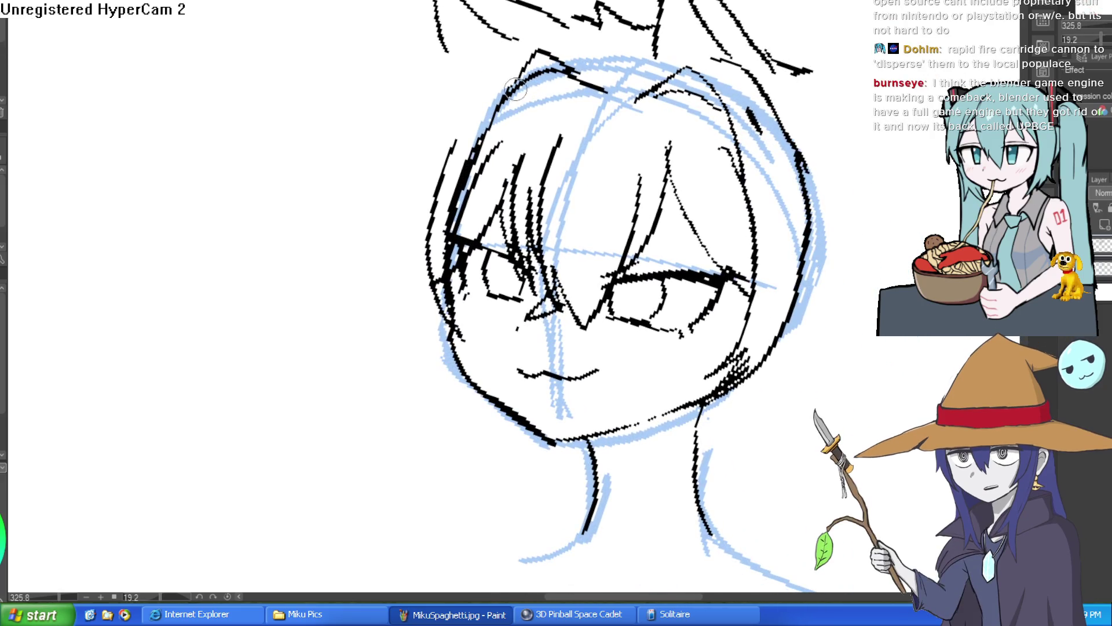
pyautogui.moveTo(440, 49); pyautogui.dragTo(461, 90)
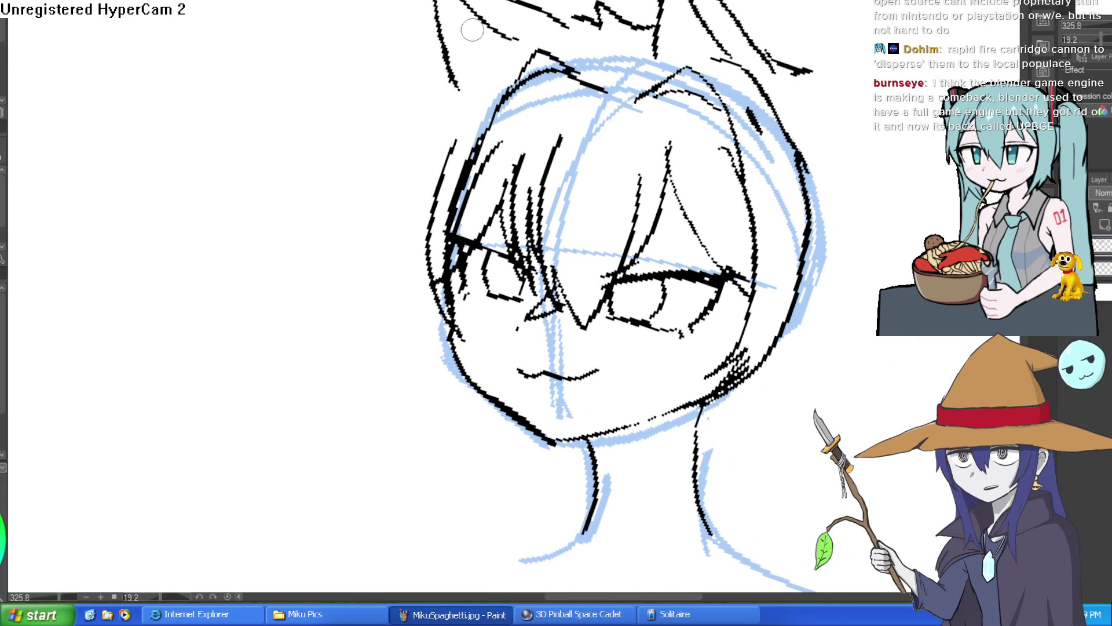
pyautogui.moveTo(478, 19)
pyautogui.mouseDown()
pyautogui.moveTo(440, 58)
pyautogui.moveTo(437, 106)
pyautogui.mouseUp()
pyautogui.moveTo(819, 52)
pyautogui.mouseDown()
pyautogui.moveTo(744, 122)
pyautogui.moveTo(745, 181)
pyautogui.moveTo(604, 127)
pyautogui.moveTo(625, 139)
pyautogui.moveTo(637, 116)
pyautogui.mouseUp()
pyautogui.press('e')
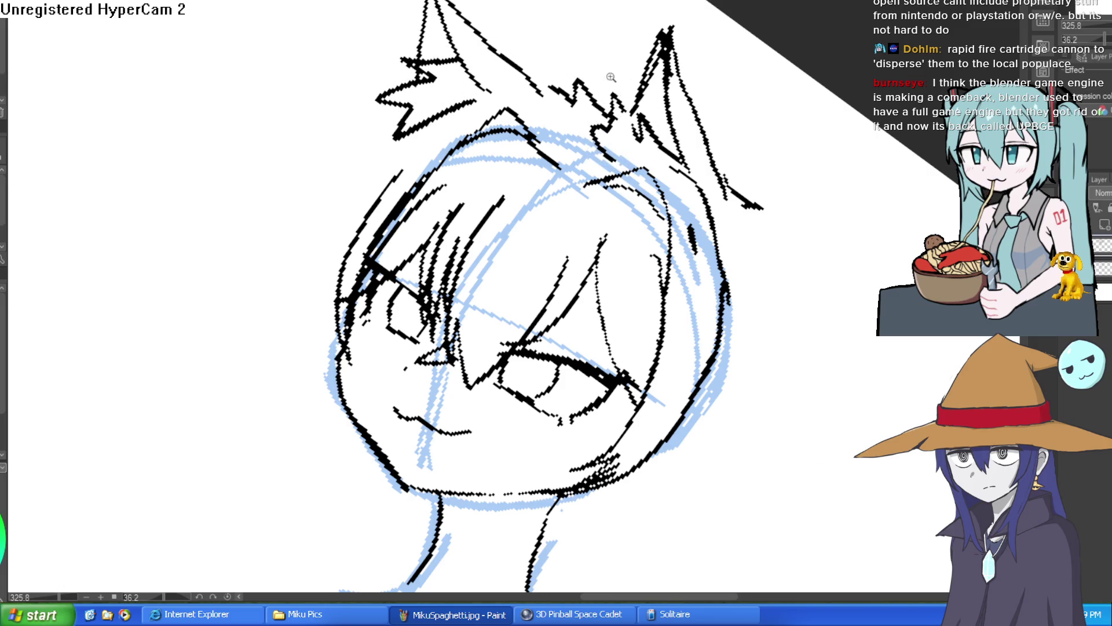
pyautogui.scroll(-3, 614, 75)
pyautogui.moveTo(619, 45); pyautogui.dragTo(598, 47)
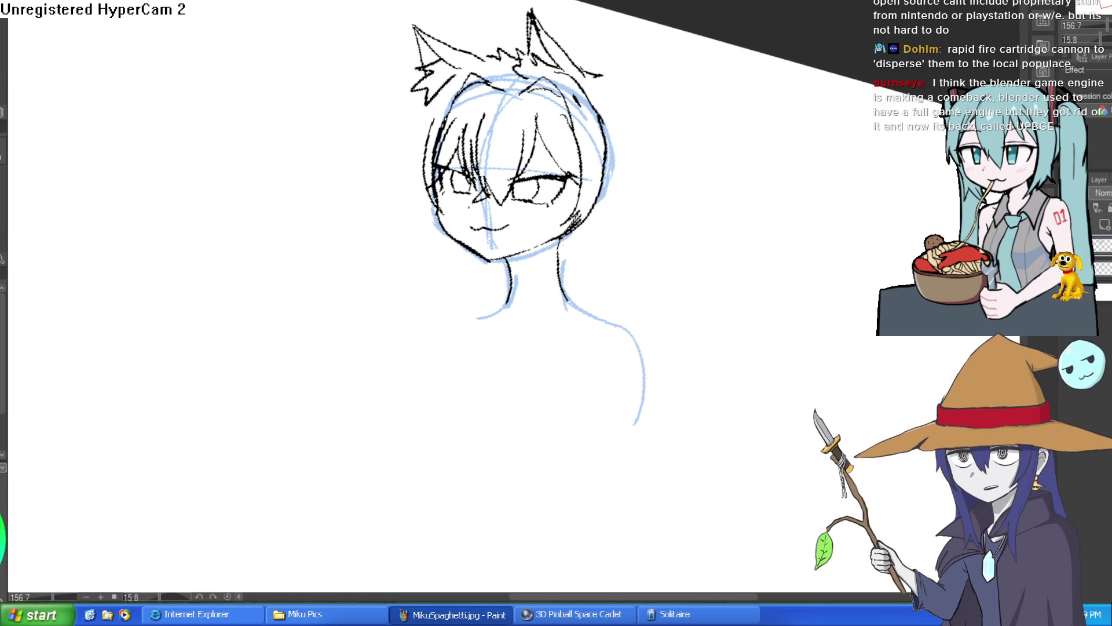
# Draw hair strands and spikes down the left side of the head below the ear.
pyautogui.scroll(3, 469, 154)
pyautogui.moveTo(405, 41)
pyautogui.mouseDown()
pyautogui.moveTo(408, 53)
pyautogui.moveTo(486, 82)
pyautogui.moveTo(511, 53)
pyautogui.mouseUp()
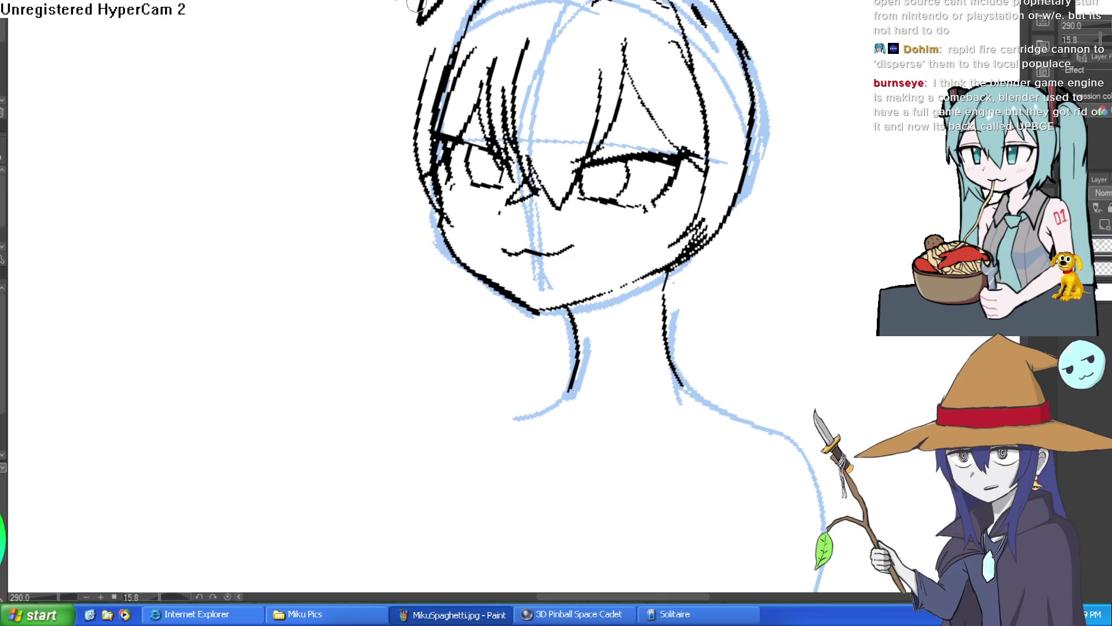
pyautogui.moveTo(419, 12); pyautogui.dragTo(397, 123)
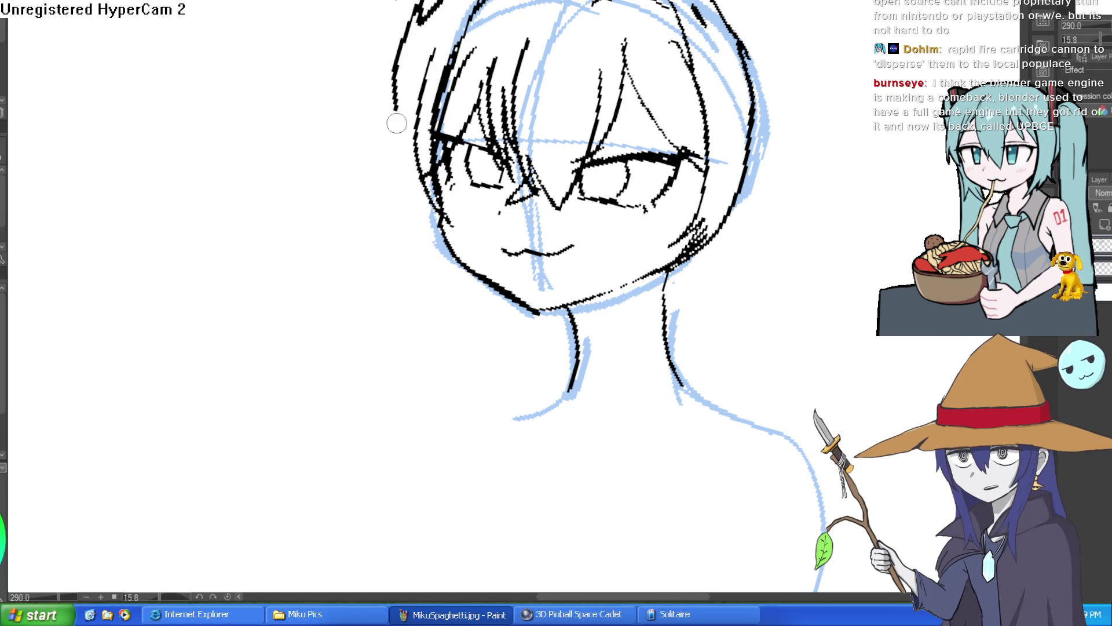
pyautogui.hotkey('ctrl', 'z')
pyautogui.moveTo(451, 1); pyautogui.dragTo(413, 113)
pyautogui.scroll(3, 463, 150)
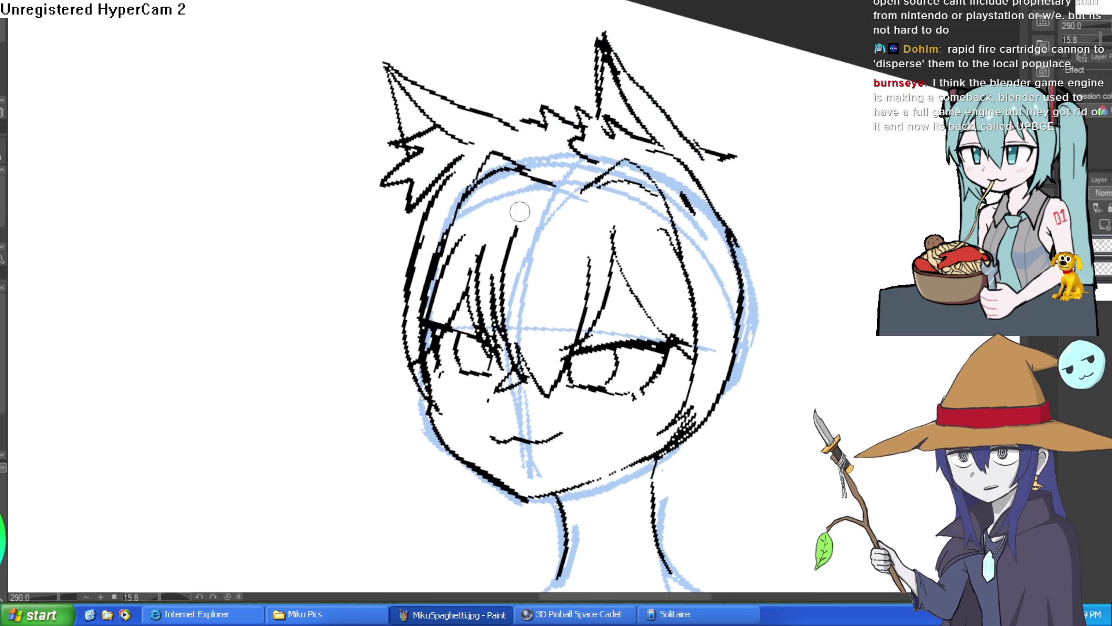
pyautogui.moveTo(445, 171); pyautogui.dragTo(407, 276)
pyautogui.hotkey('ctrl', 'z')
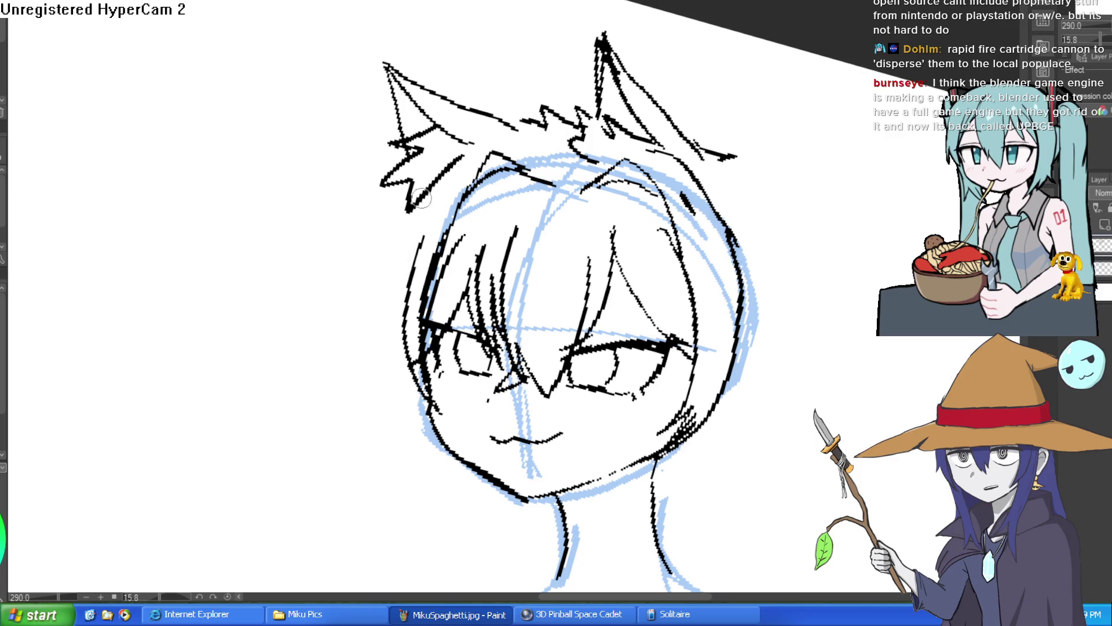
pyautogui.moveTo(431, 188); pyautogui.dragTo(362, 271)
pyautogui.moveTo(423, 238); pyautogui.dragTo(395, 328)
# Draw long fringe strands falling down between the eyes.
pyautogui.moveTo(796, 245)
pyautogui.mouseDown()
pyautogui.moveTo(759, 213)
pyautogui.moveTo(772, 214)
pyautogui.moveTo(767, 183)
pyautogui.moveTo(597, 170)
pyautogui.moveTo(656, 161)
pyautogui.mouseUp()
pyautogui.moveTo(496, 251)
pyautogui.mouseDown()
pyautogui.moveTo(477, 219)
pyautogui.moveTo(493, 211)
pyautogui.moveTo(443, 315)
pyautogui.moveTo(496, 200)
pyautogui.mouseUp()
pyautogui.hotkey('ctrl', 'z')
pyautogui.hotkey('ctrl', 'z')
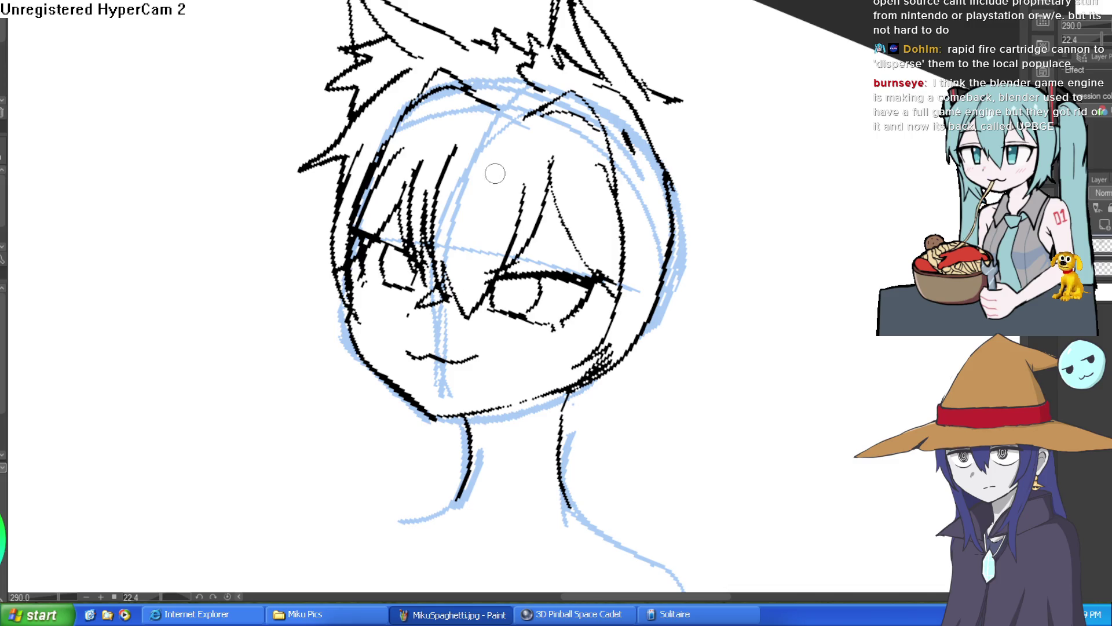
pyautogui.moveTo(506, 140)
pyautogui.mouseDown()
pyautogui.moveTo(480, 203)
pyautogui.moveTo(473, 284)
pyautogui.mouseUp()
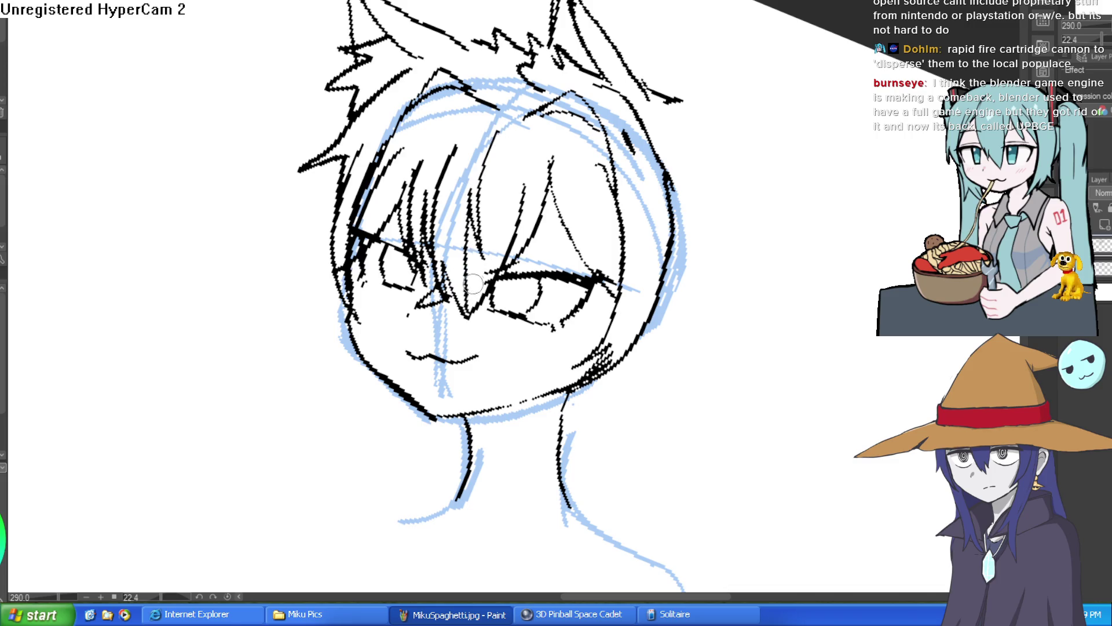
pyautogui.scroll(-5, 578, 217)
pyautogui.moveTo(693, 181)
pyautogui.mouseDown()
pyautogui.moveTo(648, 156)
pyautogui.moveTo(613, 159)
pyautogui.moveTo(568, 116)
pyautogui.mouseUp()
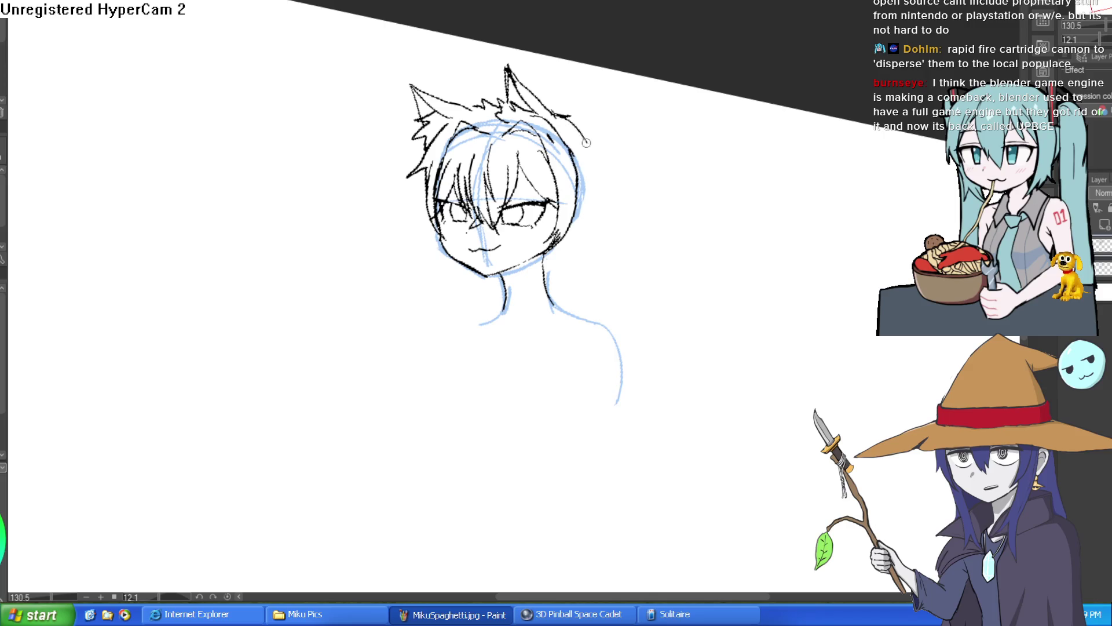
# Dab small blush marks beside the right eye and hollow the C-shaped mark into an outline.
pyautogui.moveTo(565, 180)
pyautogui.mouseDown()
pyautogui.moveTo(630, 201)
pyautogui.moveTo(596, 112)
pyautogui.moveTo(472, 151)
pyautogui.mouseUp()
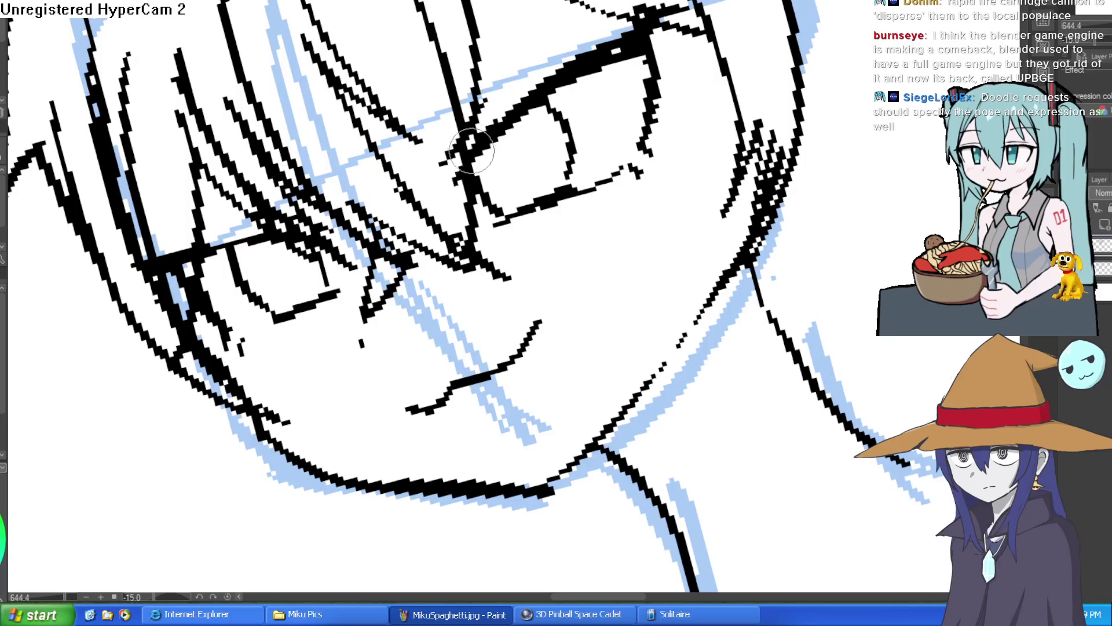
pyautogui.moveTo(618, 51)
pyautogui.mouseDown()
pyautogui.moveTo(550, 116)
pyautogui.moveTo(746, 204)
pyautogui.mouseUp()
pyautogui.moveTo(650, 223)
pyautogui.mouseDown()
pyautogui.moveTo(653, 249)
pyautogui.moveTo(673, 259)
pyautogui.moveTo(724, 253)
pyautogui.moveTo(649, 236)
pyautogui.moveTo(698, 276)
pyautogui.mouseUp()
pyautogui.moveTo(753, 250); pyautogui.dragTo(757, 271)
pyautogui.moveTo(828, 258)
pyautogui.mouseDown()
pyautogui.moveTo(821, 281)
pyautogui.moveTo(889, 286)
pyautogui.moveTo(820, 314)
pyautogui.mouseUp()
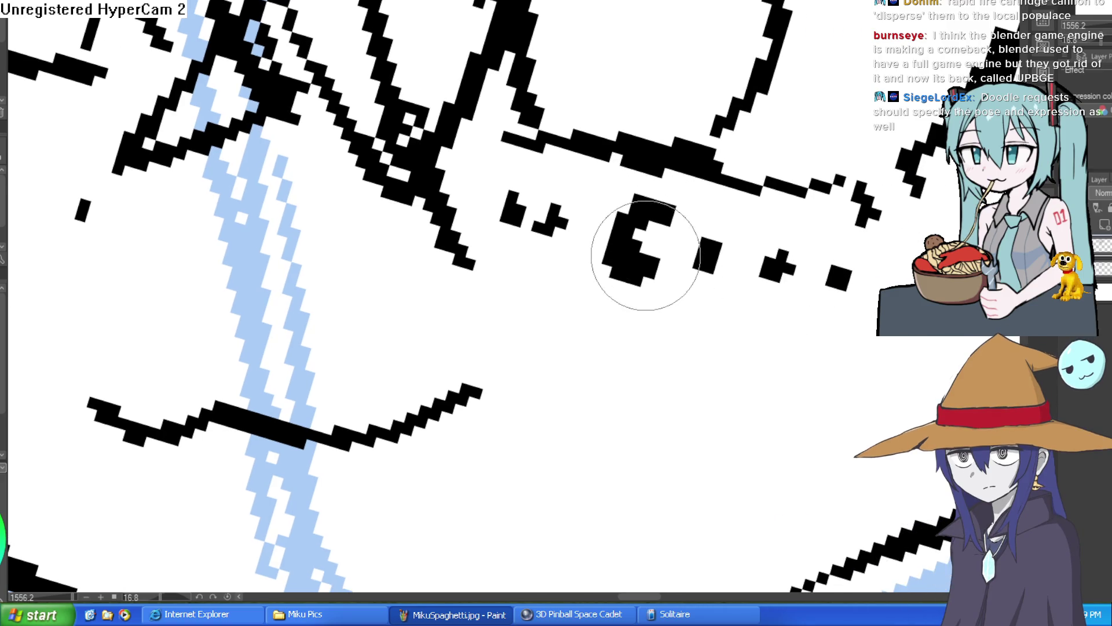
pyautogui.press(']')
pyautogui.press(']')
pyautogui.press(']')
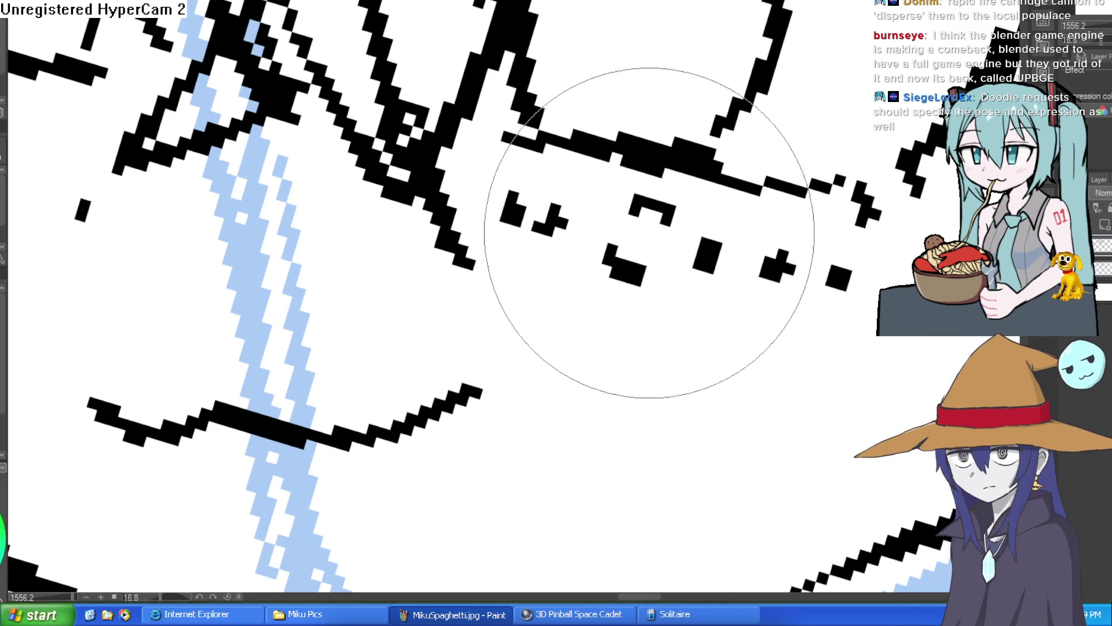
pyautogui.moveTo(631, 240); pyautogui.dragTo(646, 247)
pyautogui.scroll(-5, 742, 243)
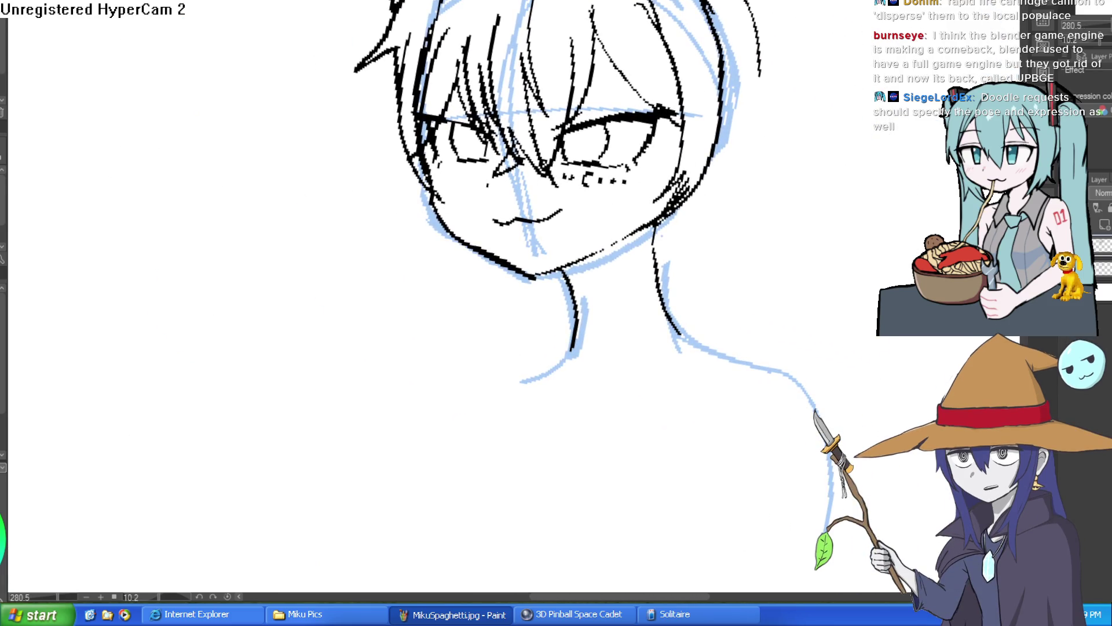
# Draw two long hair strands down the right side of the head.
pyautogui.moveTo(775, 215)
pyautogui.mouseDown()
pyautogui.moveTo(672, 241)
pyautogui.moveTo(561, 207)
pyautogui.mouseUp()
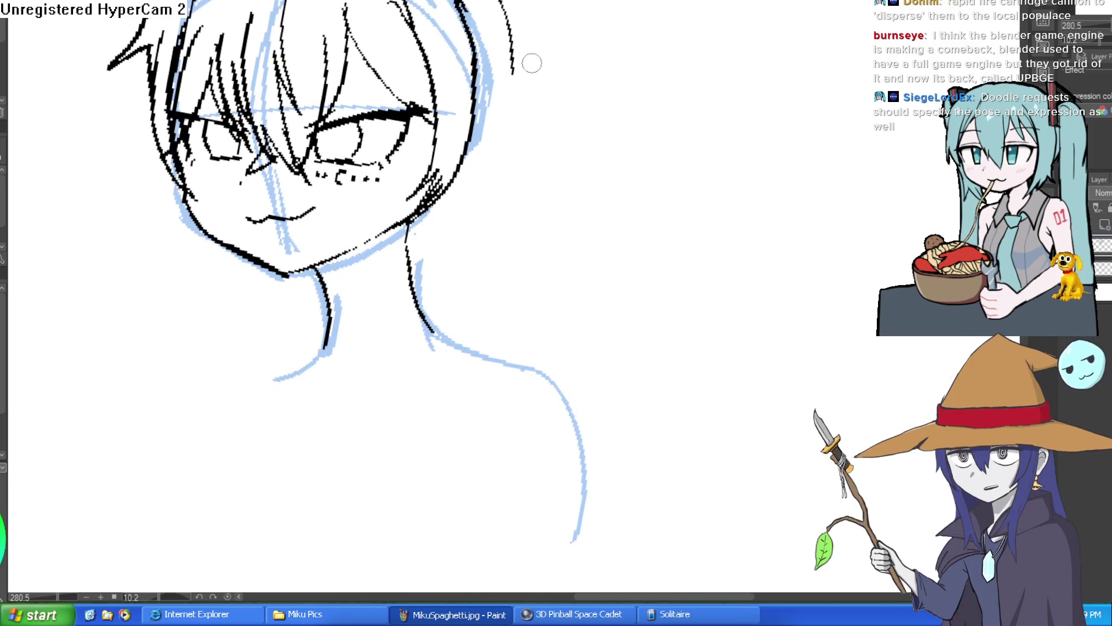
pyautogui.scroll(-2, 573, 135)
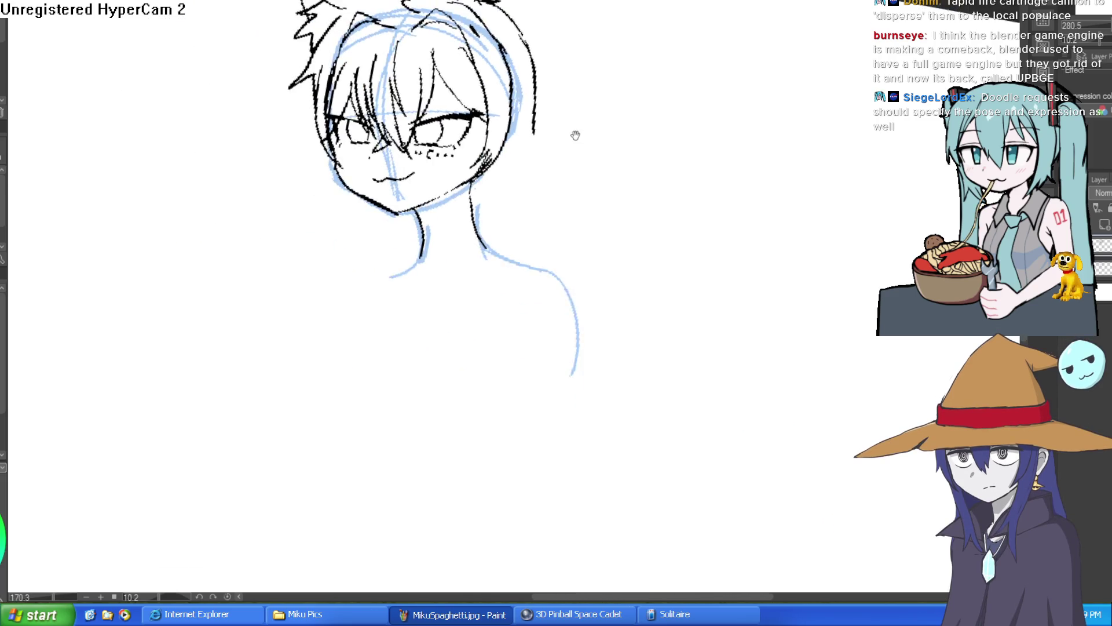
pyautogui.moveTo(507, 52); pyautogui.dragTo(590, 319)
pyautogui.moveTo(538, 241); pyautogui.dragTo(579, 322)
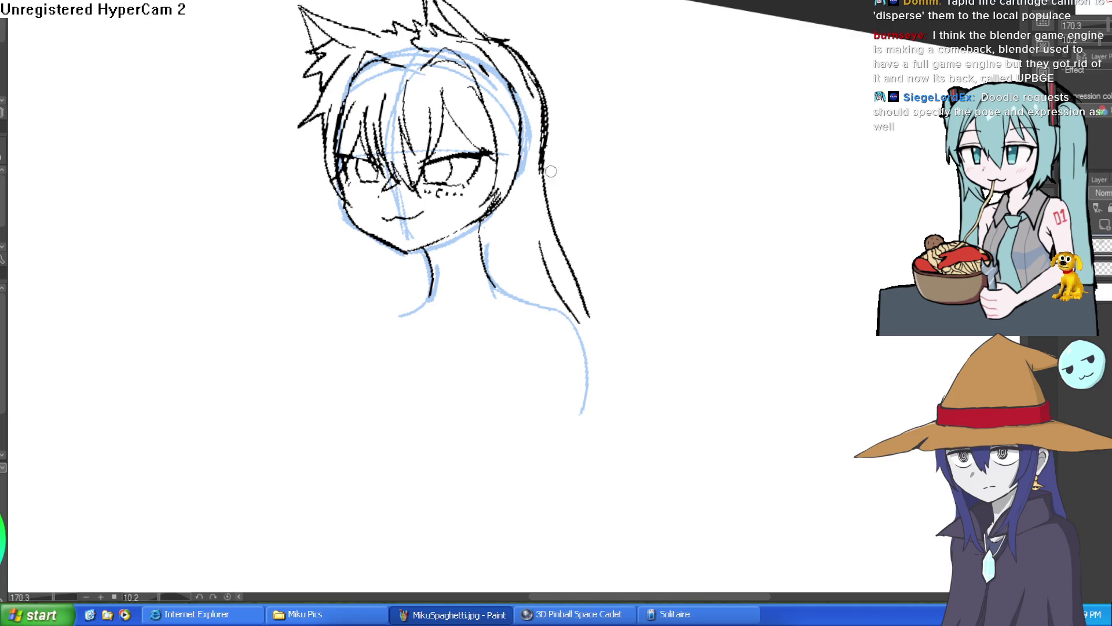
pyautogui.moveTo(323, 152); pyautogui.dragTo(410, 137)
# Try left-side hair strands and a face outline, undo them, and rotate the face upright.
pyautogui.moveTo(434, 215); pyautogui.dragTo(421, 284)
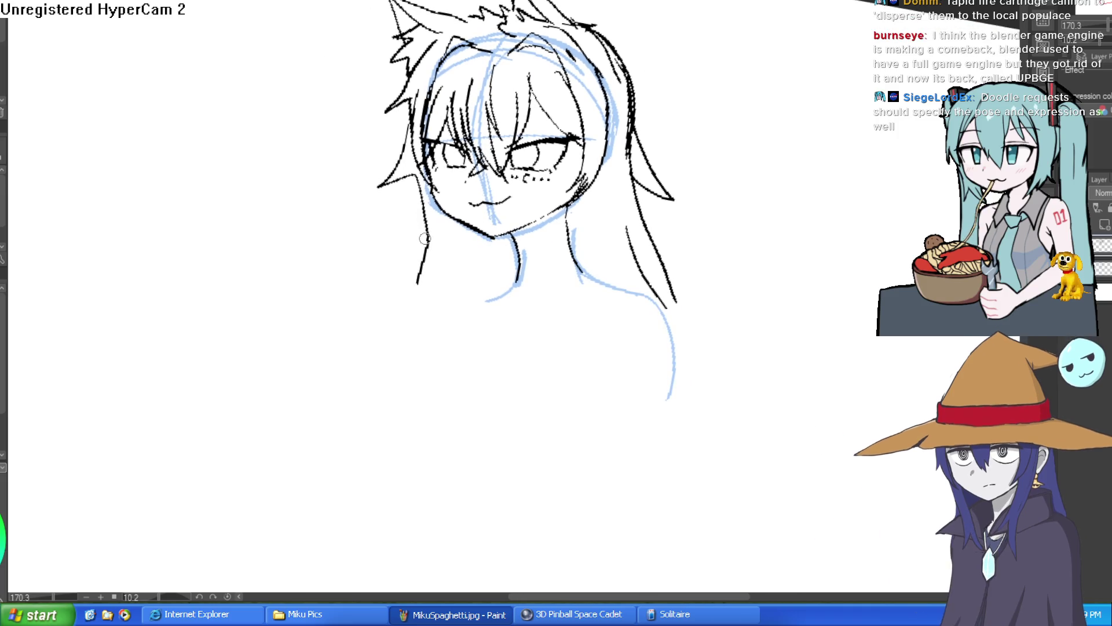
pyautogui.hotkey('ctrl', 'z')
pyautogui.hotkey('ctrl', 'z')
pyautogui.moveTo(434, 186); pyautogui.dragTo(424, 282)
pyautogui.hotkey('ctrl', 'z')
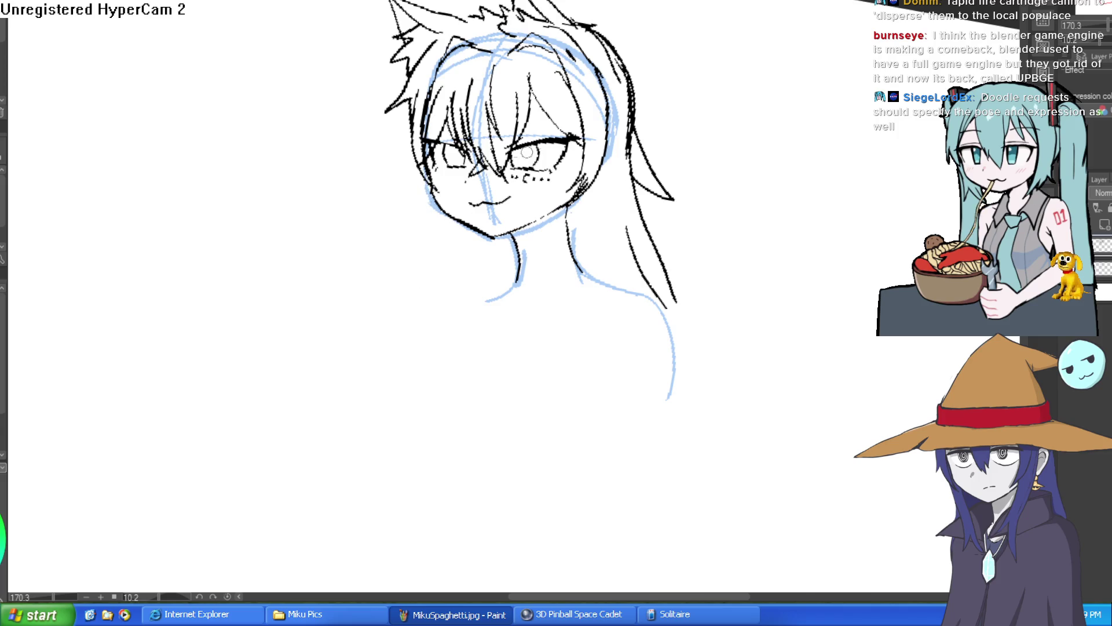
pyautogui.scroll(4, 465, 157)
pyautogui.moveTo(463, 160)
pyautogui.mouseDown()
pyautogui.moveTo(443, 325)
pyautogui.moveTo(457, 134)
pyautogui.mouseUp()
pyautogui.hotkey('ctrl', 'z')
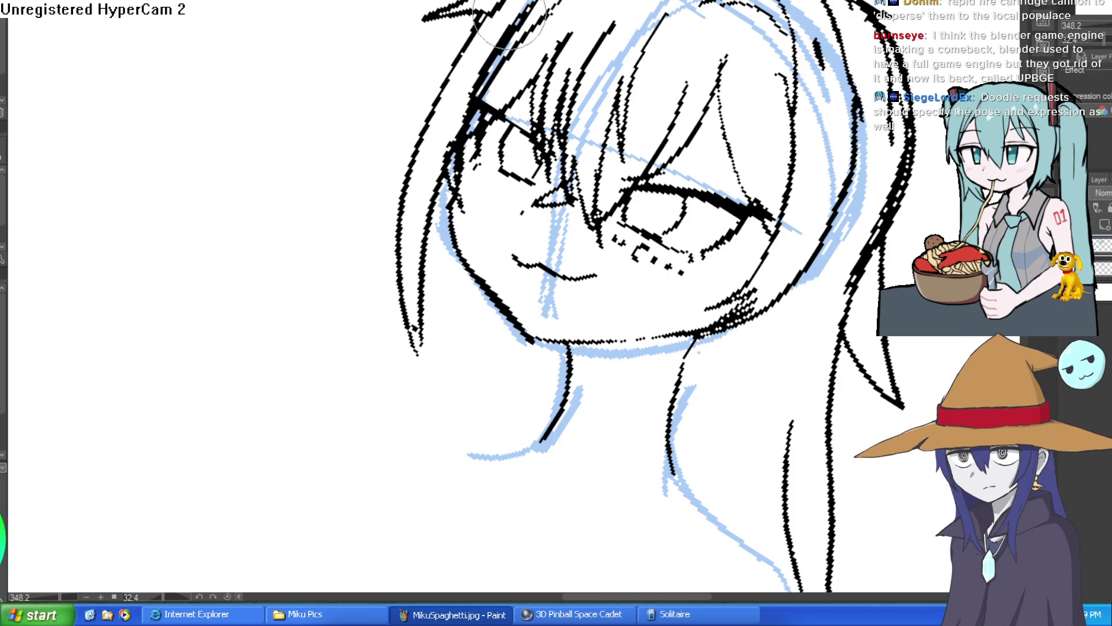
pyautogui.moveTo(666, 243); pyautogui.dragTo(725, 114)
pyautogui.moveTo(753, 191); pyautogui.dragTo(802, 274)
pyautogui.scroll(-2, 803, 274)
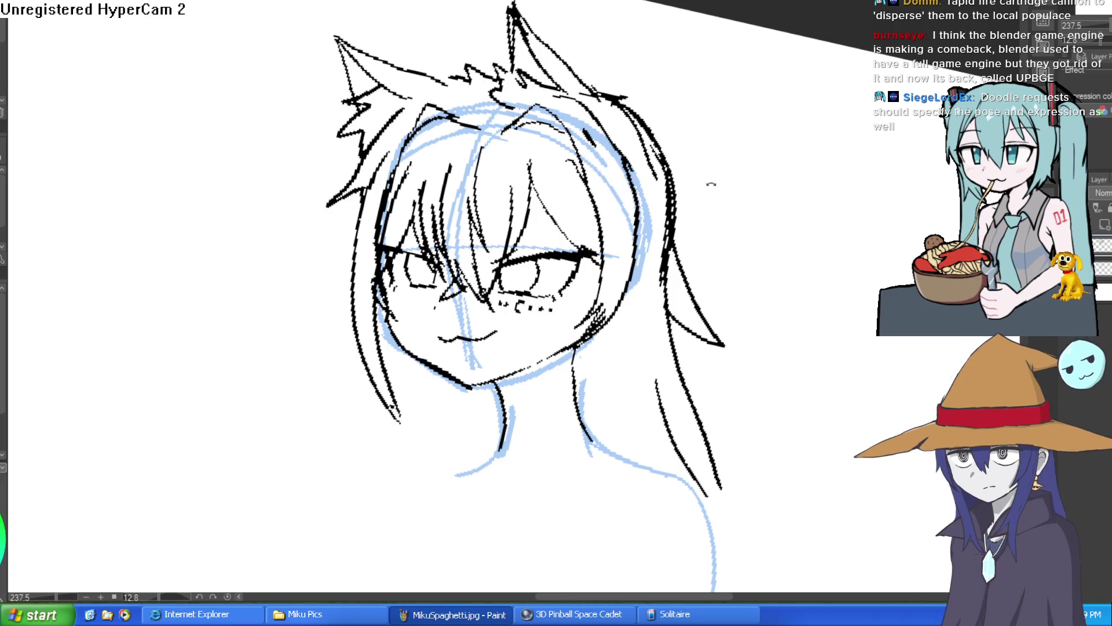
# Tilt and zoom onto the head, then strengthen the left cat ear tip.
pyautogui.moveTo(707, 180); pyautogui.dragTo(229, 99)
pyautogui.scroll(5, 525, 238)
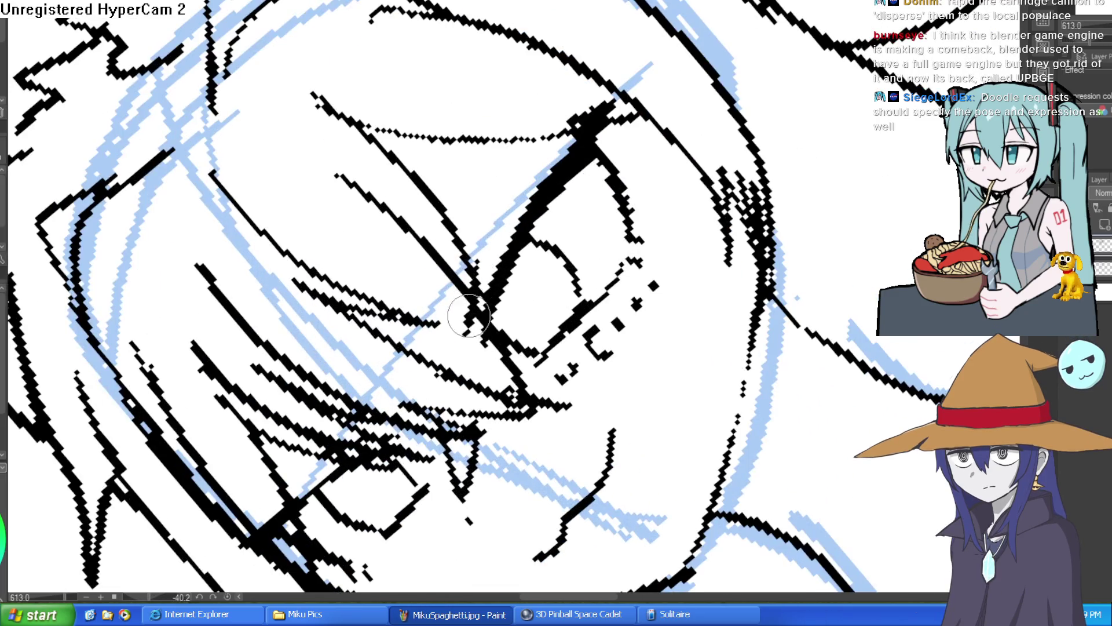
pyautogui.moveTo(545, 191)
pyautogui.mouseDown()
pyautogui.moveTo(579, 243)
pyautogui.moveTo(650, 193)
pyautogui.mouseUp()
pyautogui.scroll(-5, 684, 197)
pyautogui.moveTo(717, 199)
pyautogui.mouseDown()
pyautogui.moveTo(740, 191)
pyautogui.moveTo(671, 209)
pyautogui.moveTo(620, 159)
pyautogui.mouseUp()
pyautogui.click(620, 158)
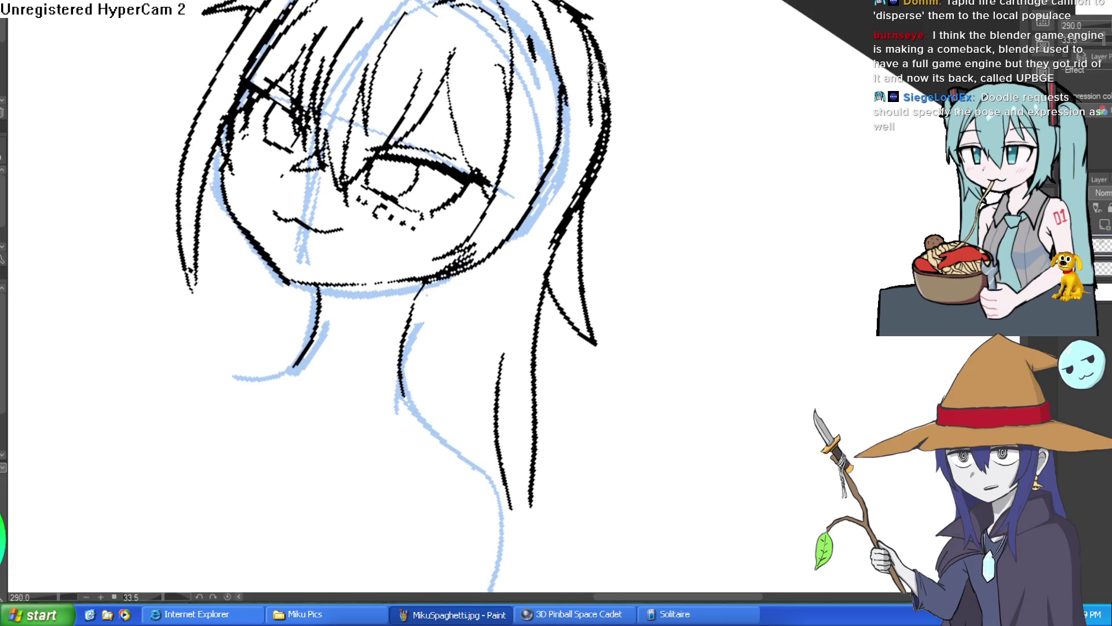
pyautogui.scroll(3, 666, 259)
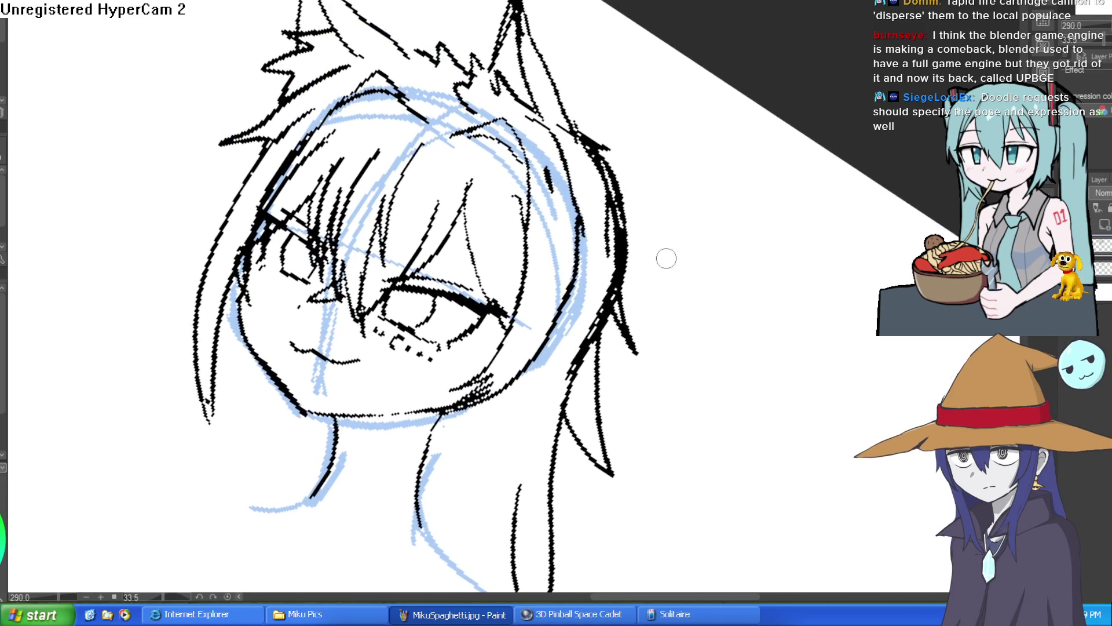
pyautogui.scroll(3, 596, 87)
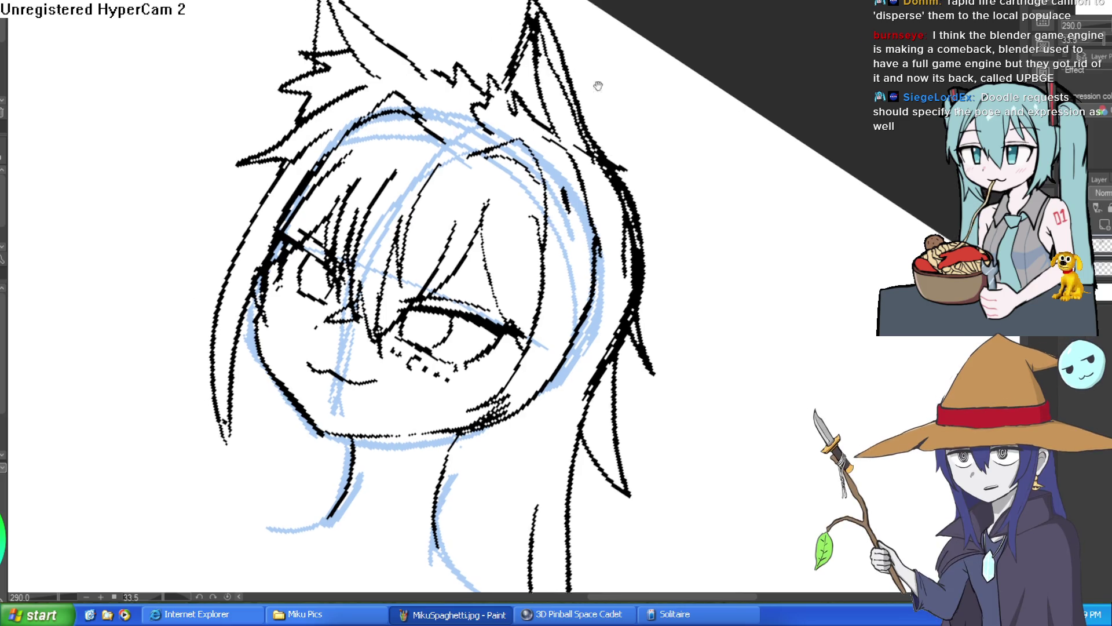
pyautogui.moveTo(362, 43)
pyautogui.mouseDown()
pyautogui.moveTo(354, 139)
pyautogui.moveTo(409, 116)
pyautogui.mouseUp()
# Add short strokes along the top of the hair.
pyautogui.moveTo(617, 175)
pyautogui.mouseDown()
pyautogui.moveTo(645, 169)
pyautogui.moveTo(737, 228)
pyautogui.mouseUp()
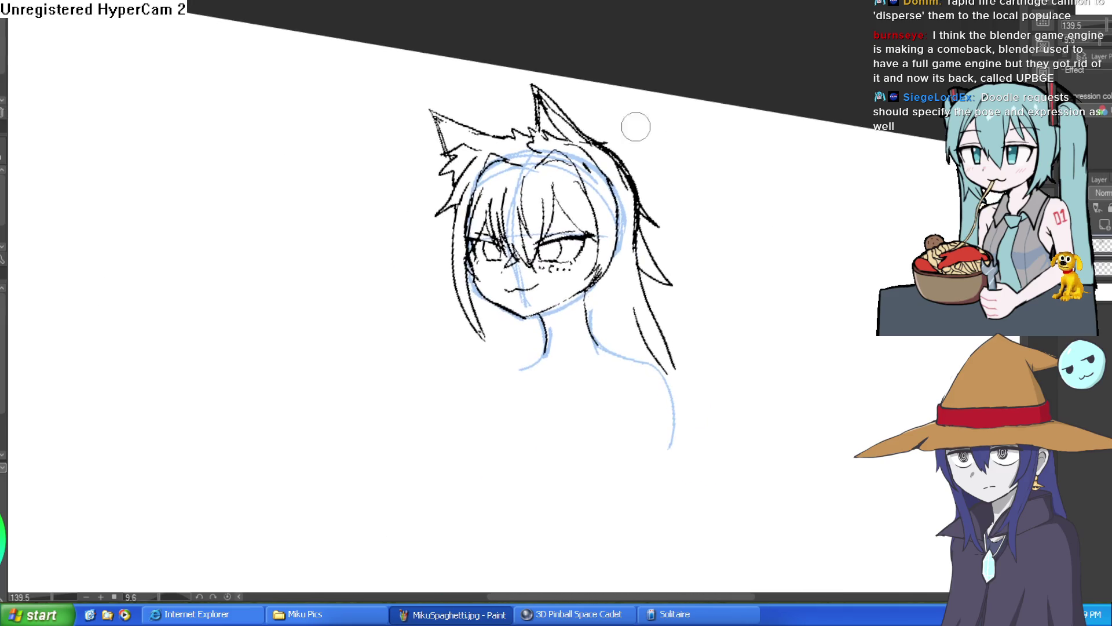
pyautogui.moveTo(500, 192)
pyautogui.mouseDown()
pyautogui.moveTo(634, 145)
pyautogui.moveTo(614, 181)
pyautogui.moveTo(756, 238)
pyautogui.moveTo(742, 266)
pyautogui.moveTo(695, 258)
pyautogui.mouseUp()
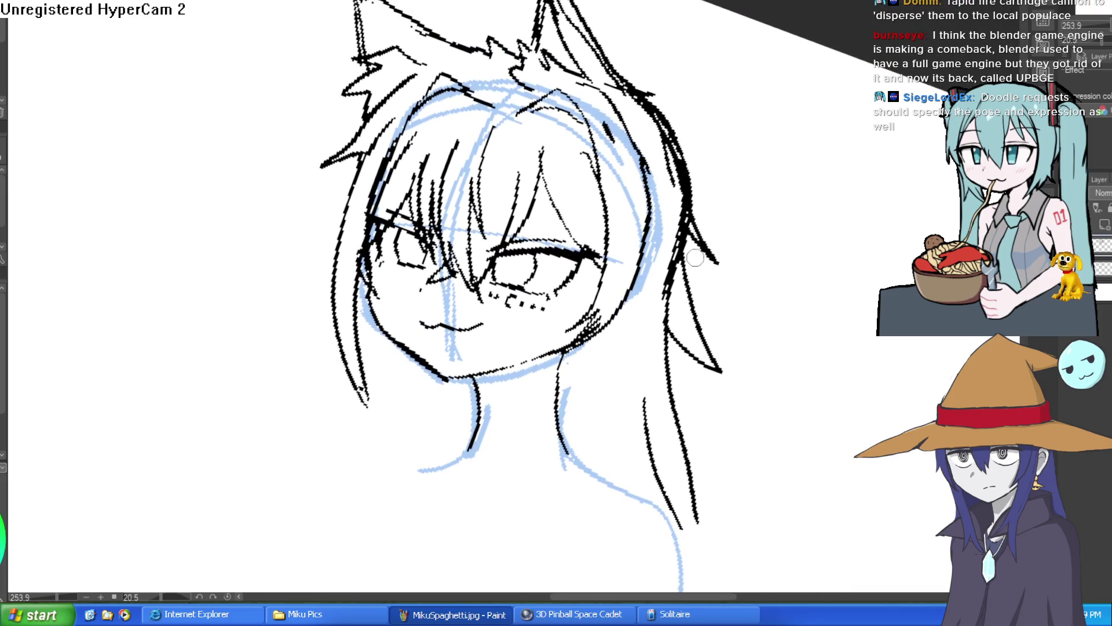
pyautogui.moveTo(695, 189); pyautogui.dragTo(687, 159)
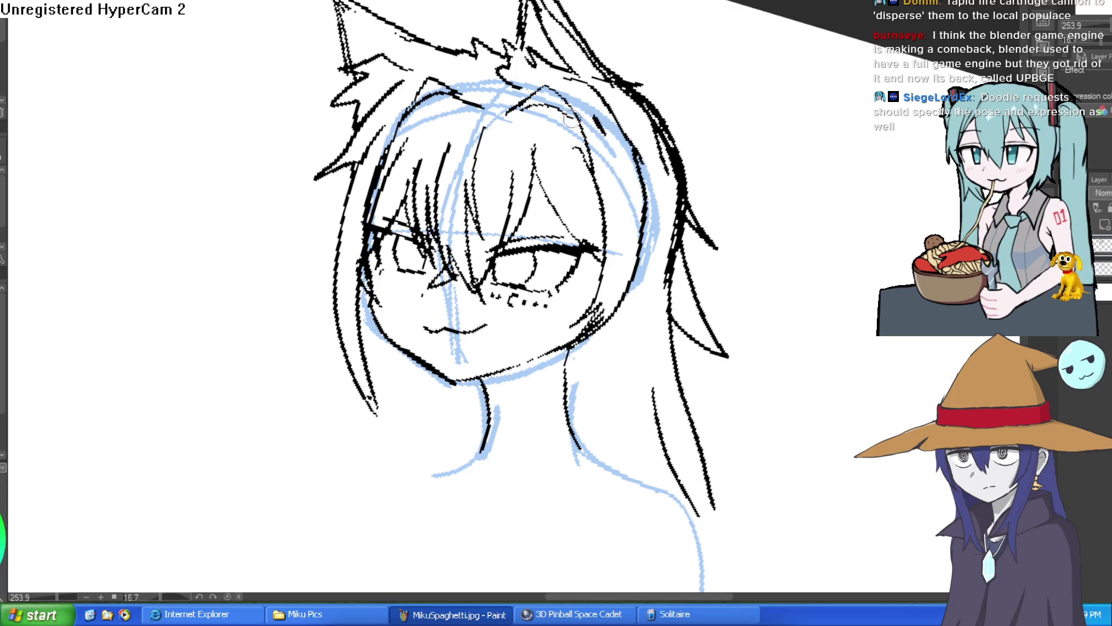
pyautogui.moveTo(468, 101); pyautogui.dragTo(425, 81)
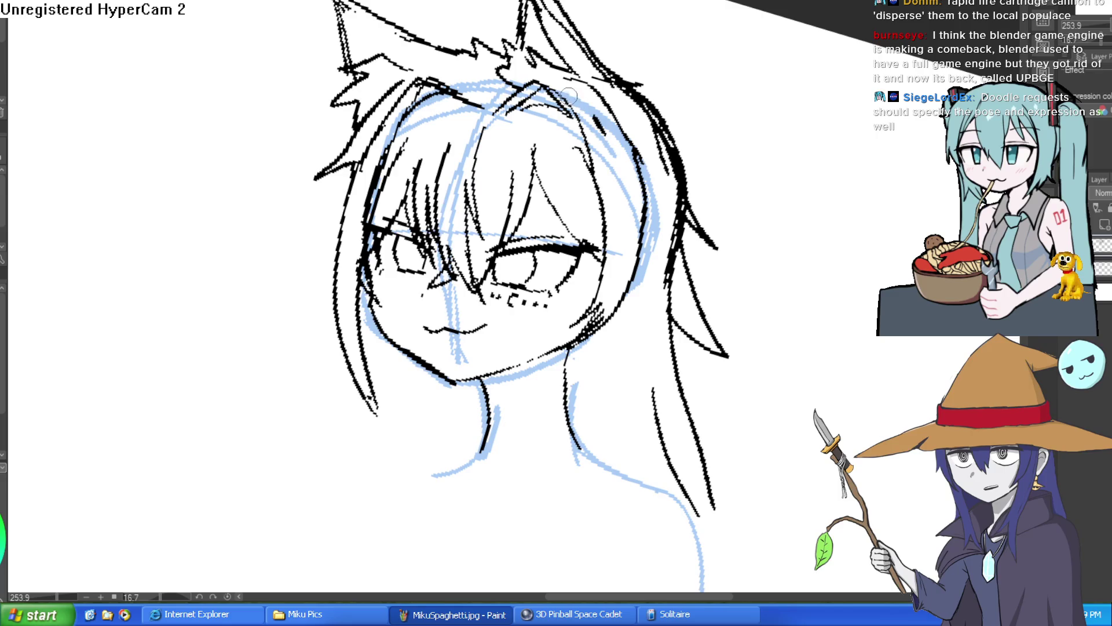
pyautogui.moveTo(541, 96); pyautogui.dragTo(510, 76)
pyautogui.scroll(-5, 707, 129)
pyautogui.moveTo(707, 129)
pyautogui.mouseDown()
pyautogui.moveTo(686, 207)
pyautogui.moveTo(678, 173)
pyautogui.mouseUp()
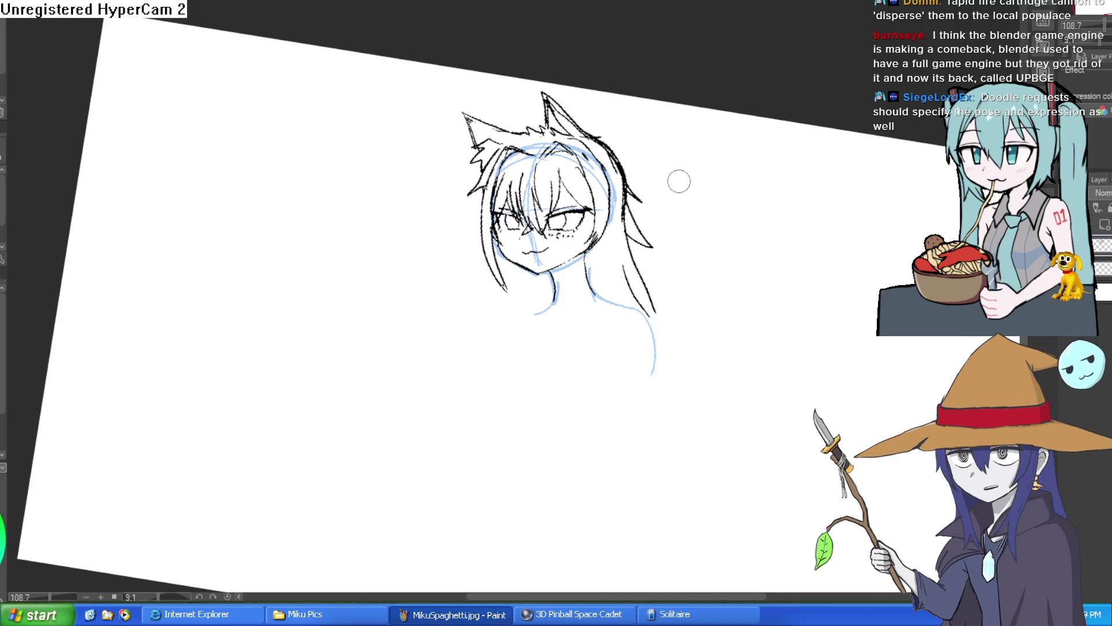
# Undo the short right hair stroke and erase the stray right-side hair stroke.
pyautogui.scroll(-2, 740, 266)
pyautogui.scroll(4, 724, 253)
pyautogui.hotkey('ctrl', 'z')
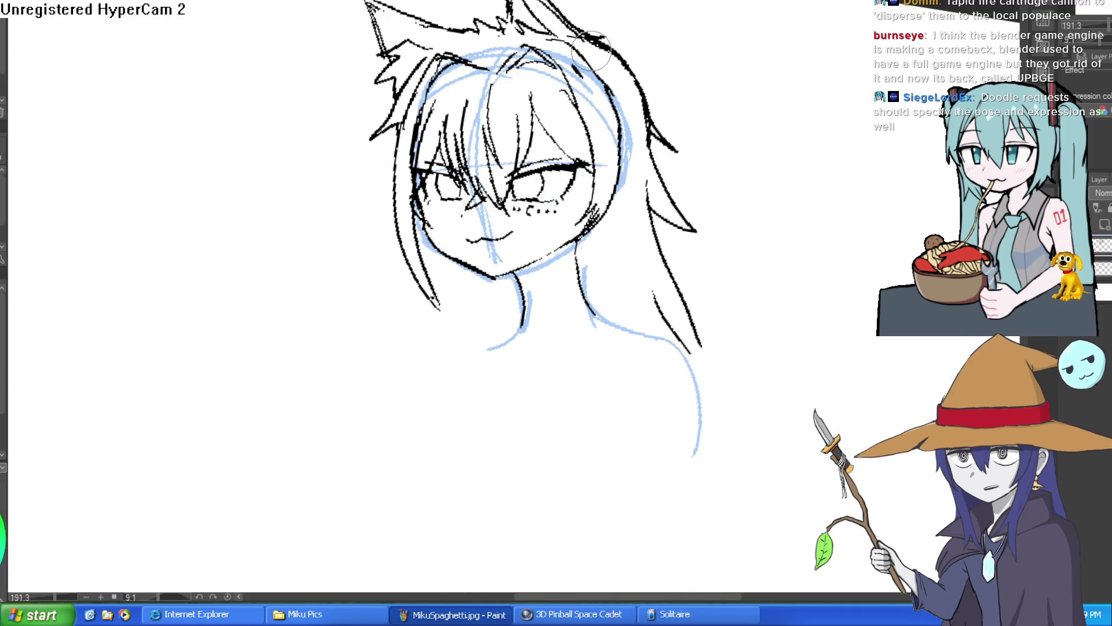
pyautogui.moveTo(640, 107); pyautogui.dragTo(671, 152)
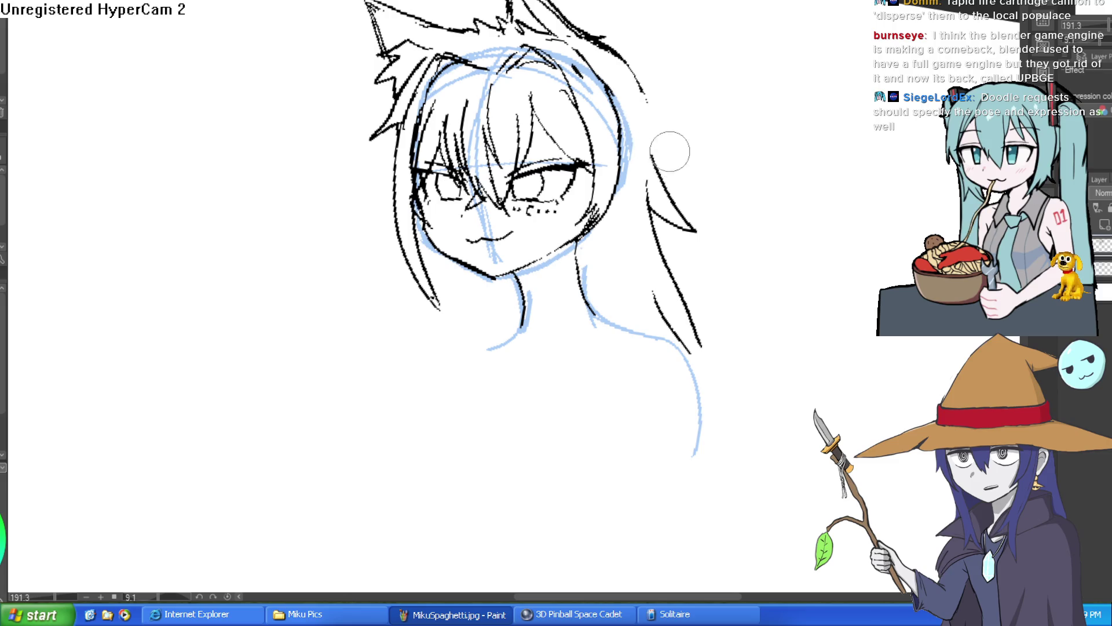
pyautogui.moveTo(670, 89)
pyautogui.mouseDown()
pyautogui.moveTo(656, 110)
pyautogui.moveTo(624, 79)
pyautogui.mouseUp()
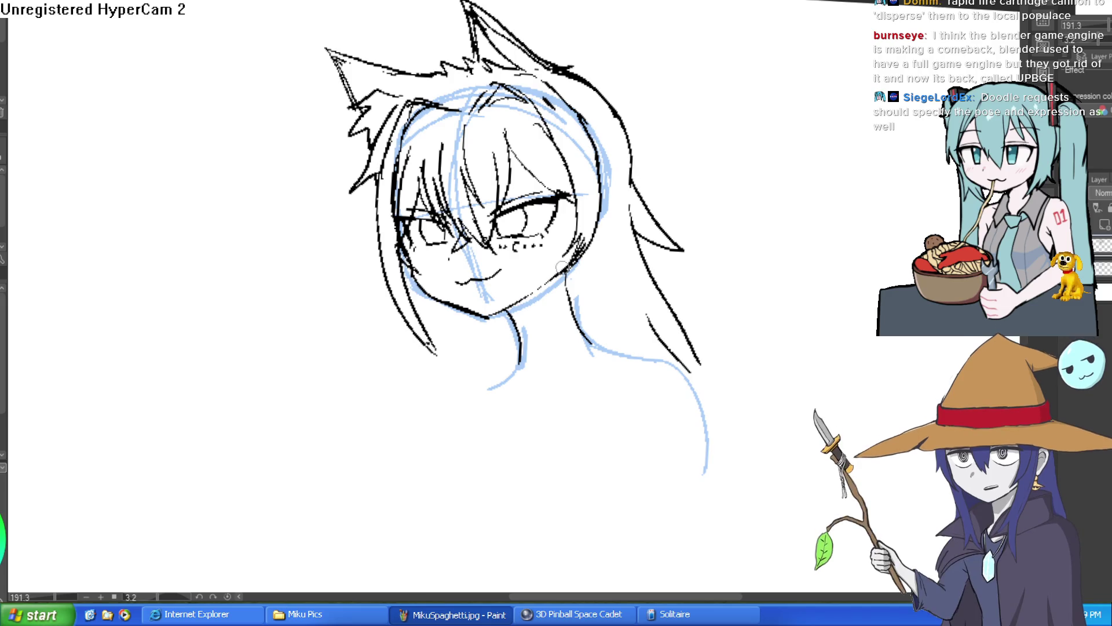
pyautogui.scroll(1, 580, 345)
# Ink the shoulder line and a stroke along the jawline.
pyautogui.moveTo(566, 339); pyautogui.dragTo(679, 380)
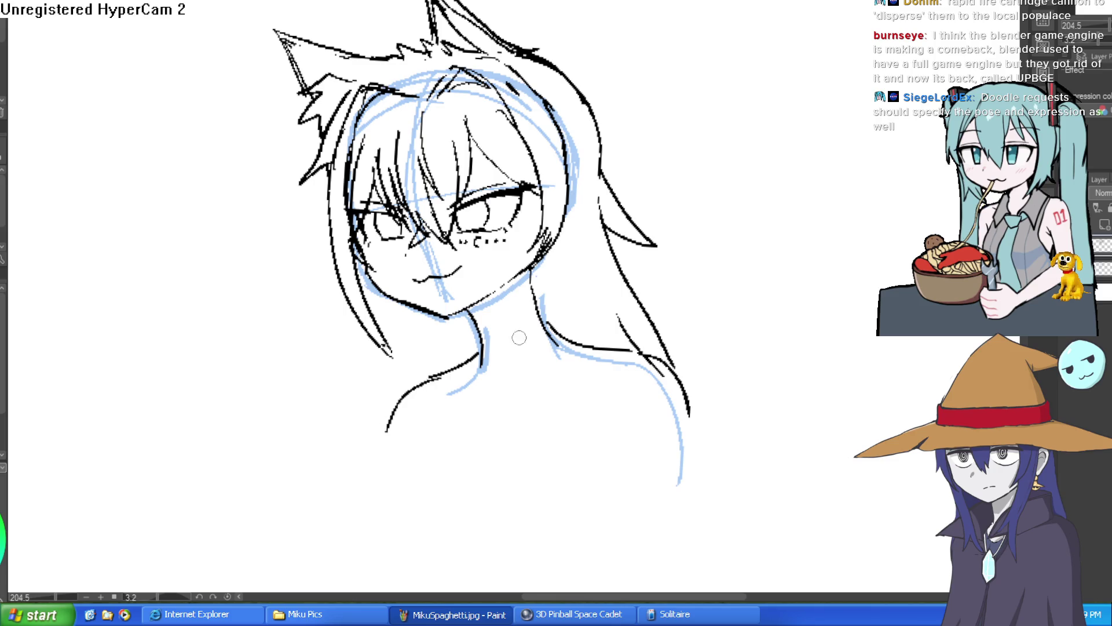
pyautogui.scroll(-5, 519, 337)
pyautogui.scroll(6, 493, 255)
pyautogui.moveTo(400, 280); pyautogui.dragTo(499, 318)
pyautogui.scroll(-3, 584, 309)
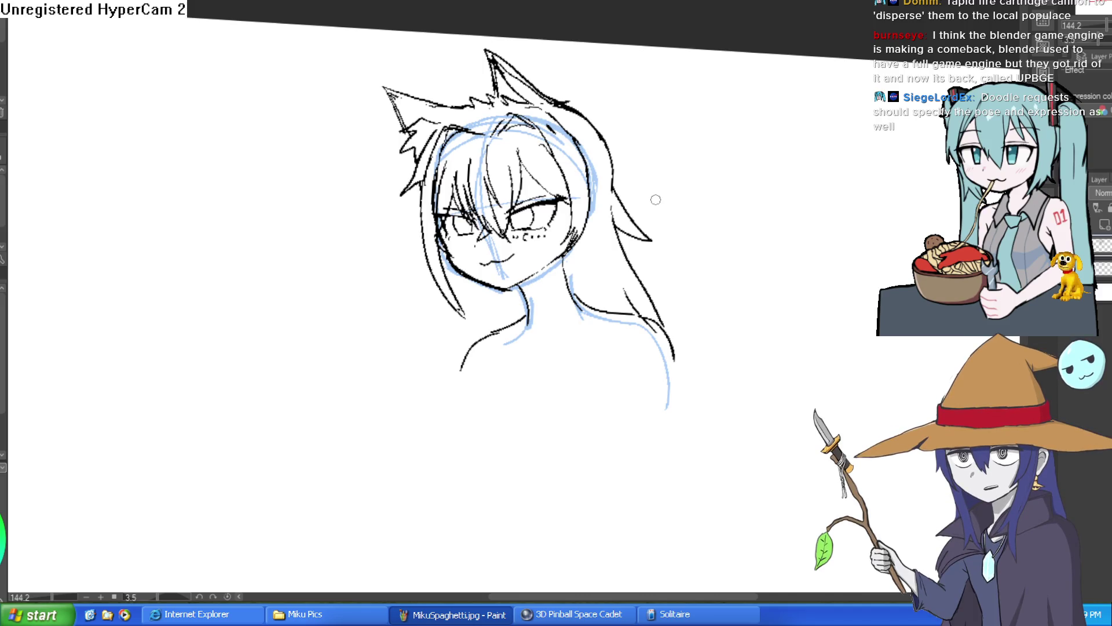
pyautogui.scroll(3, 657, 203)
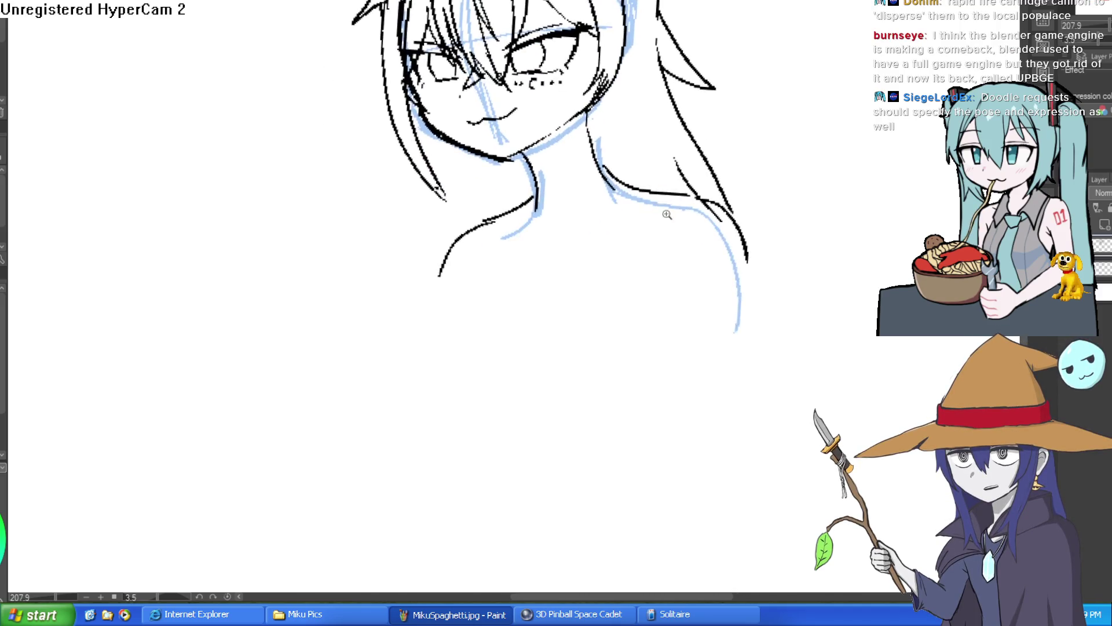
pyautogui.scroll(-2, 666, 214)
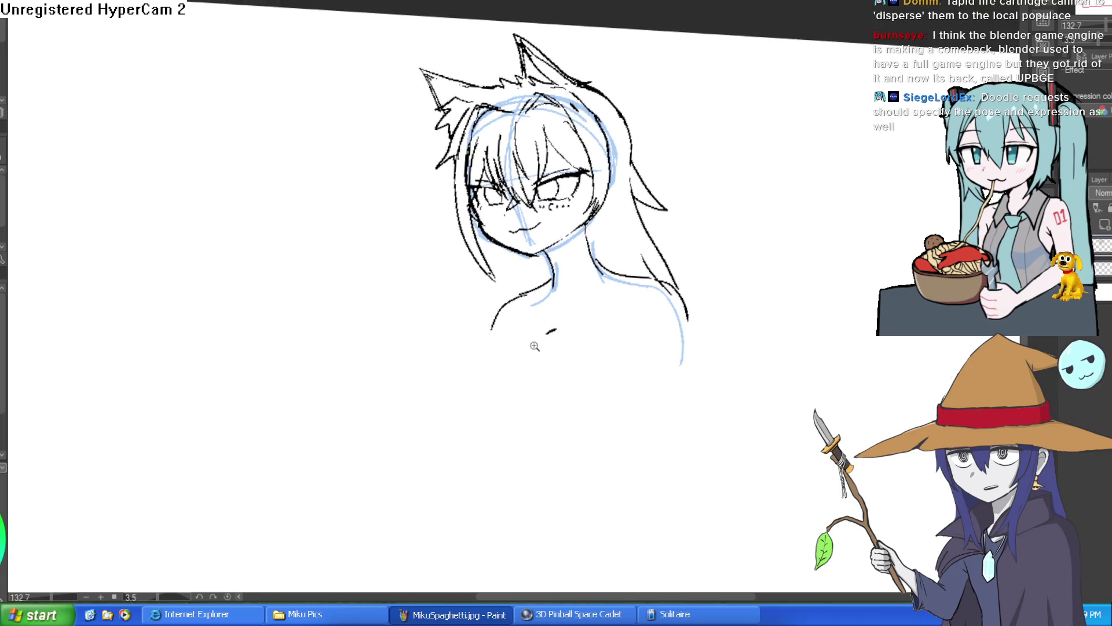
# Start a curve below the left shoulder and redraw the right shoulder line cleanly.
pyautogui.scroll(2, 534, 346)
pyautogui.moveTo(521, 245); pyautogui.dragTo(503, 282)
pyautogui.moveTo(487, 357); pyautogui.dragTo(507, 384)
pyautogui.moveTo(630, 258); pyautogui.dragTo(519, 271)
pyautogui.press('e')
pyautogui.moveTo(551, 168)
pyautogui.mouseDown()
pyautogui.moveTo(550, 186)
pyautogui.moveTo(559, 149)
pyautogui.mouseUp()
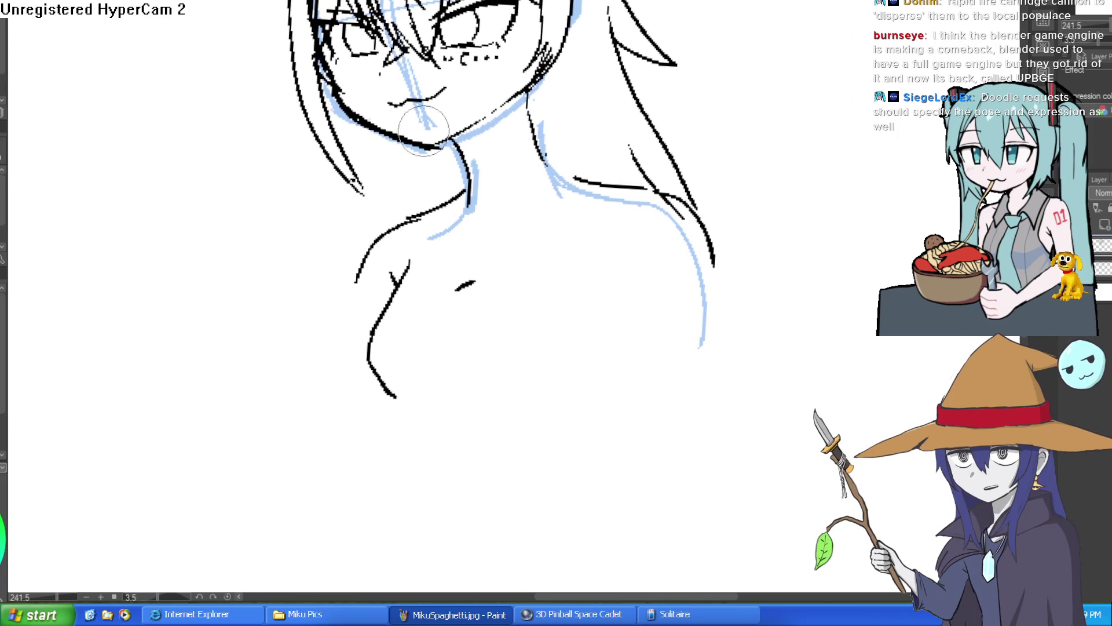
pyautogui.scroll(1, 541, 158)
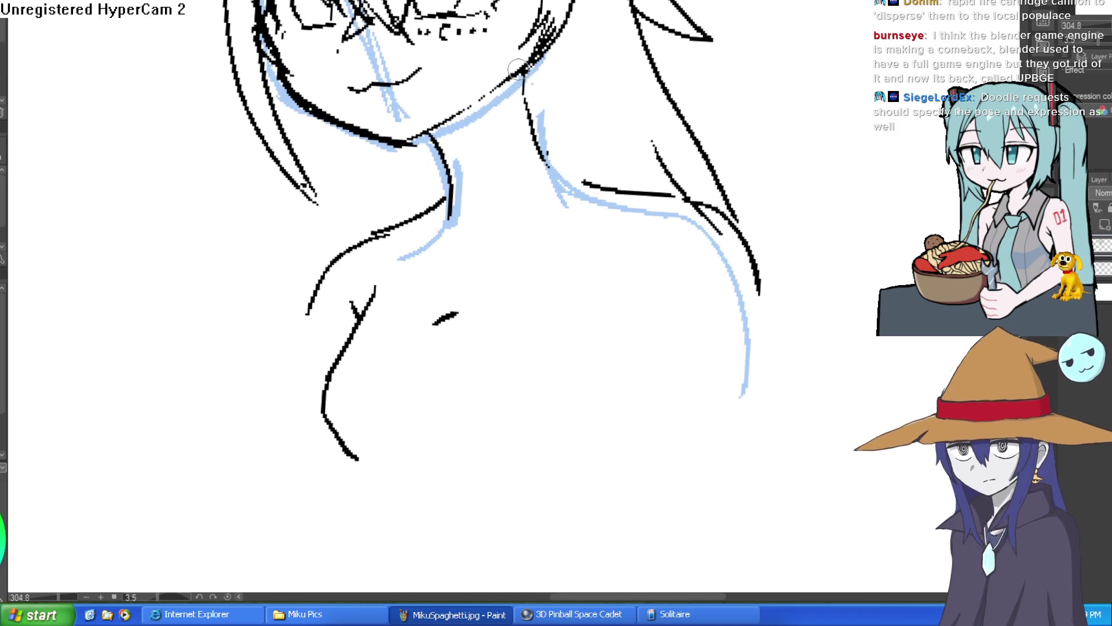
pyautogui.moveTo(527, 78); pyautogui.dragTo(641, 192)
# Draw the collarbone and the thickened curve down the left of the chest.
pyautogui.moveTo(563, 402); pyautogui.dragTo(554, 363)
pyautogui.moveTo(625, 166)
pyautogui.mouseDown()
pyautogui.moveTo(521, 204)
pyautogui.moveTo(377, 209)
pyautogui.moveTo(317, 320)
pyautogui.mouseUp()
pyautogui.moveTo(359, 271)
pyautogui.mouseDown()
pyautogui.moveTo(352, 226)
pyautogui.moveTo(310, 293)
pyautogui.mouseUp()
pyautogui.moveTo(322, 353); pyautogui.dragTo(363, 378)
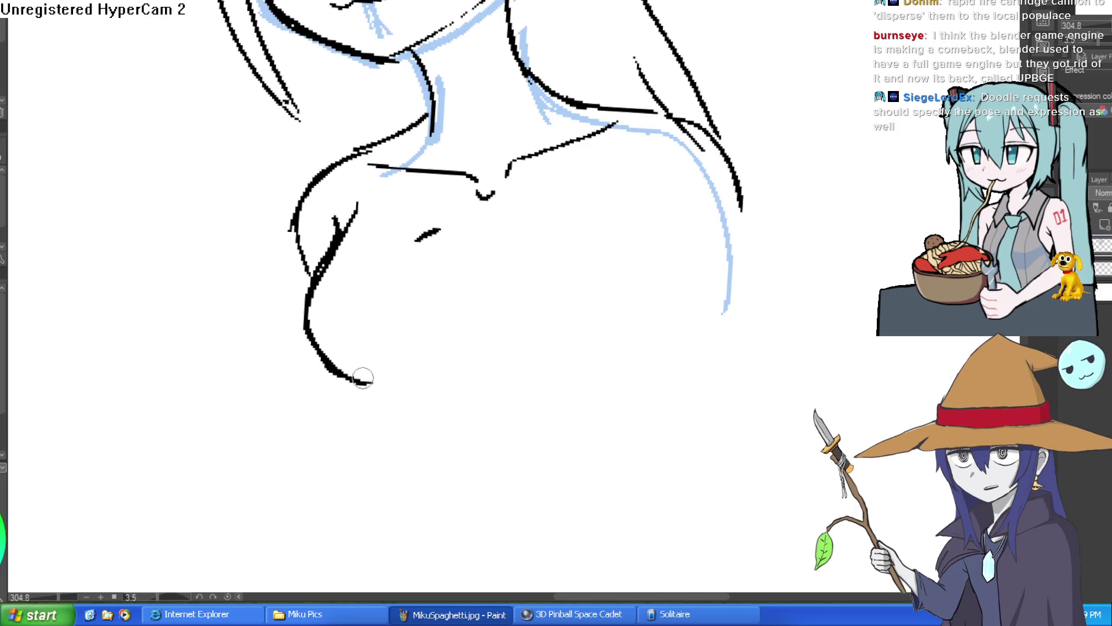
pyautogui.moveTo(446, 334); pyautogui.dragTo(442, 253)
pyautogui.hotkey('ctrl', 'z')
pyautogui.moveTo(306, 209)
pyautogui.mouseDown()
pyautogui.moveTo(338, 294)
pyautogui.moveTo(369, 318)
pyautogui.moveTo(414, 325)
pyautogui.mouseUp()
# Extend the lower chest curve to the right and remove a stray stroke.
pyautogui.hotkey('ctrl', 'z')
pyautogui.moveTo(330, 302); pyautogui.dragTo(399, 329)
pyautogui.moveTo(633, 284); pyautogui.dragTo(605, 302)
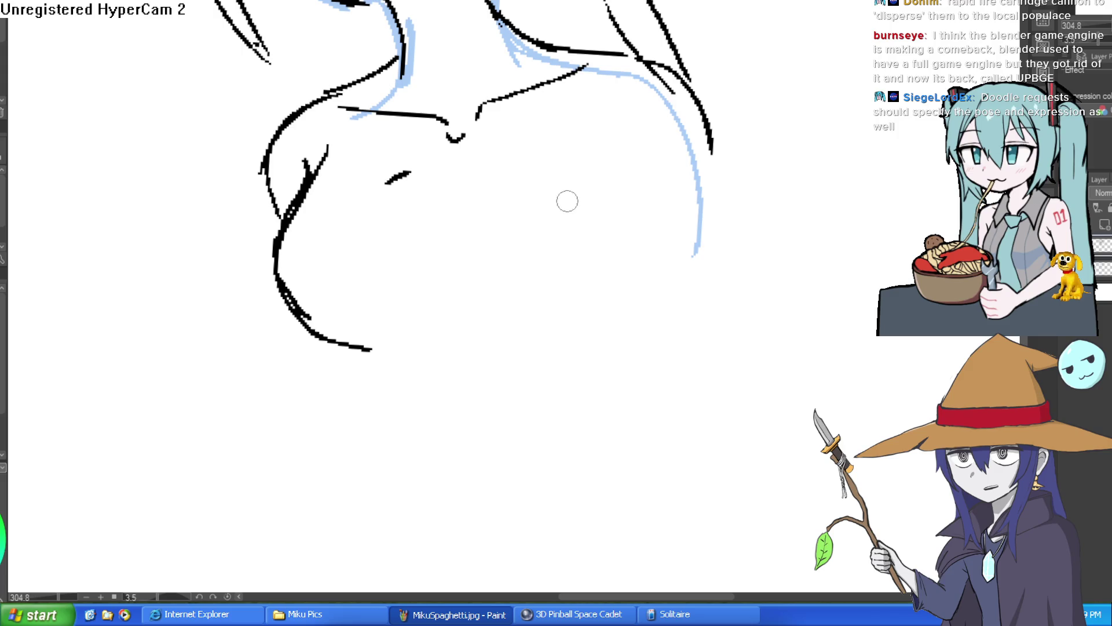
pyautogui.hotkey('ctrl', 'z')
pyautogui.moveTo(380, 169)
pyautogui.mouseDown()
pyautogui.moveTo(514, 172)
pyautogui.moveTo(551, 245)
pyautogui.moveTo(566, 236)
pyautogui.moveTo(633, 249)
pyautogui.moveTo(608, 253)
pyautogui.moveTo(605, 177)
pyautogui.mouseUp()
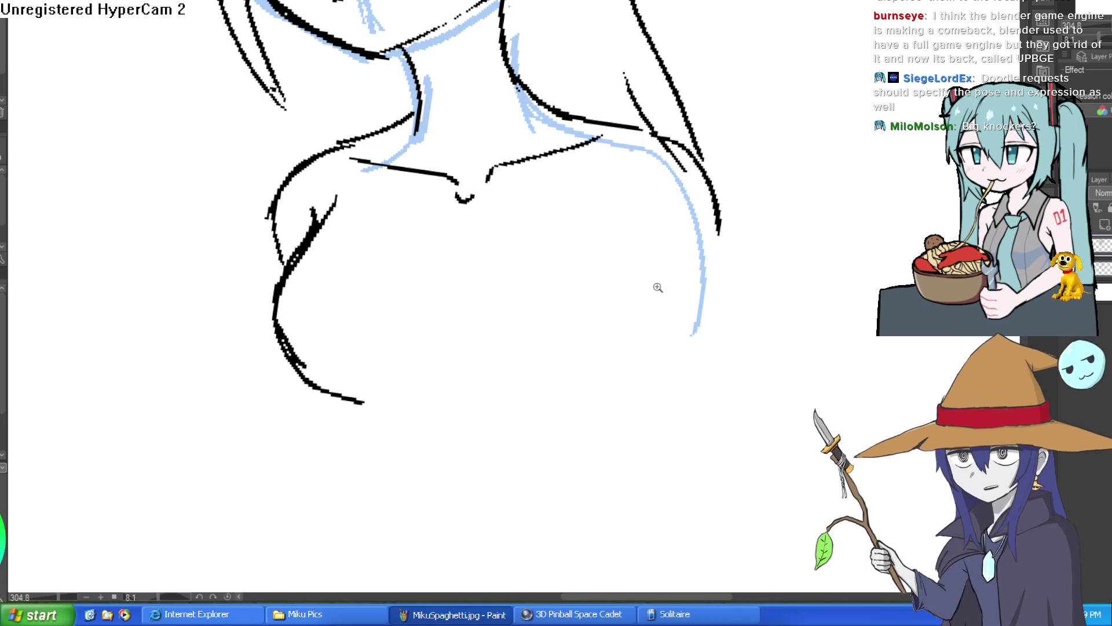
pyautogui.scroll(-3, 657, 285)
pyautogui.moveTo(716, 299)
pyautogui.mouseDown()
pyautogui.moveTo(740, 315)
pyautogui.moveTo(714, 248)
pyautogui.mouseUp()
pyautogui.scroll(-3, 721, 255)
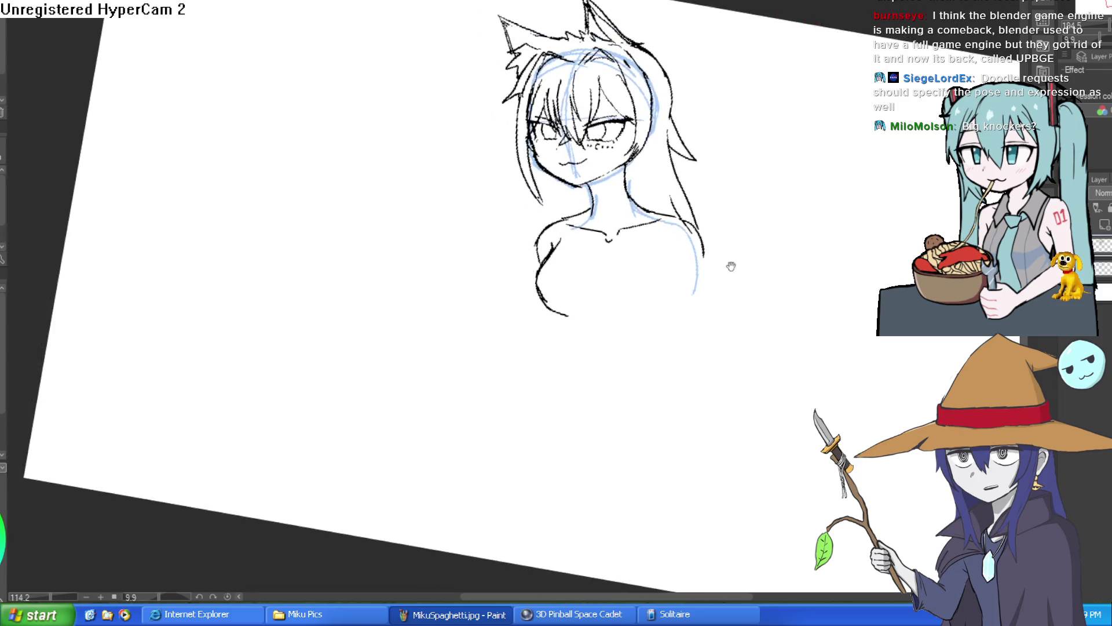
# Ink the chest curve and the right-side torso contour, redrawing the misplaced strokes.
pyautogui.scroll(3, 658, 278)
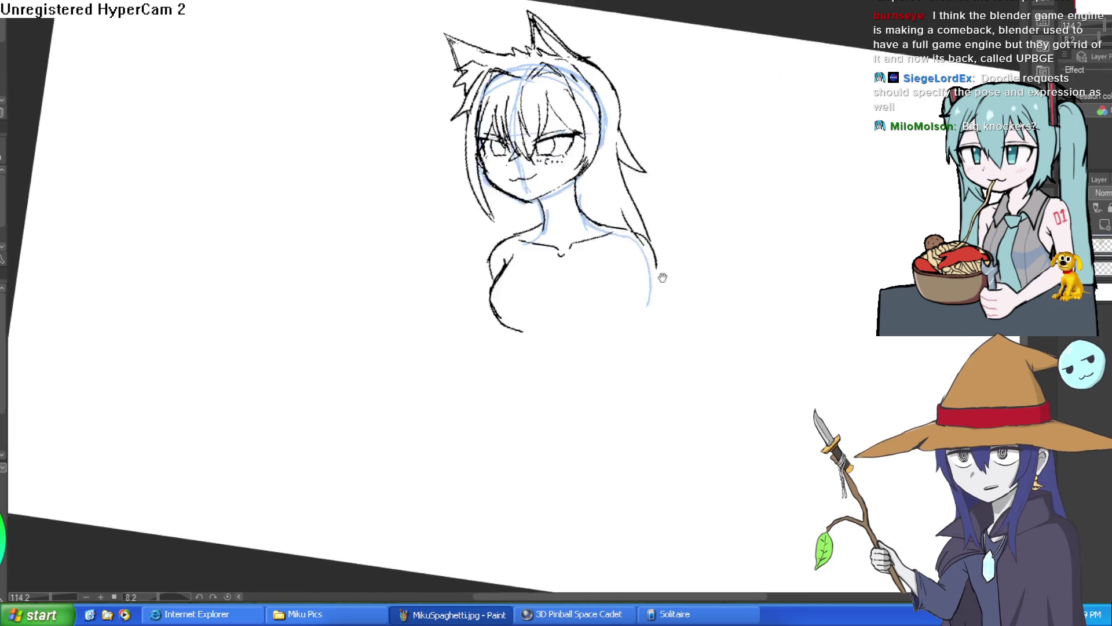
pyautogui.moveTo(510, 283); pyautogui.dragTo(556, 319)
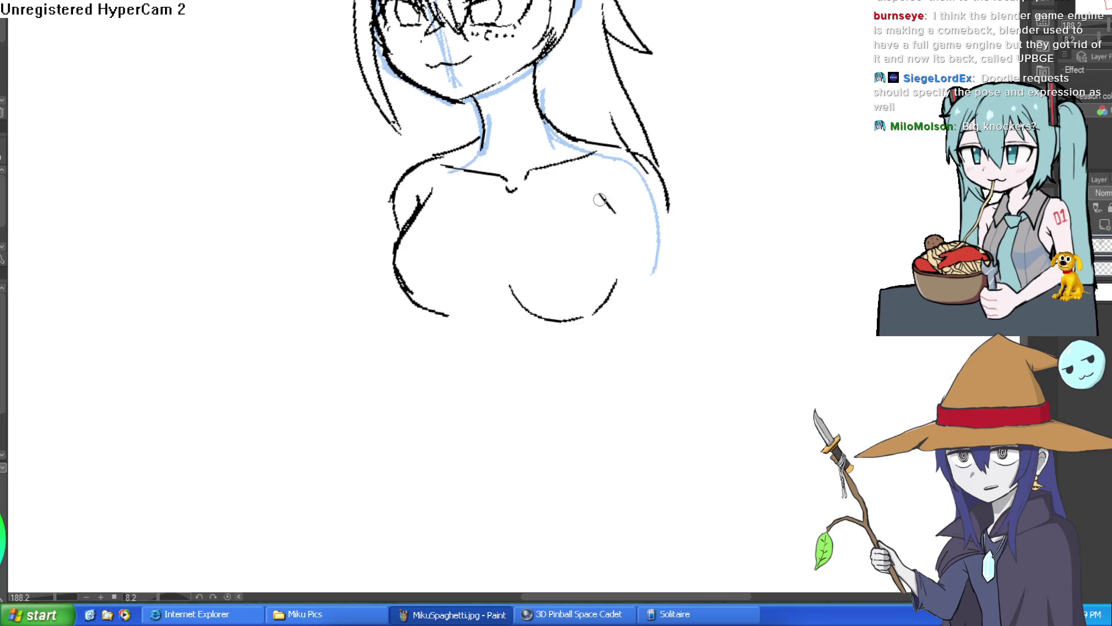
pyautogui.moveTo(600, 200); pyautogui.dragTo(653, 317)
pyautogui.moveTo(652, 169)
pyautogui.mouseDown()
pyautogui.moveTo(681, 219)
pyautogui.moveTo(703, 325)
pyautogui.mouseUp()
pyautogui.hotkey('ctrl', 'z')
pyautogui.moveTo(665, 191); pyautogui.dragTo(701, 316)
pyautogui.moveTo(638, 261)
pyautogui.mouseDown()
pyautogui.moveTo(674, 372)
pyautogui.moveTo(649, 330)
pyautogui.moveTo(661, 360)
pyautogui.mouseUp()
pyautogui.hotkey('ctrl', 'z')
pyautogui.moveTo(613, 290)
pyautogui.mouseDown()
pyautogui.moveTo(618, 267)
pyautogui.moveTo(611, 346)
pyautogui.moveTo(625, 382)
pyautogui.mouseUp()
pyautogui.moveTo(639, 290)
pyautogui.mouseDown()
pyautogui.moveTo(620, 318)
pyautogui.moveTo(642, 389)
pyautogui.mouseUp()
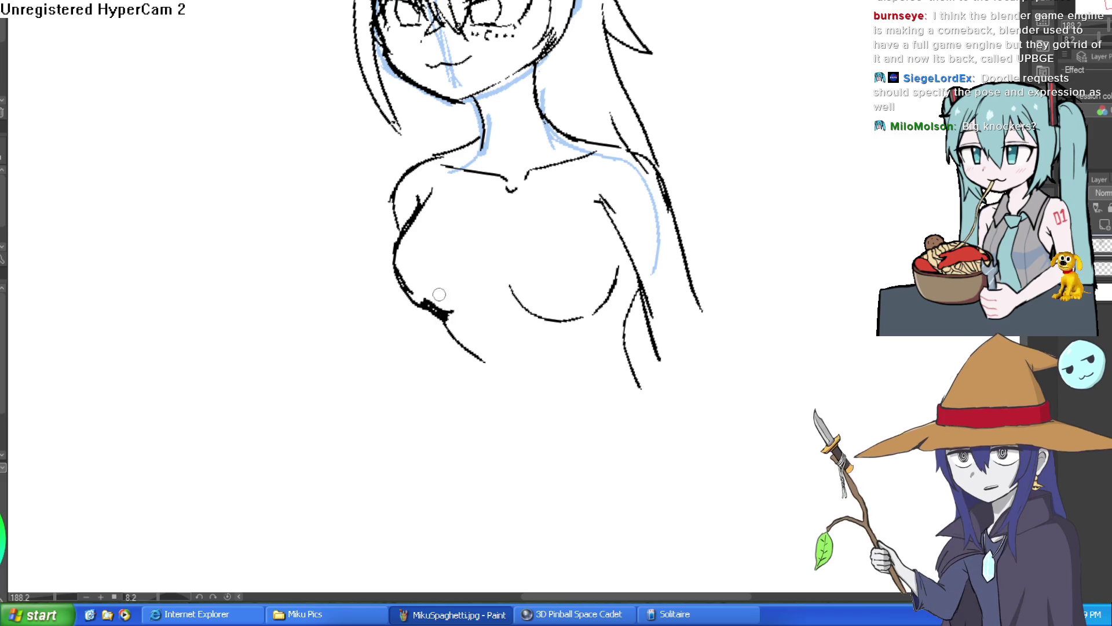
# Erase the old lower chest lines and redraw the chest's underside curve.
pyautogui.moveTo(427, 310)
pyautogui.mouseDown()
pyautogui.moveTo(398, 272)
pyautogui.moveTo(411, 255)
pyautogui.mouseUp()
pyautogui.moveTo(496, 278); pyautogui.dragTo(511, 268)
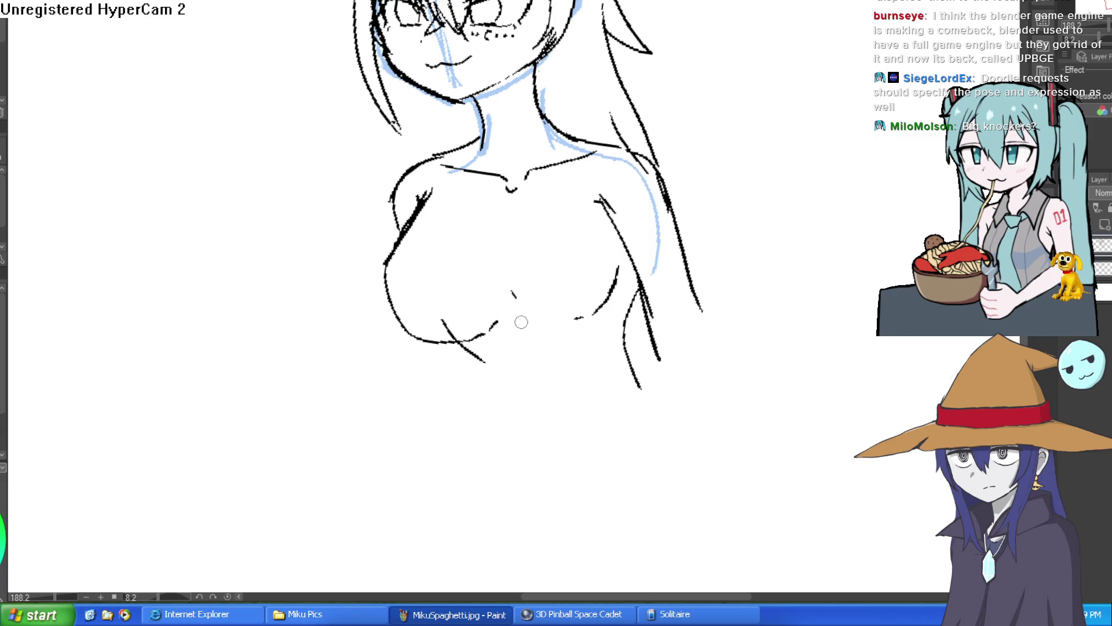
pyautogui.moveTo(566, 328); pyautogui.dragTo(612, 302)
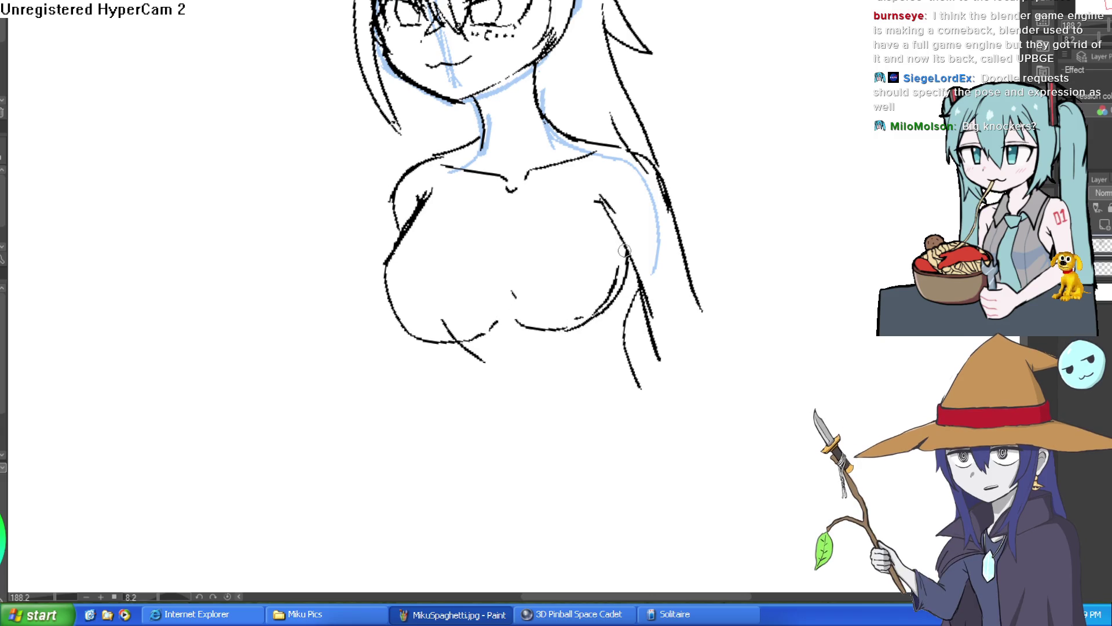
pyautogui.press('e')
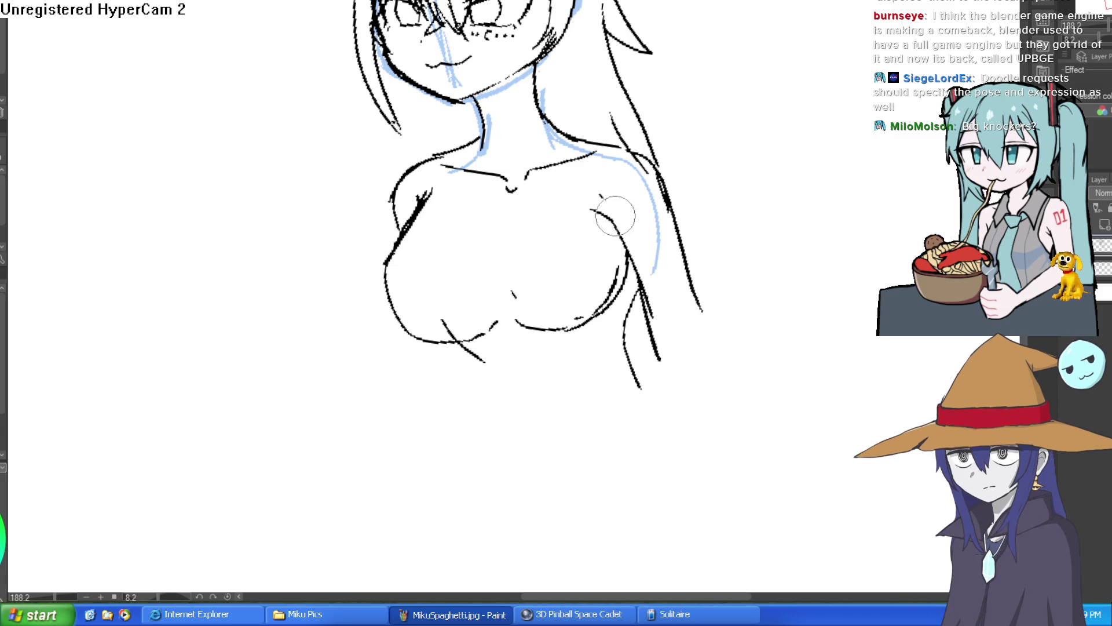
pyautogui.moveTo(617, 270)
pyautogui.mouseDown()
pyautogui.moveTo(608, 293)
pyautogui.moveTo(440, 323)
pyautogui.mouseUp()
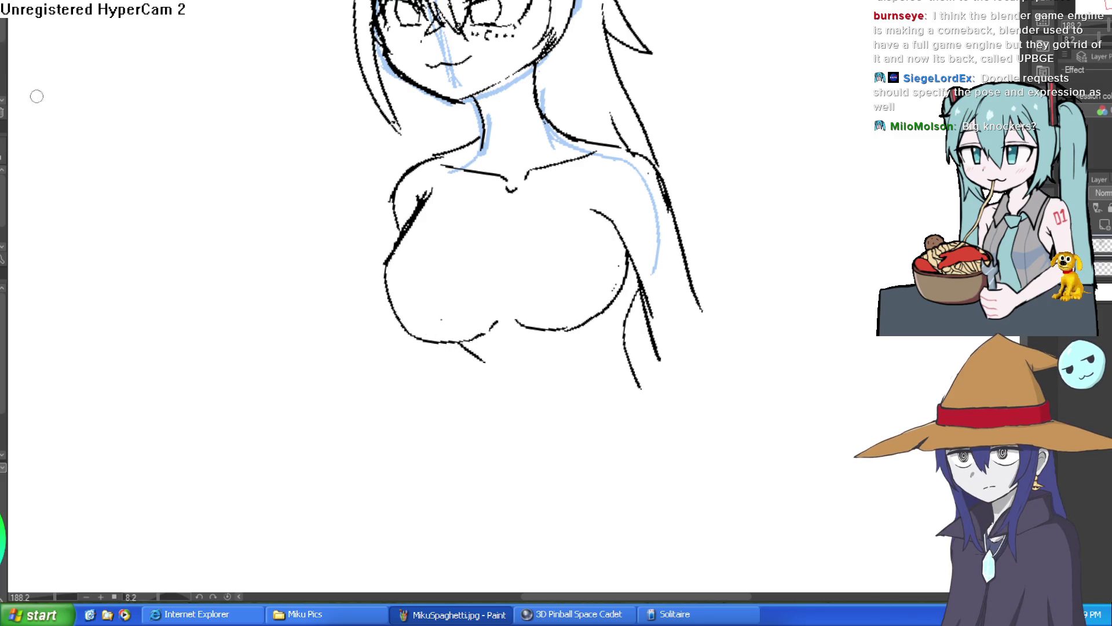
# Add a right-side hair strand and the lower belly curve, erasing stray hair bits.
pyautogui.scroll(-2, 514, 131)
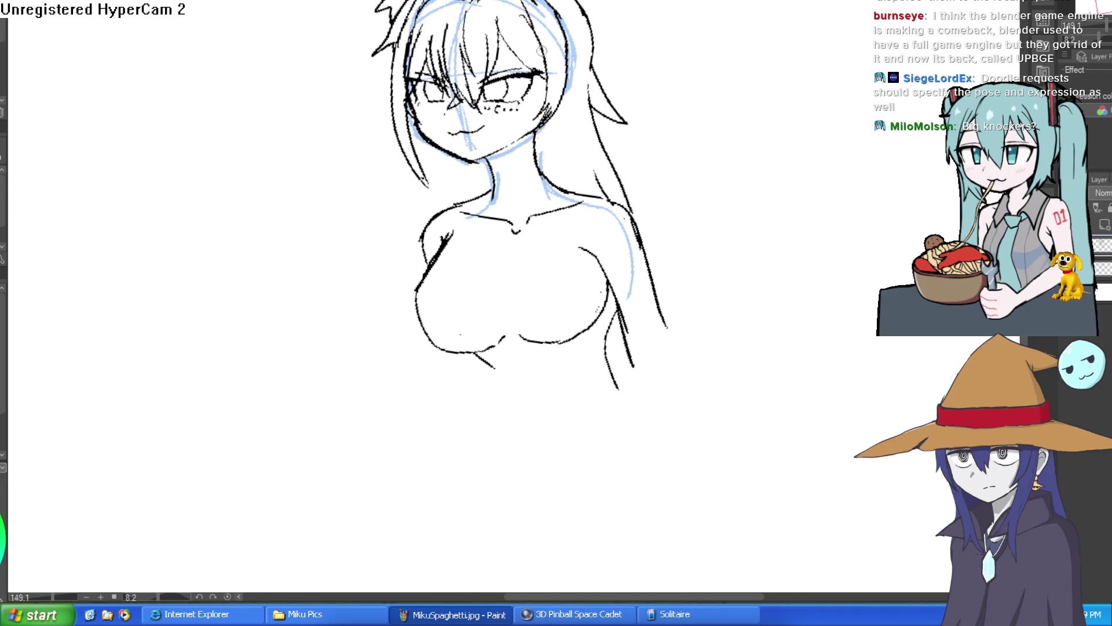
pyautogui.moveTo(495, 314); pyautogui.dragTo(491, 252)
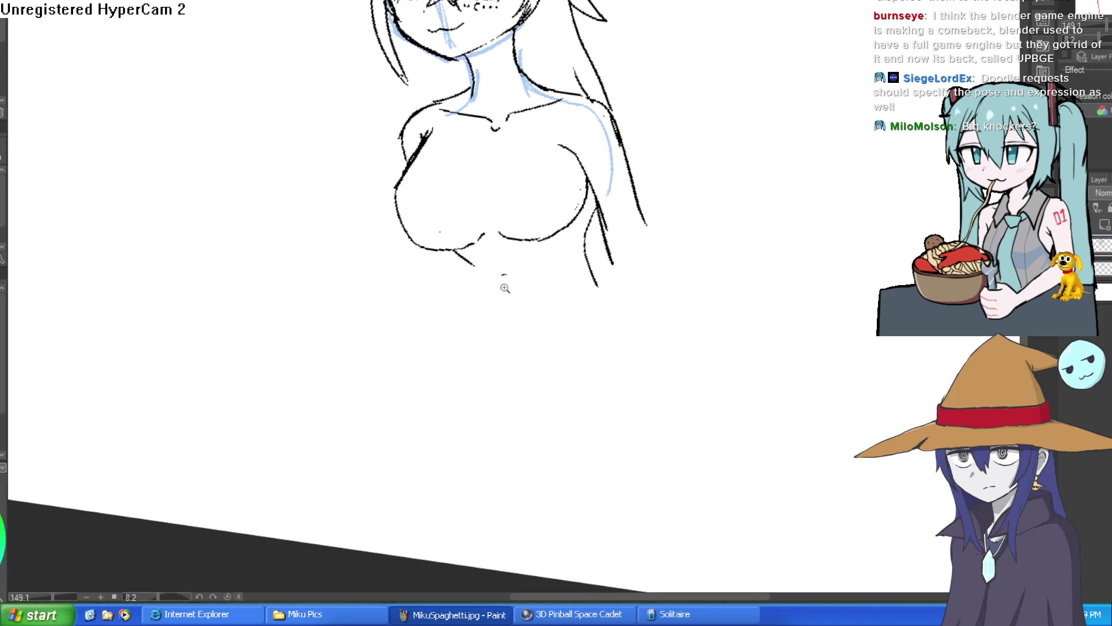
pyautogui.scroll(1, 504, 288)
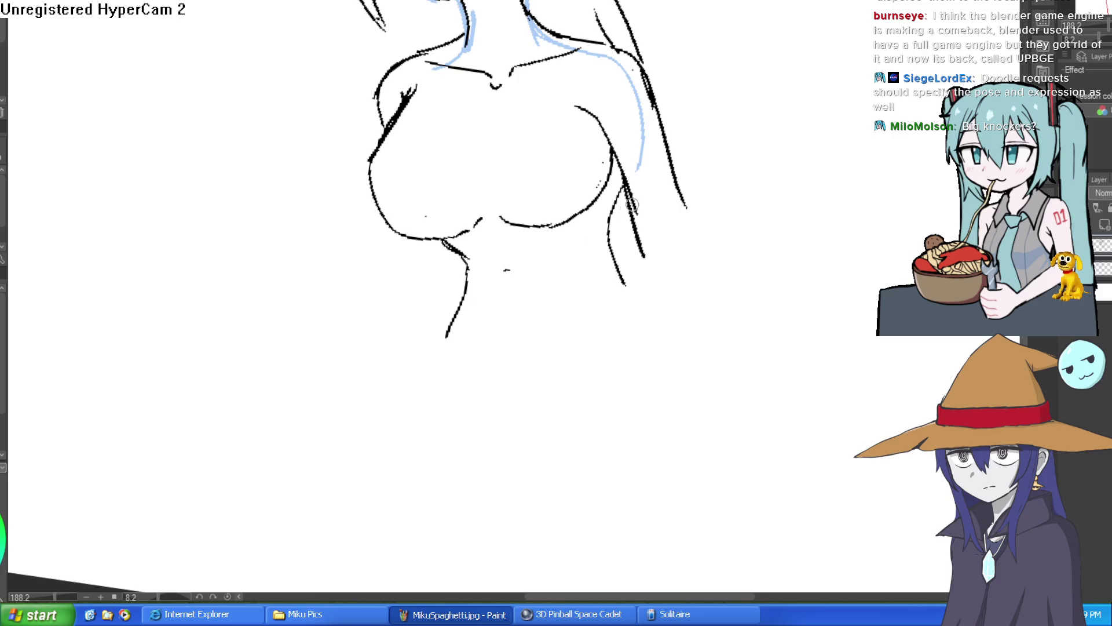
pyautogui.scroll(-3, 690, 335)
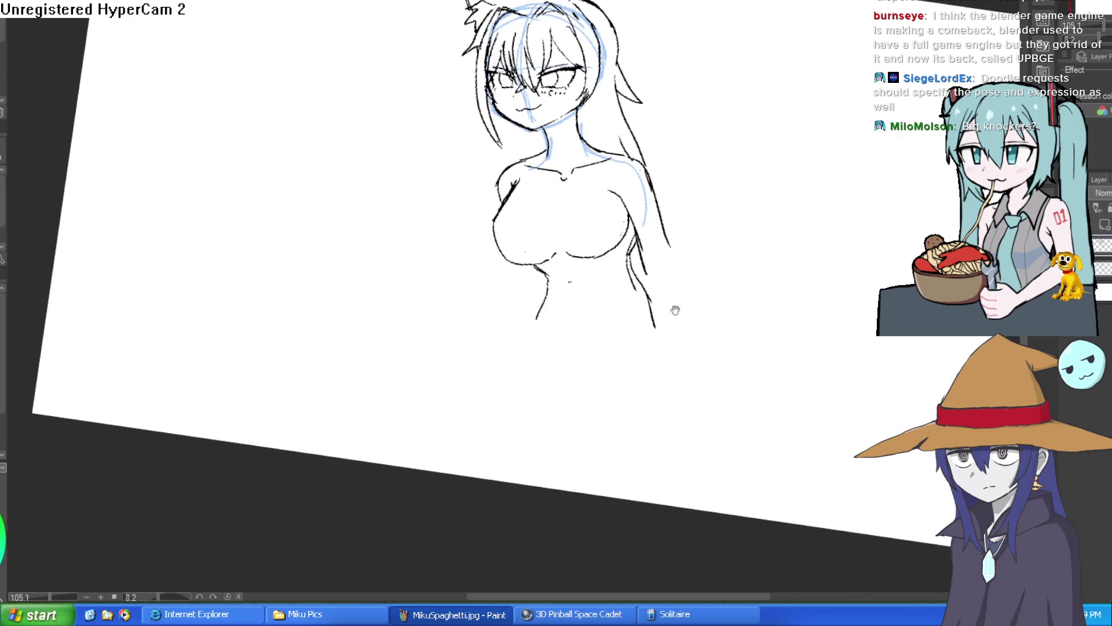
pyautogui.scroll(3, 651, 256)
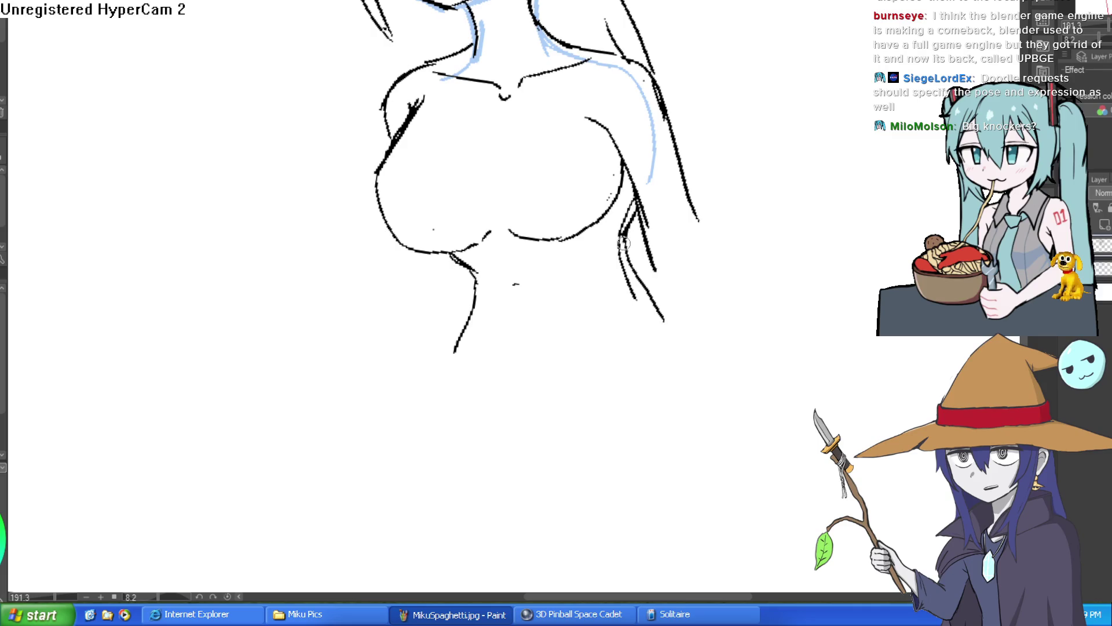
pyautogui.moveTo(660, 303); pyautogui.dragTo(688, 430)
pyautogui.scroll(-2, 700, 387)
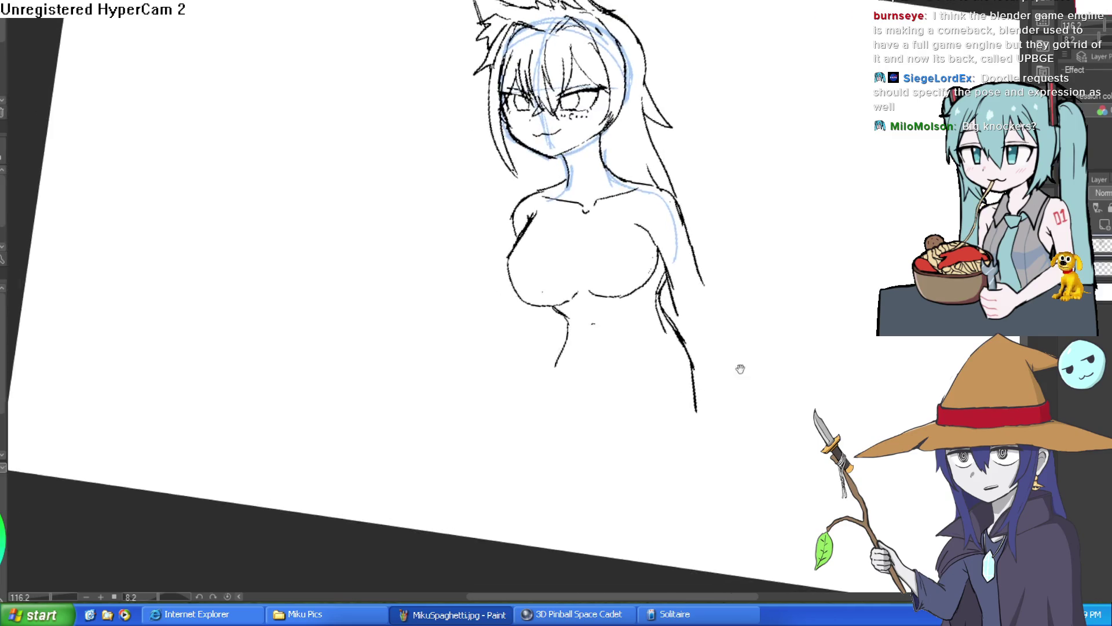
pyautogui.scroll(4, 735, 271)
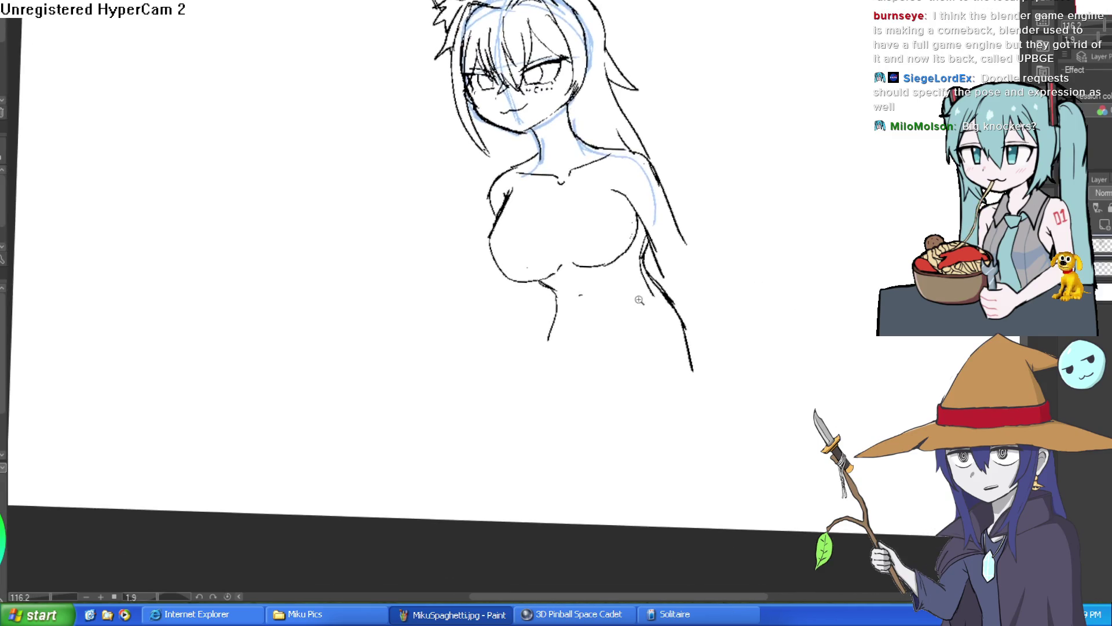
pyautogui.moveTo(467, 330); pyautogui.dragTo(512, 365)
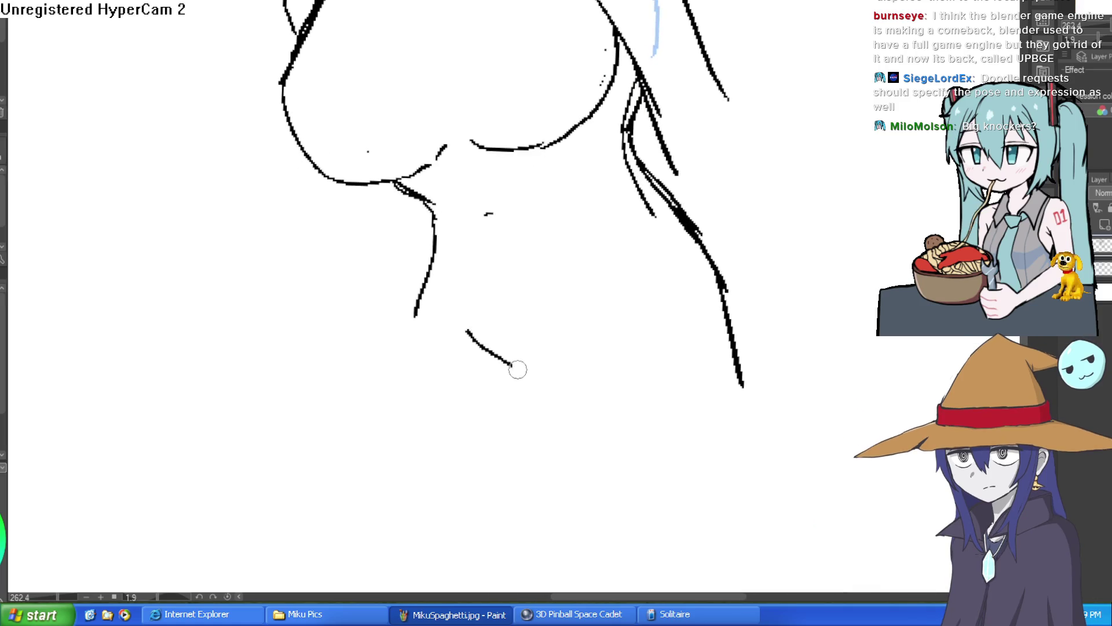
pyautogui.moveTo(585, 366); pyautogui.dragTo(630, 323)
pyautogui.press('e')
pyautogui.moveTo(631, 87)
pyautogui.mouseDown()
pyautogui.moveTo(623, 144)
pyautogui.moveTo(658, 203)
pyautogui.mouseUp()
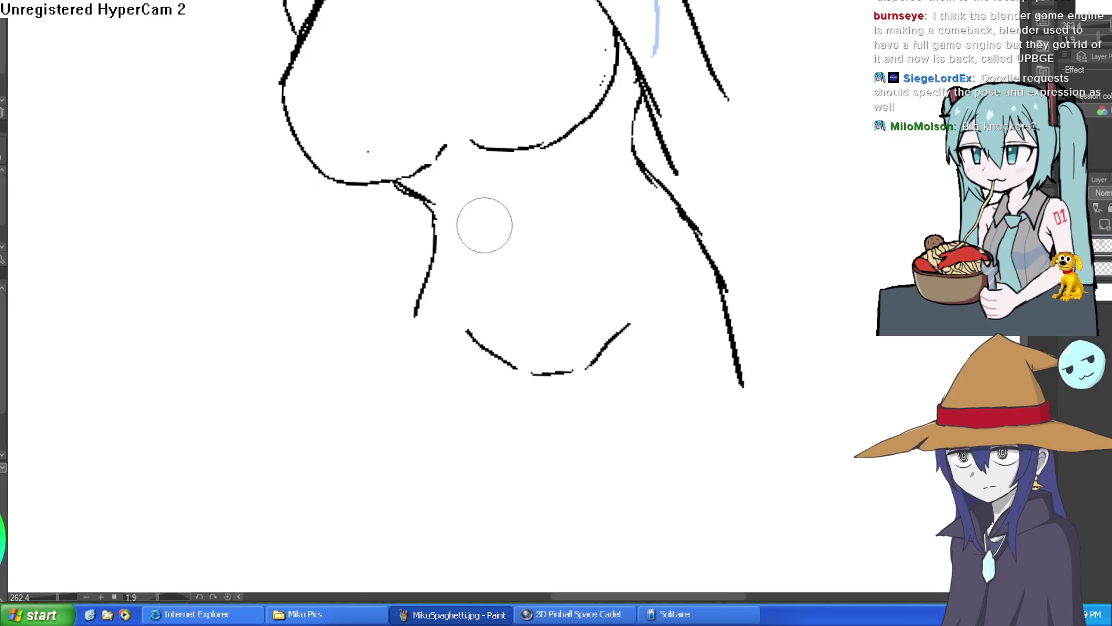
# Darken the right hair strand and the right jaw and neck outline.
pyautogui.scroll(-5, 629, 194)
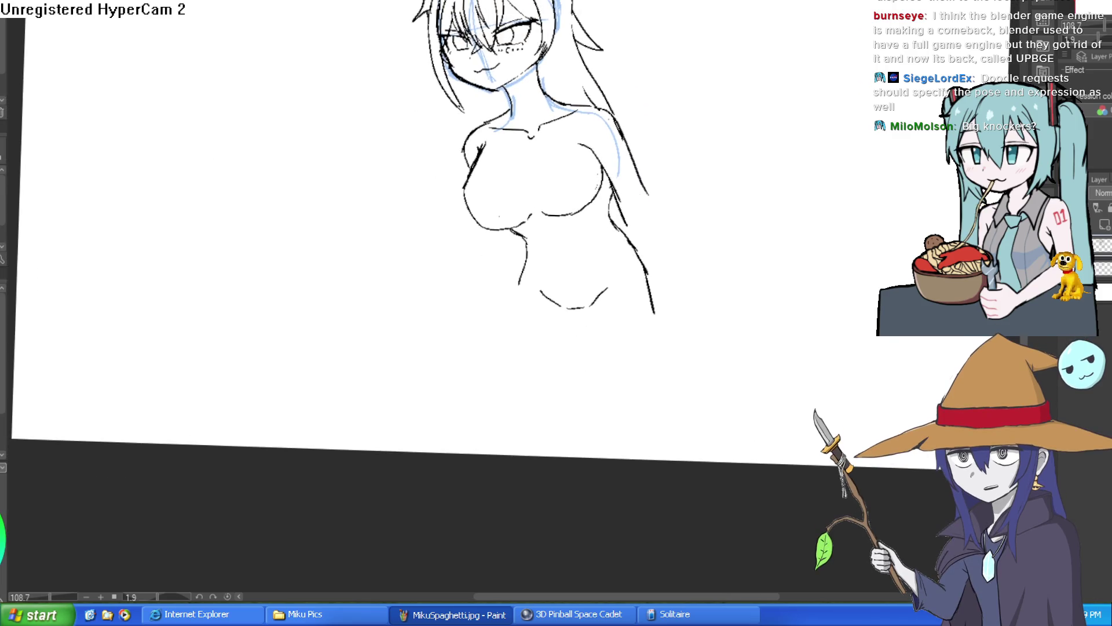
pyautogui.scroll(2, 531, 186)
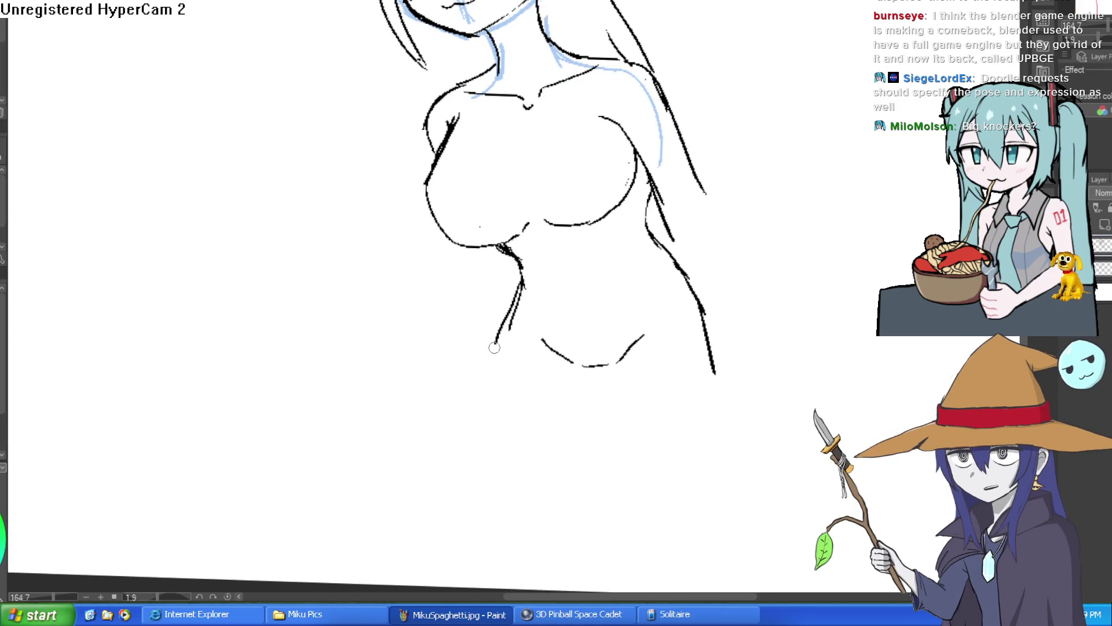
pyautogui.scroll(-2, 557, 327)
pyautogui.moveTo(658, 241)
pyautogui.mouseDown()
pyautogui.moveTo(687, 327)
pyautogui.moveTo(654, 277)
pyautogui.mouseUp()
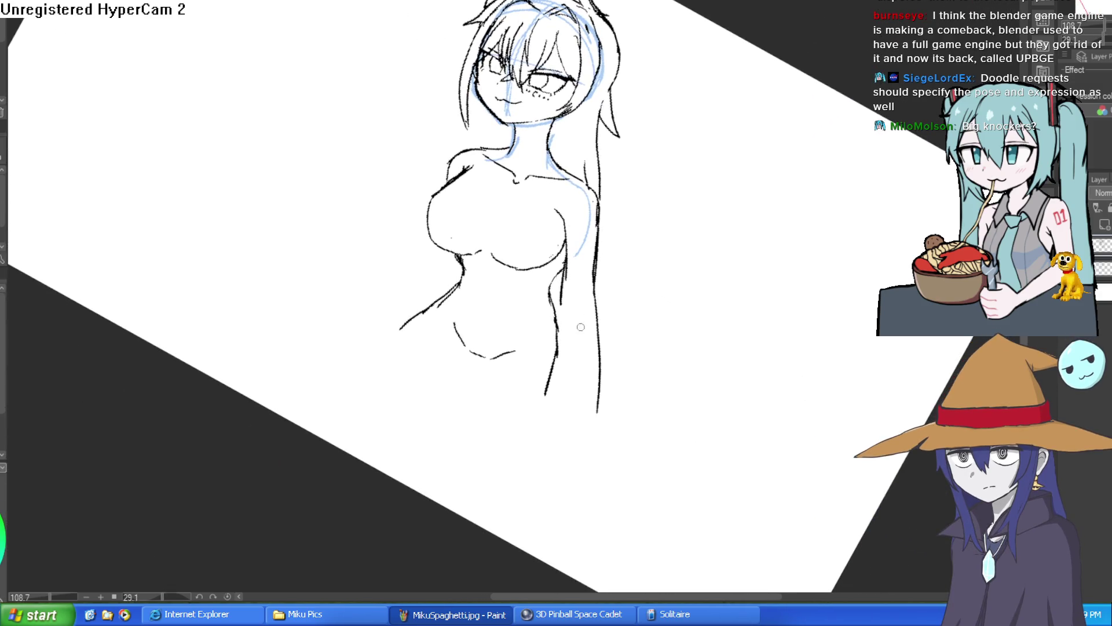
pyautogui.moveTo(562, 332)
pyautogui.mouseDown()
pyautogui.moveTo(620, 186)
pyautogui.moveTo(603, 156)
pyautogui.mouseUp()
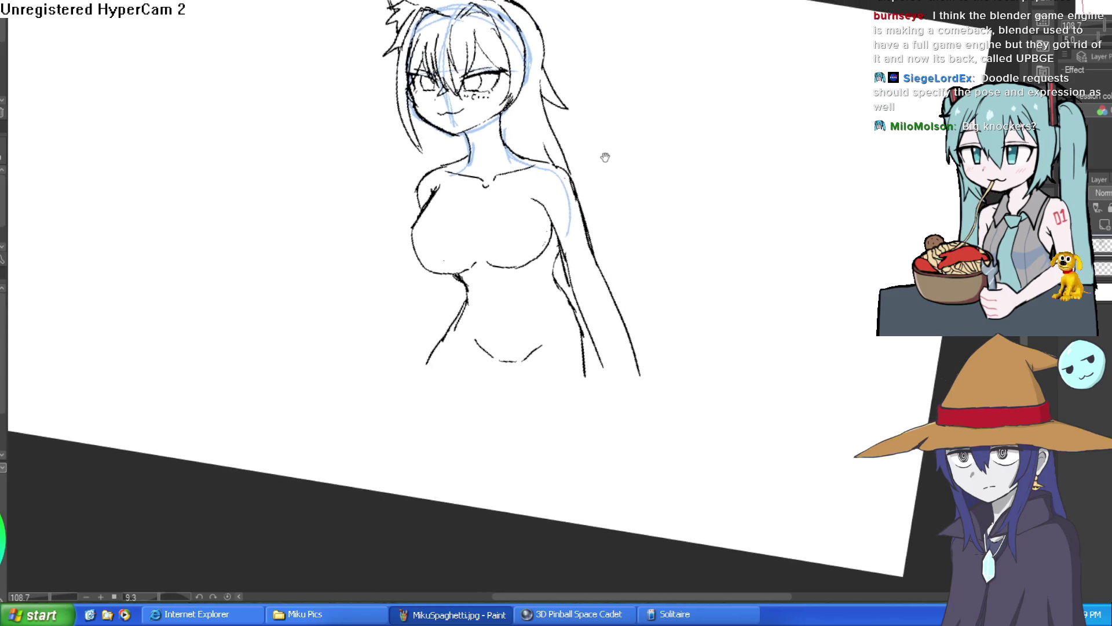
pyautogui.scroll(5, 491, 128)
pyautogui.scroll(1, 491, 129)
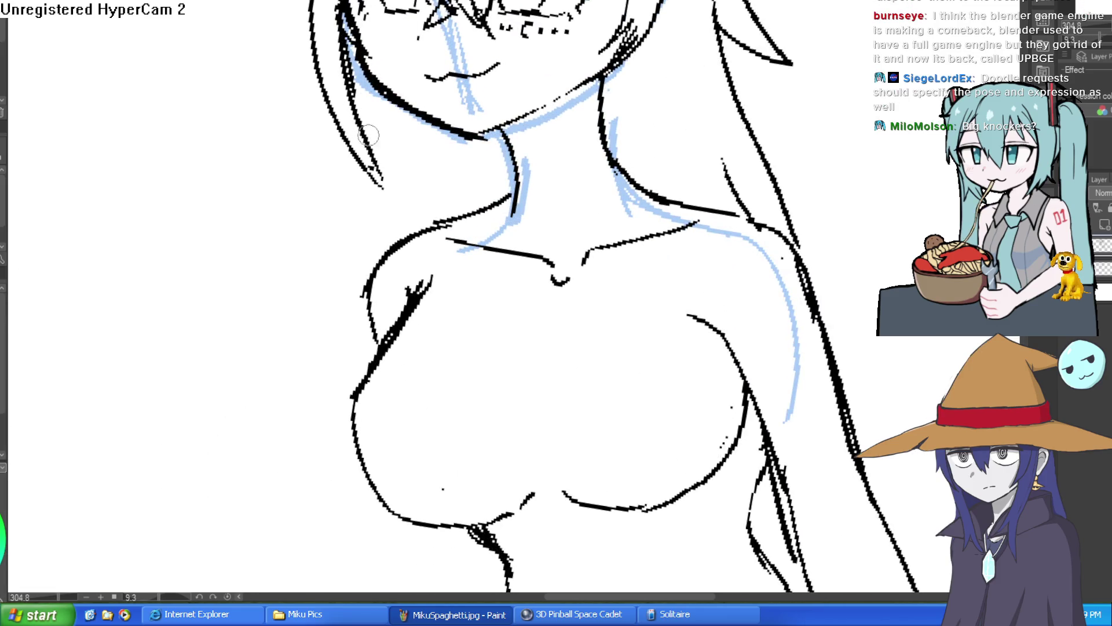
pyautogui.moveTo(700, 168)
pyautogui.mouseDown()
pyautogui.moveTo(745, 231)
pyautogui.moveTo(641, 343)
pyautogui.mouseUp()
pyautogui.moveTo(612, 218)
pyautogui.mouseDown()
pyautogui.moveTo(633, 191)
pyautogui.moveTo(665, 181)
pyautogui.moveTo(683, 214)
pyautogui.moveTo(671, 180)
pyautogui.mouseUp()
pyautogui.scroll(2, 670, 179)
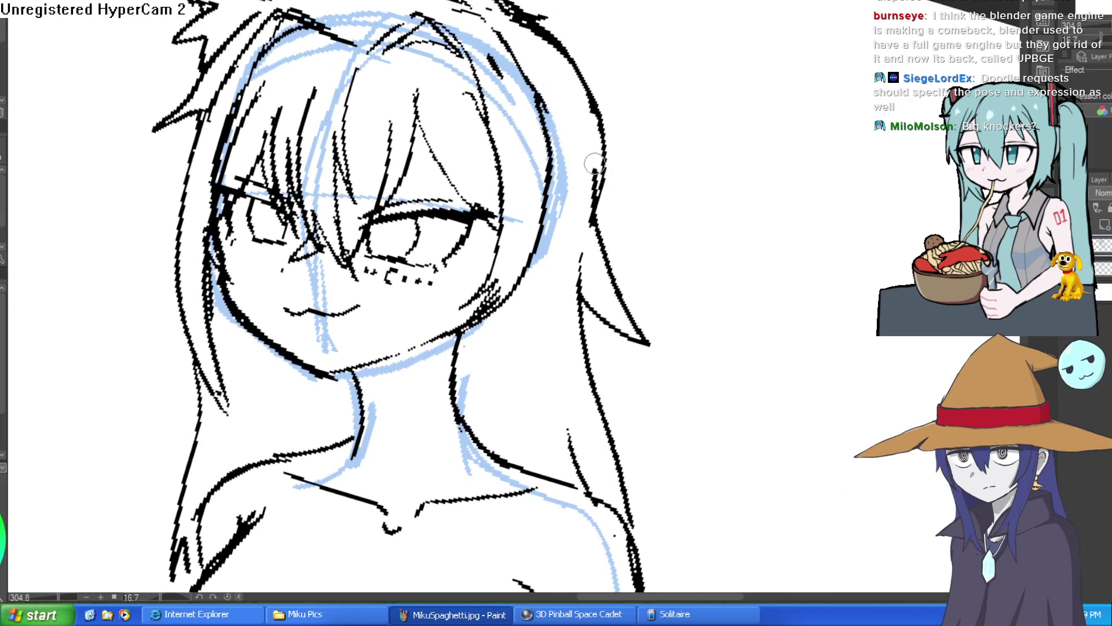
pyautogui.scroll(-4, 649, 103)
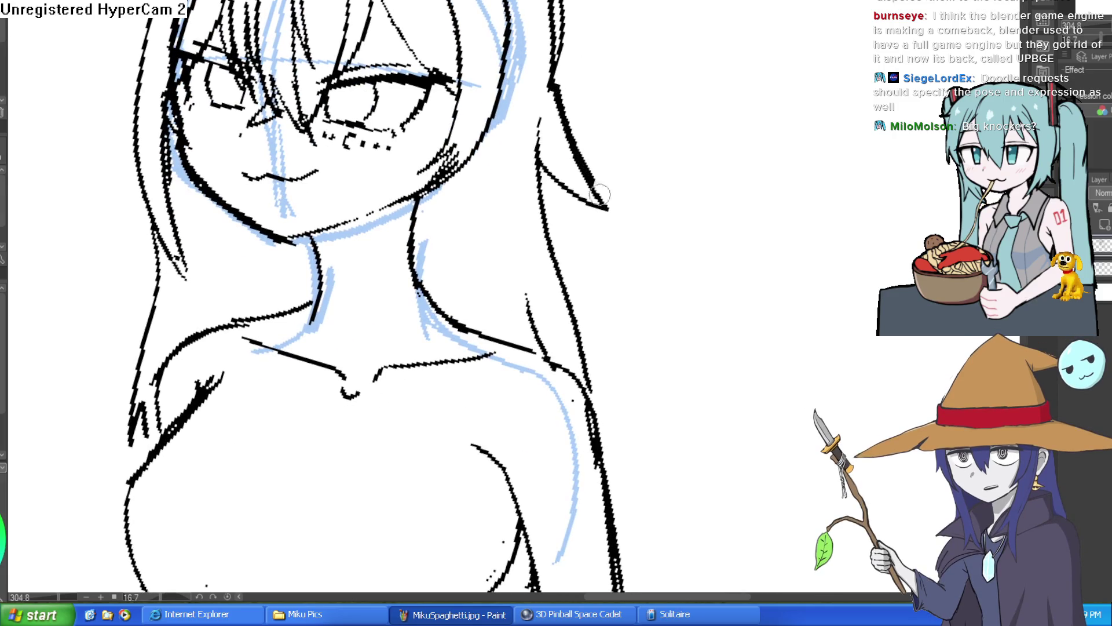
pyautogui.moveTo(553, 200); pyautogui.dragTo(608, 437)
pyautogui.scroll(1, 633, 359)
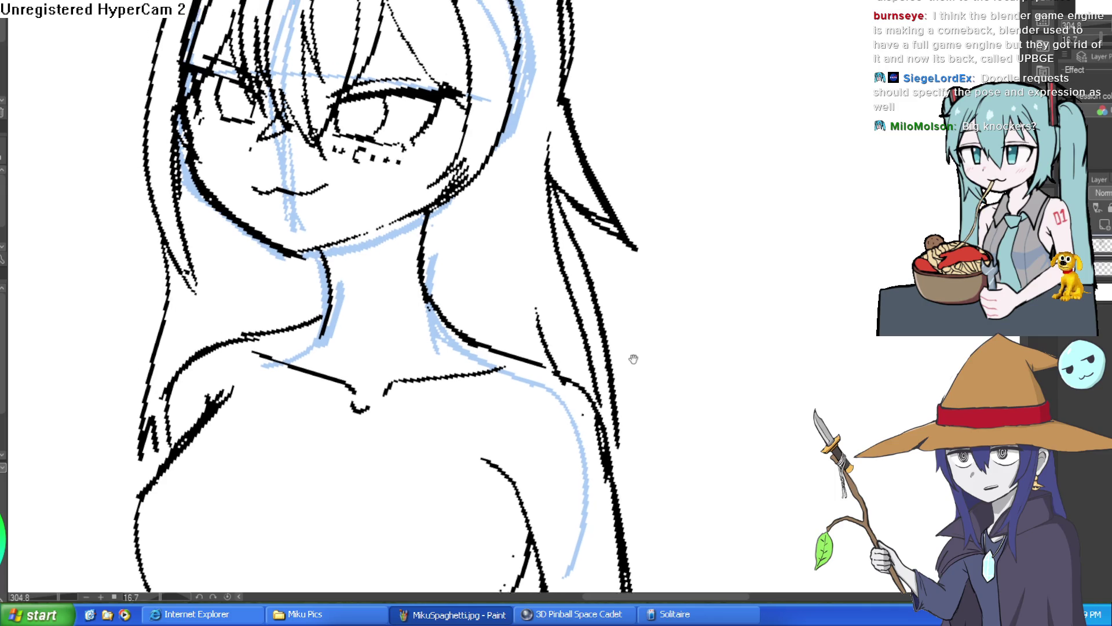
pyautogui.scroll(-4, 486, 270)
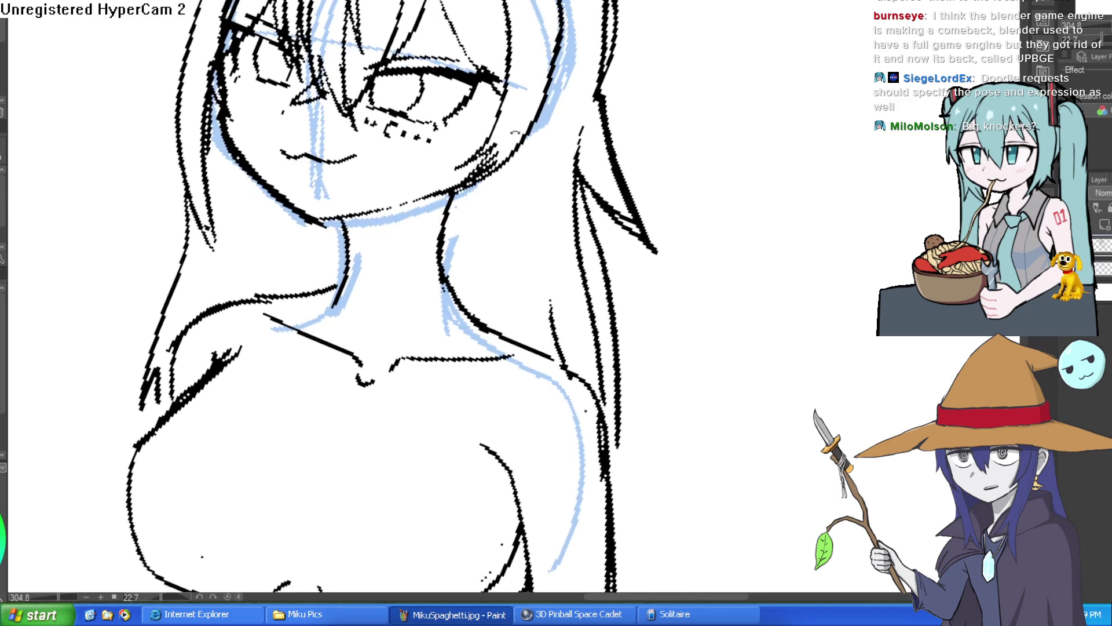
pyautogui.moveTo(481, 86)
pyautogui.mouseDown()
pyautogui.moveTo(449, 185)
pyautogui.moveTo(413, 244)
pyautogui.mouseUp()
pyautogui.hotkey('ctrl', 'z')
pyautogui.moveTo(466, 52)
pyautogui.mouseDown()
pyautogui.moveTo(440, 255)
pyautogui.moveTo(464, 197)
pyautogui.moveTo(446, 301)
pyautogui.moveTo(489, 173)
pyautogui.moveTo(481, 151)
pyautogui.moveTo(492, 116)
pyautogui.moveTo(493, 145)
pyautogui.moveTo(497, 75)
pyautogui.mouseUp()
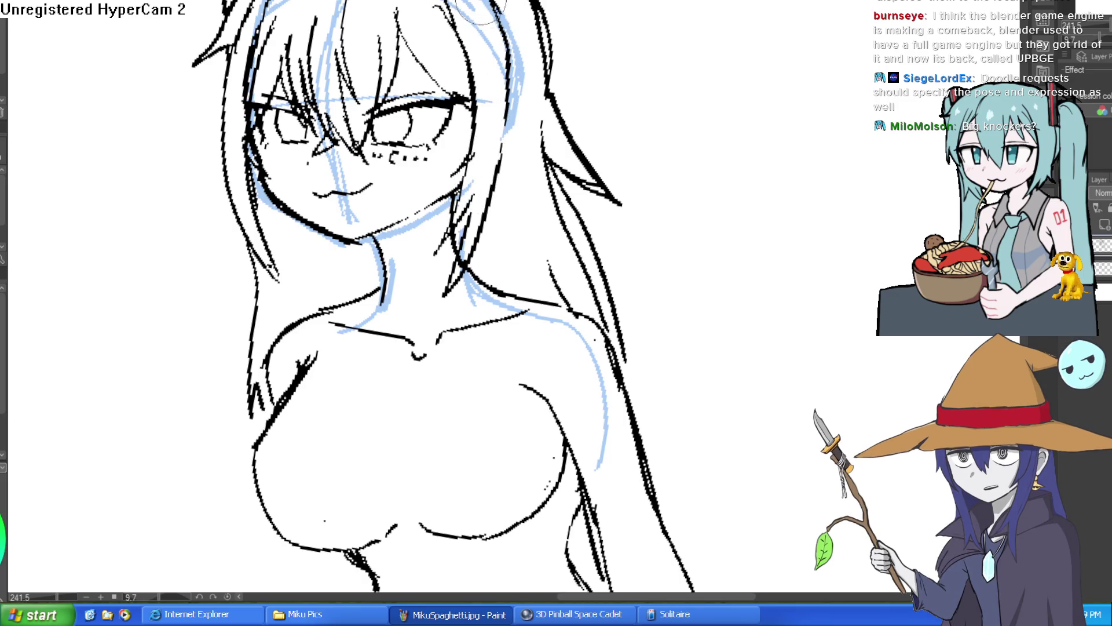
# Ink the hair strand beside the face and erase its excess lines.
pyautogui.scroll(-5, 556, 78)
pyautogui.press('^')
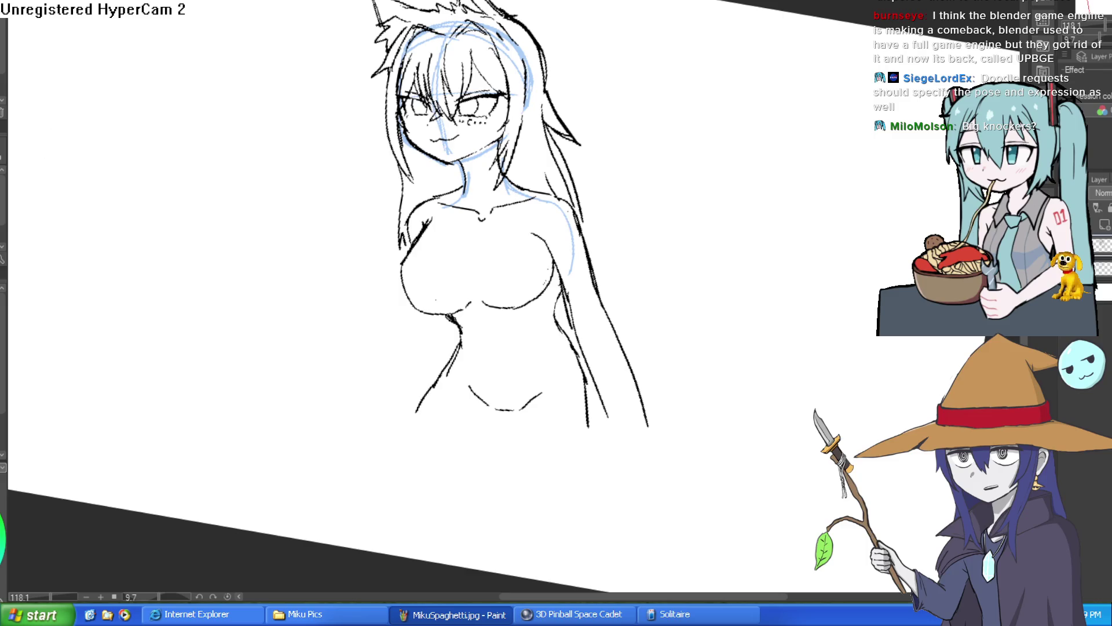
pyautogui.scroll(6, 568, 90)
pyautogui.press('^')
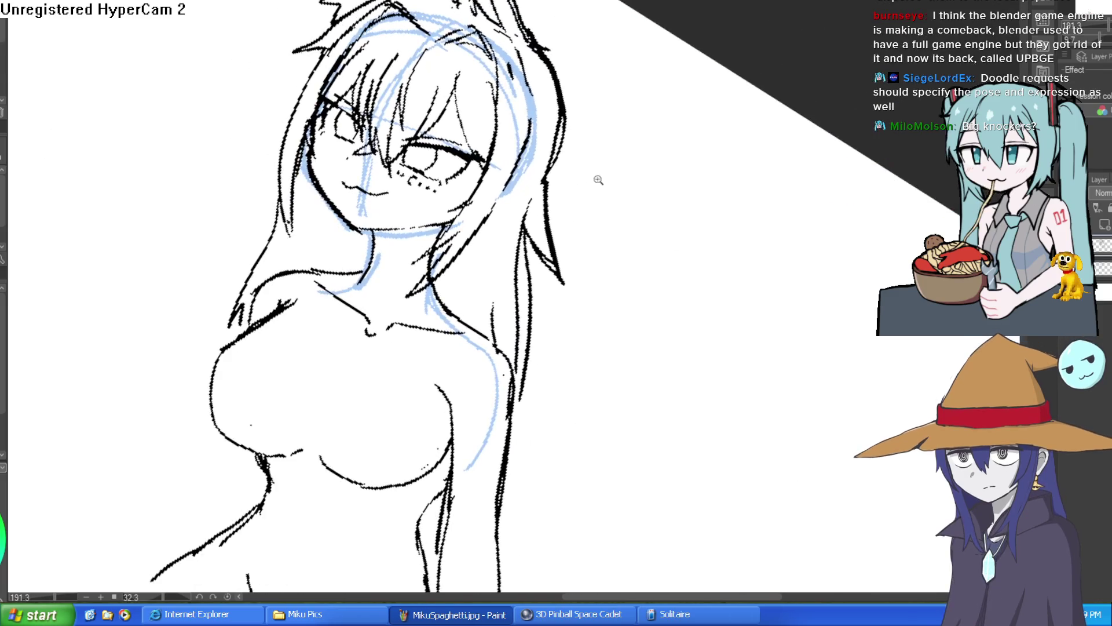
pyautogui.moveTo(529, 104); pyautogui.dragTo(548, 17)
pyautogui.moveTo(524, 133)
pyautogui.mouseDown()
pyautogui.moveTo(504, 249)
pyautogui.moveTo(539, 28)
pyautogui.mouseUp()
# Zoom out to the whole upper body and hide the blue sketch layer.
pyautogui.scroll(-6, 539, 27)
pyautogui.press('-')
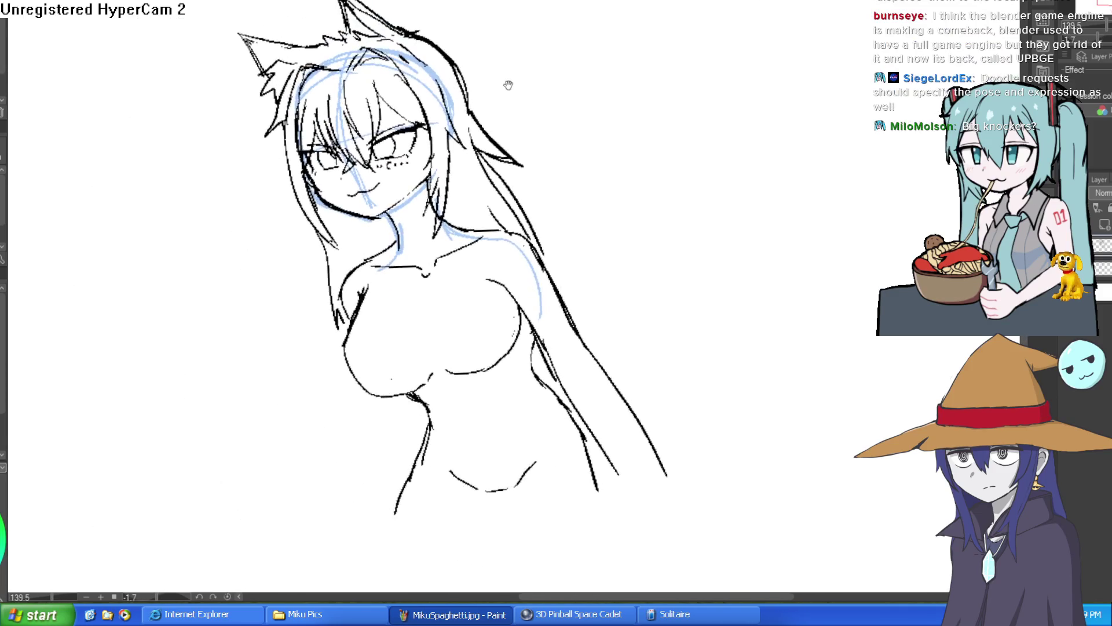
pyautogui.click(1084, 270)
pyautogui.moveTo(840, 342)
pyautogui.mouseDown()
pyautogui.moveTo(824, 310)
pyautogui.moveTo(693, 206)
pyautogui.mouseUp()
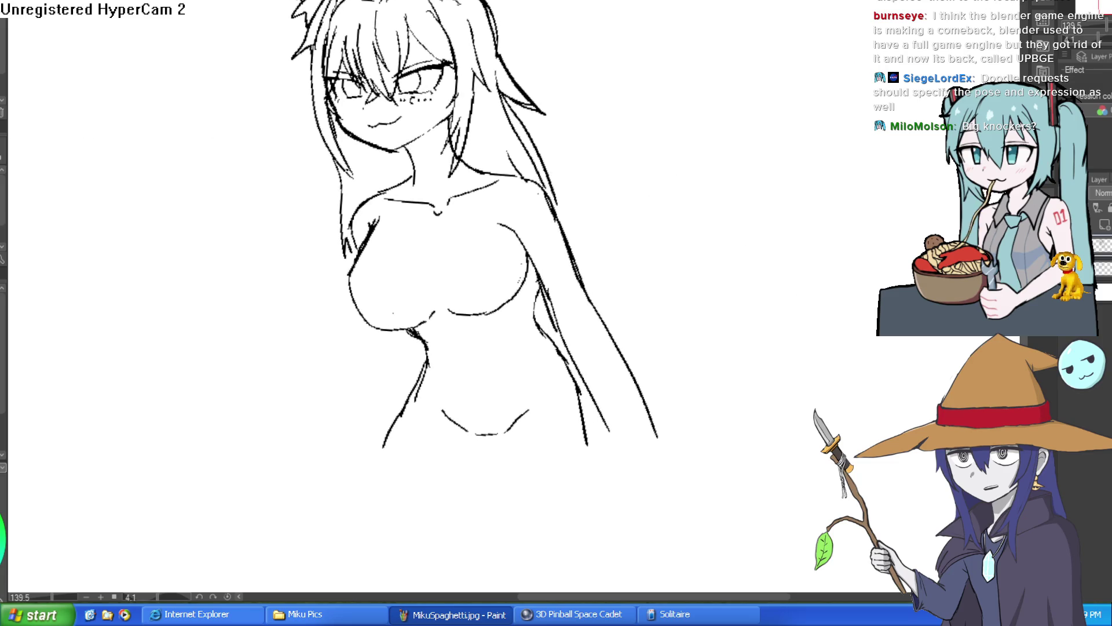
# Redraw the neck line and erase the overly thick neck stroke.
pyautogui.scroll(5, 405, 161)
pyautogui.moveTo(399, 107)
pyautogui.mouseDown()
pyautogui.moveTo(451, 258)
pyautogui.moveTo(439, 175)
pyautogui.moveTo(486, 54)
pyautogui.mouseUp()
pyautogui.hotkey('ctrl', 'z')
pyautogui.press(']')
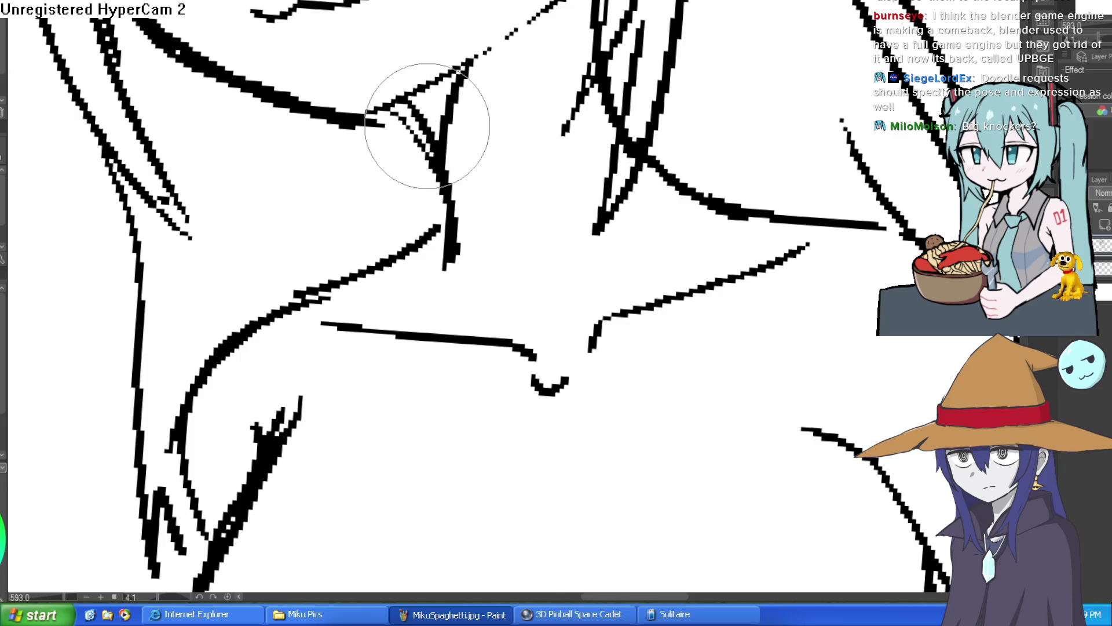
pyautogui.moveTo(417, 112)
pyautogui.mouseDown()
pyautogui.moveTo(448, 144)
pyautogui.moveTo(447, 112)
pyautogui.moveTo(480, 55)
pyautogui.mouseUp()
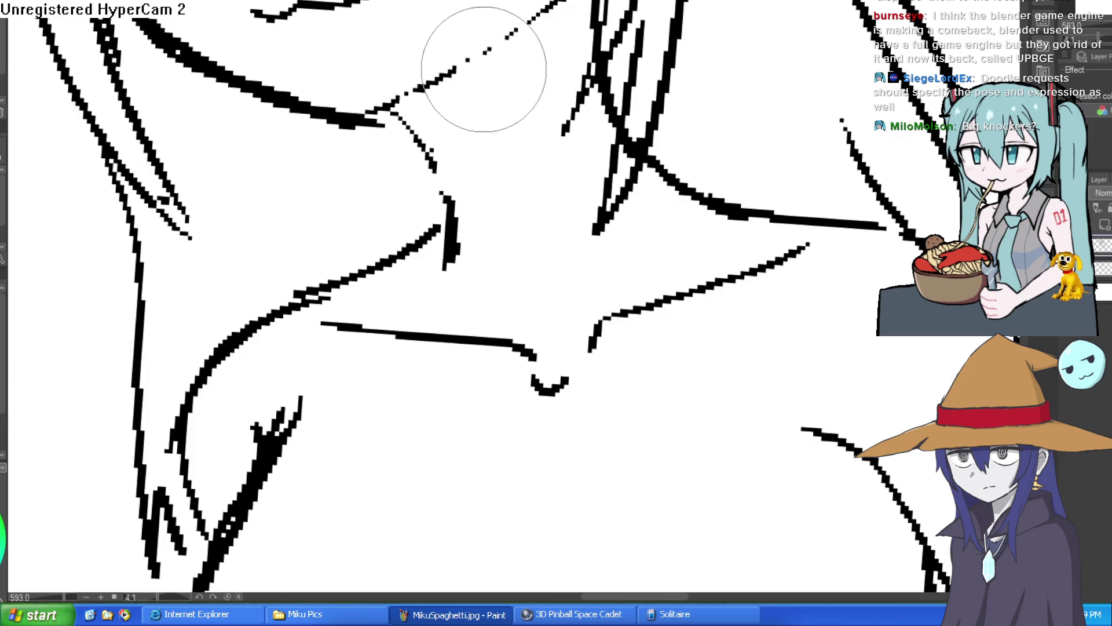
# Ink the lower body's V outline, both hip curves and the thigh lines.
pyautogui.scroll(-7, 464, 130)
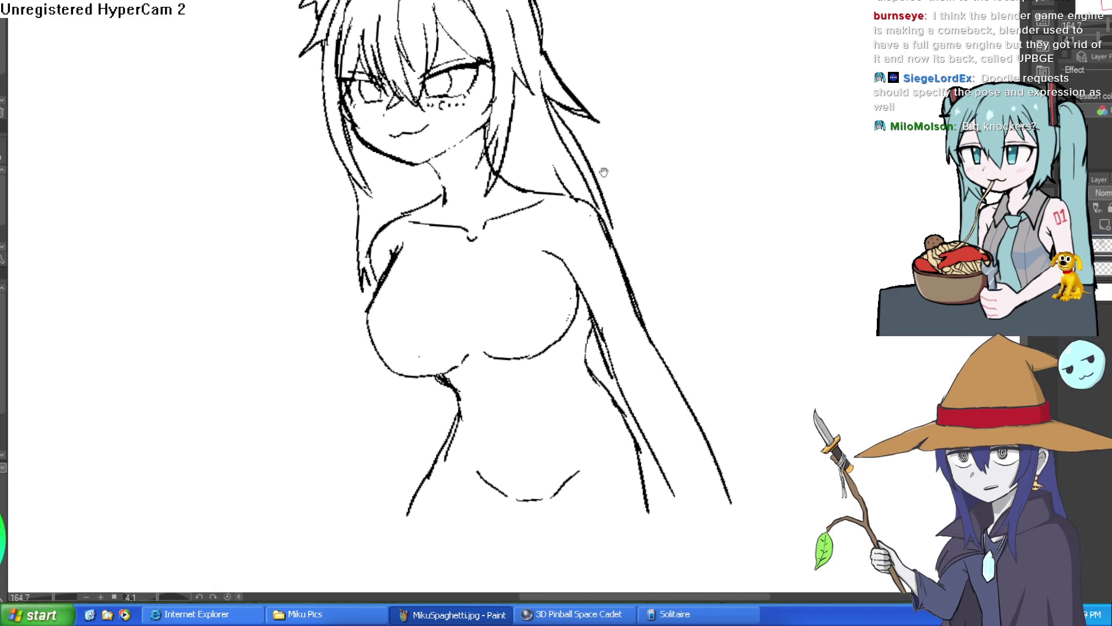
pyautogui.moveTo(645, 171); pyautogui.dragTo(579, 75)
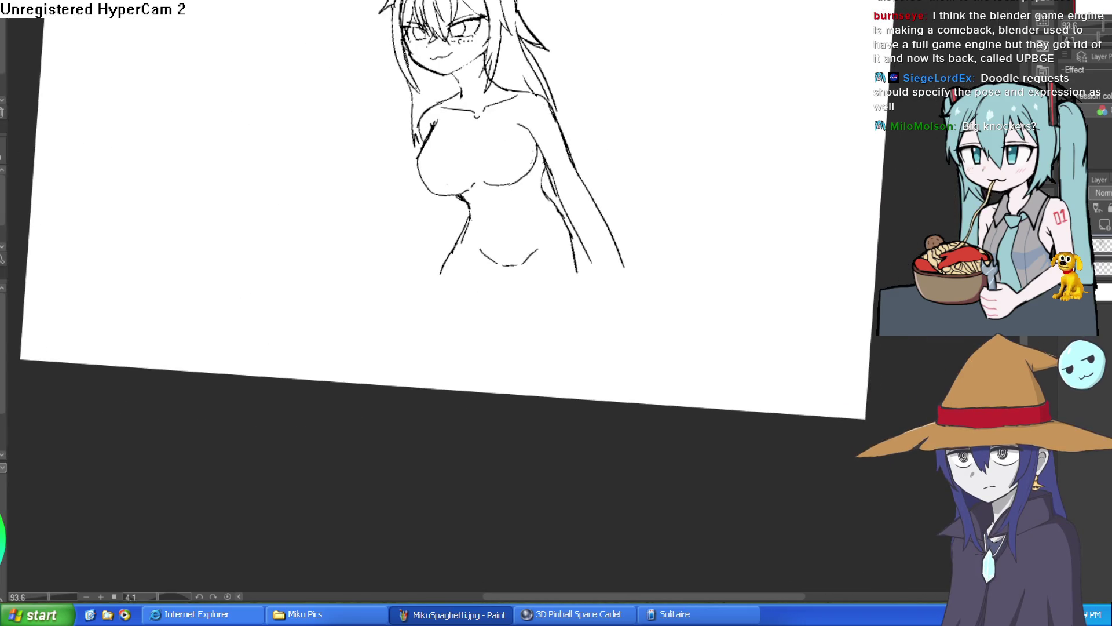
pyautogui.scroll(2, 529, 211)
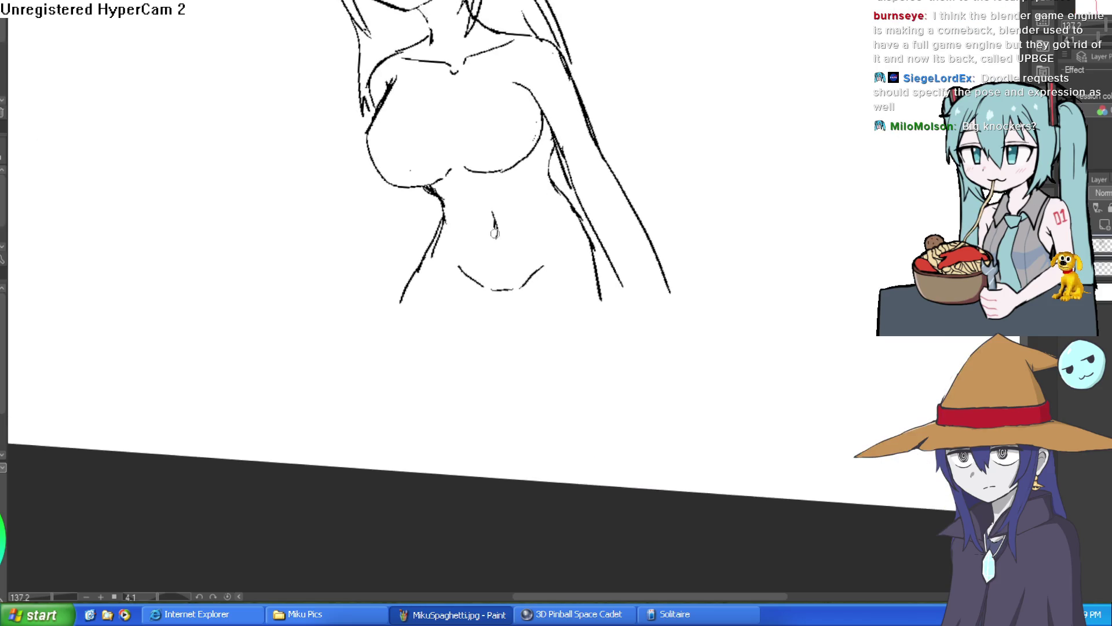
pyautogui.moveTo(571, 293); pyautogui.dragTo(536, 275)
pyautogui.moveTo(453, 259)
pyautogui.mouseDown()
pyautogui.moveTo(480, 285)
pyautogui.moveTo(509, 259)
pyautogui.moveTo(480, 285)
pyautogui.moveTo(461, 355)
pyautogui.mouseUp()
pyautogui.moveTo(379, 284); pyautogui.dragTo(313, 388)
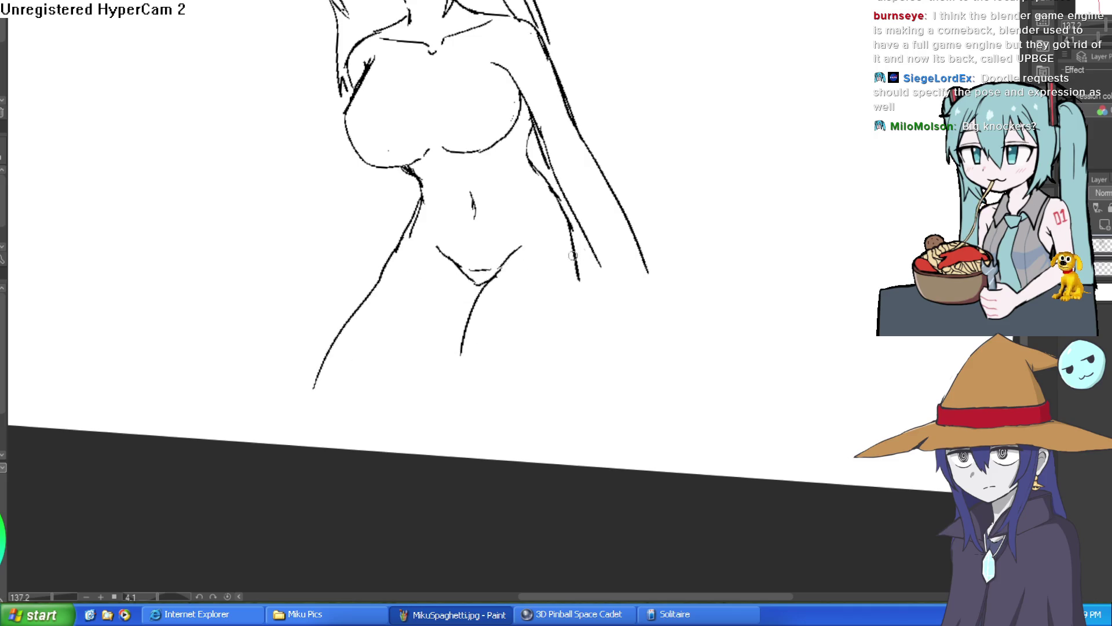
pyautogui.moveTo(547, 182)
pyautogui.mouseDown()
pyautogui.moveTo(575, 227)
pyautogui.moveTo(583, 301)
pyautogui.moveTo(496, 437)
pyautogui.mouseUp()
pyautogui.scroll(-1, 574, 281)
pyautogui.moveTo(451, 322); pyautogui.dragTo(424, 432)
pyautogui.moveTo(455, 317); pyautogui.dragTo(341, 426)
pyautogui.scroll(-2, 627, 290)
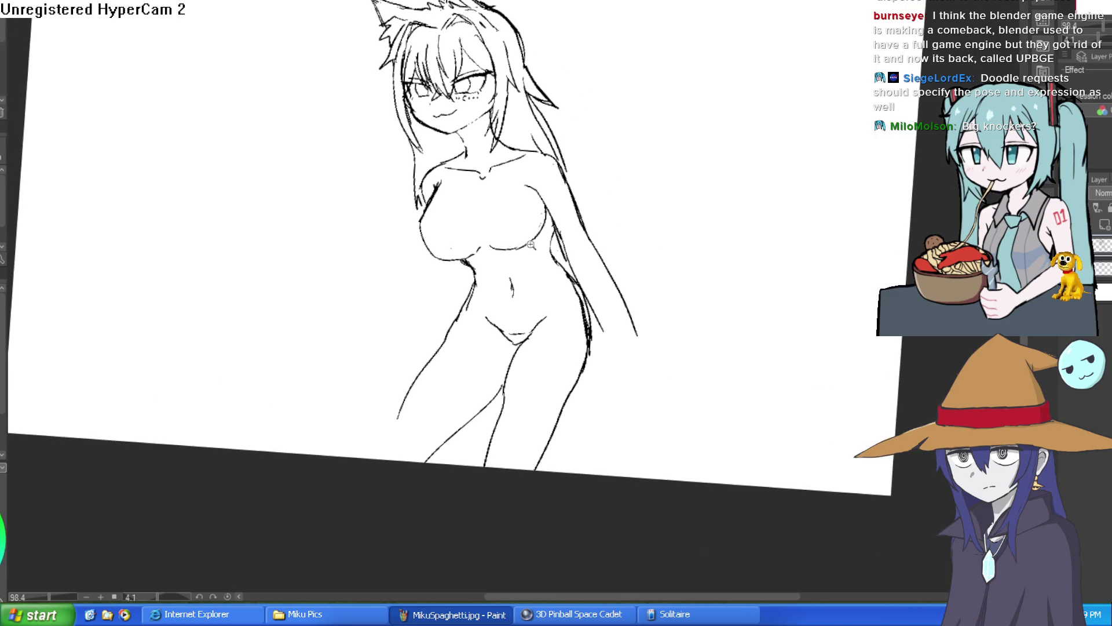
pyautogui.scroll(3, 509, 237)
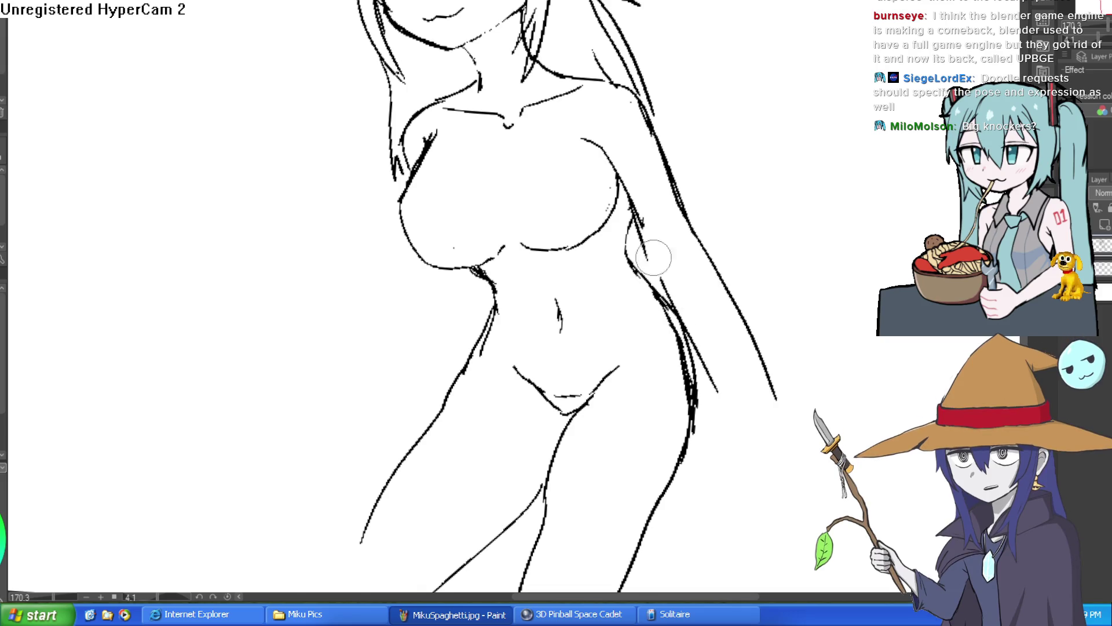
# Erase the messy hip lines, the stray hair line and dot, and the armpit line.
pyautogui.moveTo(672, 294)
pyautogui.mouseDown()
pyautogui.moveTo(644, 294)
pyautogui.moveTo(692, 405)
pyautogui.mouseUp()
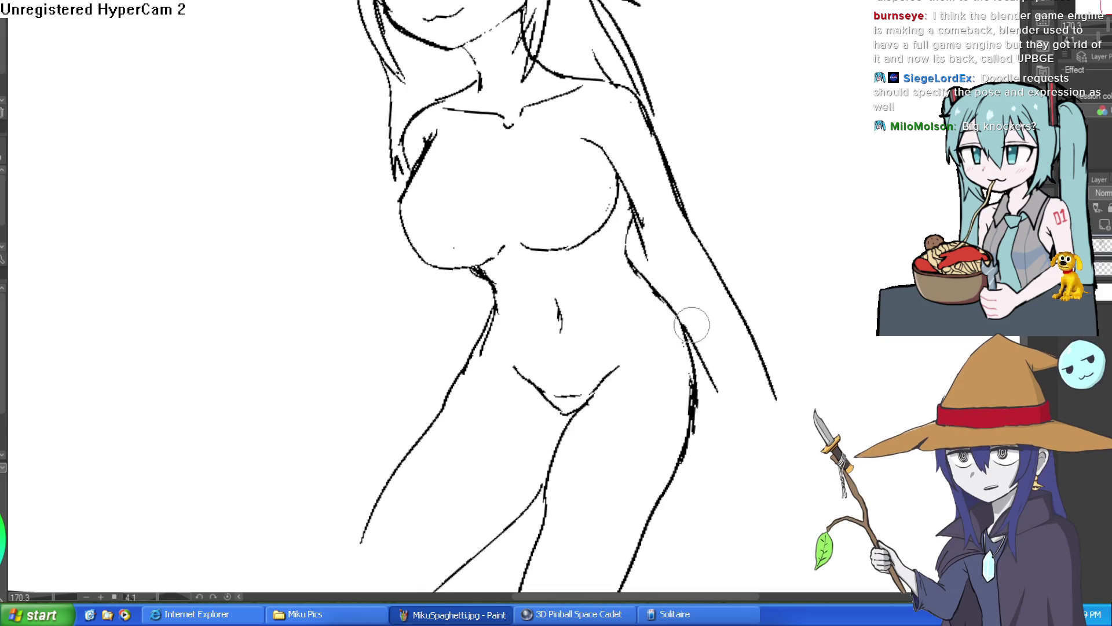
pyautogui.moveTo(676, 224); pyautogui.dragTo(700, 256)
pyautogui.moveTo(770, 365); pyautogui.dragTo(723, 288)
pyautogui.moveTo(757, 390)
pyautogui.mouseDown()
pyautogui.moveTo(735, 342)
pyautogui.moveTo(710, 392)
pyautogui.moveTo(748, 340)
pyautogui.mouseUp()
pyautogui.moveTo(649, 255); pyautogui.dragTo(634, 214)
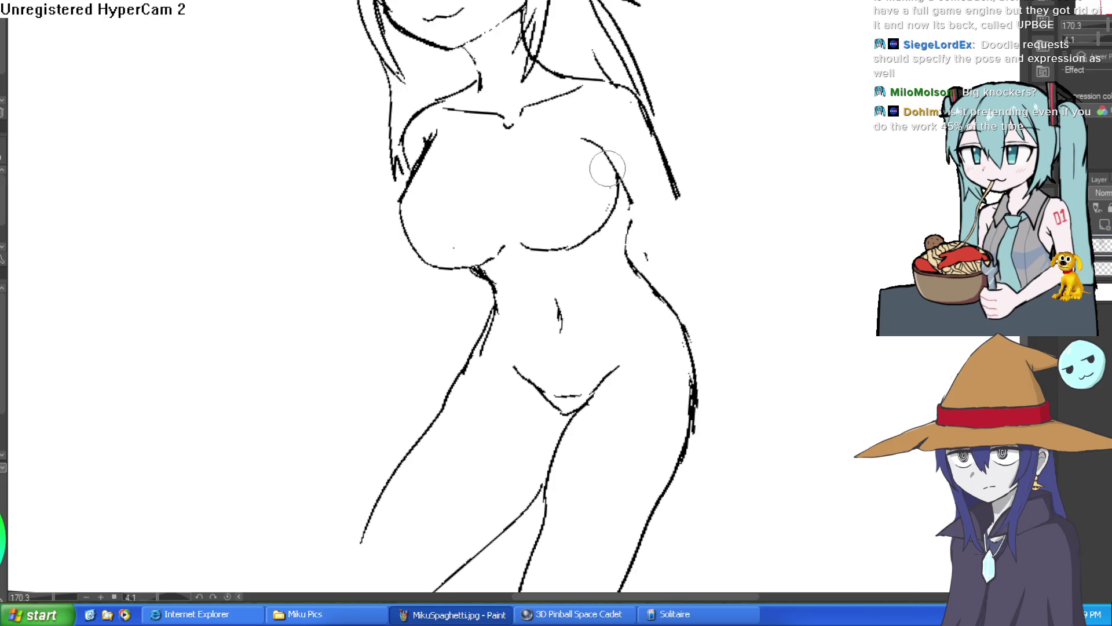
pyautogui.press('p')
pyautogui.moveTo(672, 168)
pyautogui.mouseDown()
pyautogui.moveTo(680, 216)
pyautogui.moveTo(650, 246)
pyautogui.moveTo(617, 185)
pyautogui.moveTo(548, 146)
pyautogui.mouseUp()
pyautogui.hotkey('ctrl', 'z')
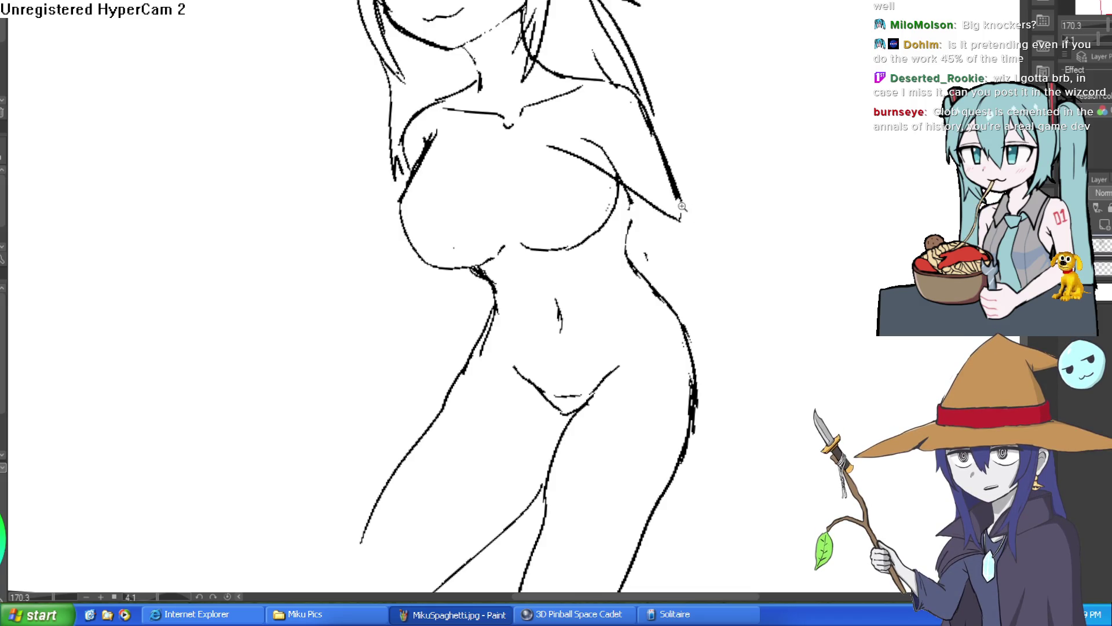
# Draw one upper arm and forearm bending toward the chest, erasing stray marks.
pyautogui.scroll(1, 683, 205)
pyautogui.moveTo(690, 264)
pyautogui.mouseDown()
pyautogui.moveTo(649, 290)
pyautogui.moveTo(492, 185)
pyautogui.mouseUp()
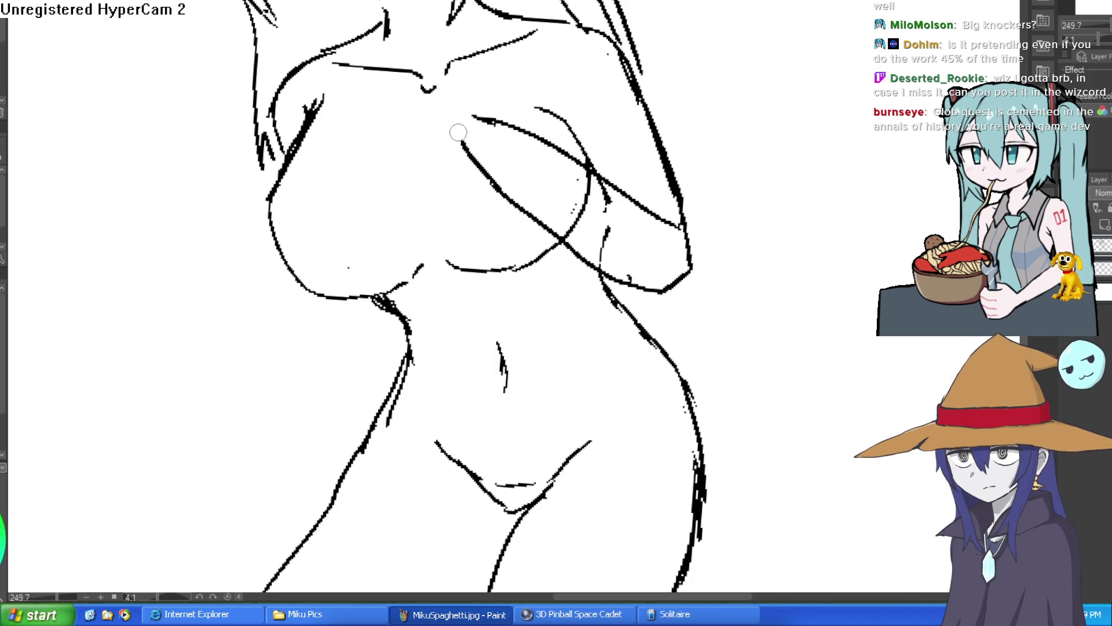
pyautogui.moveTo(794, 179)
pyautogui.mouseDown()
pyautogui.moveTo(651, 201)
pyautogui.moveTo(628, 129)
pyautogui.mouseUp()
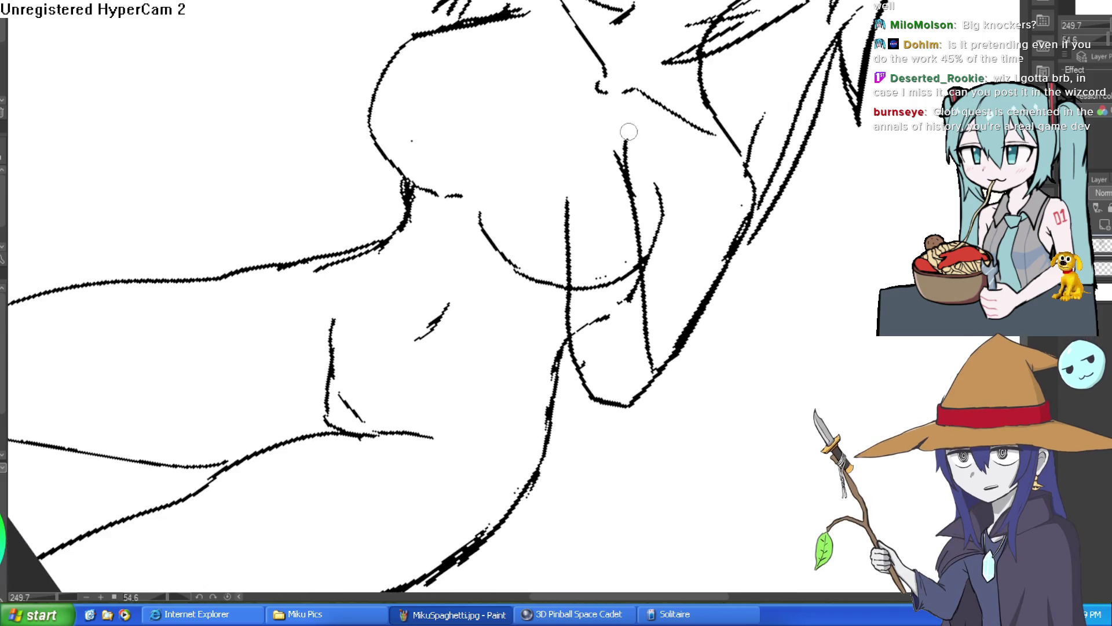
pyautogui.moveTo(565, 235); pyautogui.dragTo(574, 147)
pyautogui.press('e')
pyautogui.moveTo(598, 320)
pyautogui.mouseDown()
pyautogui.moveTo(590, 260)
pyautogui.moveTo(585, 293)
pyautogui.moveTo(614, 318)
pyautogui.moveTo(625, 308)
pyautogui.moveTo(656, 349)
pyautogui.mouseUp()
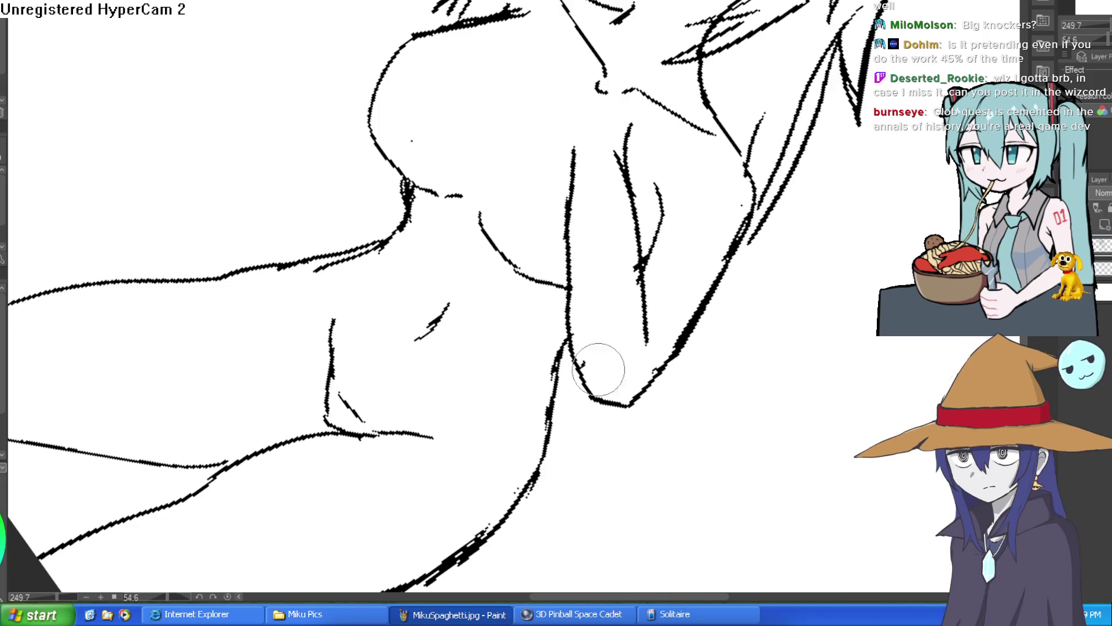
pyautogui.moveTo(683, 253)
pyautogui.mouseDown()
pyautogui.moveTo(629, 117)
pyautogui.moveTo(720, 181)
pyautogui.moveTo(713, 191)
pyautogui.mouseUp()
pyautogui.moveTo(481, 232); pyautogui.dragTo(476, 140)
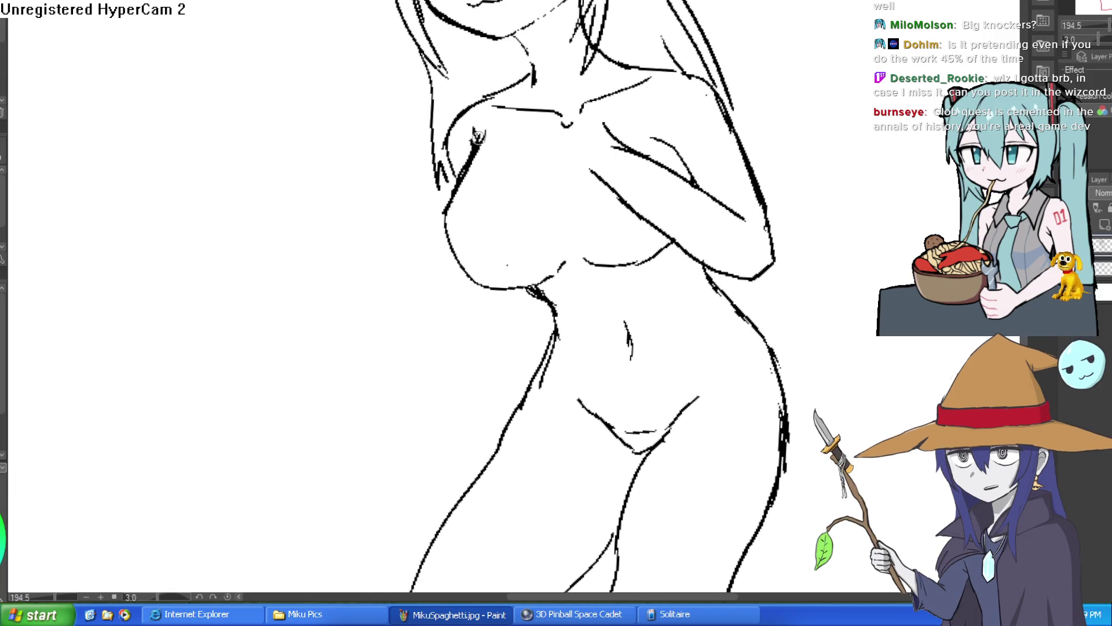
# Draw the other arm across the chest with a hand near the collarbone, cleaning its strokes.
pyautogui.moveTo(444, 217); pyautogui.dragTo(370, 176)
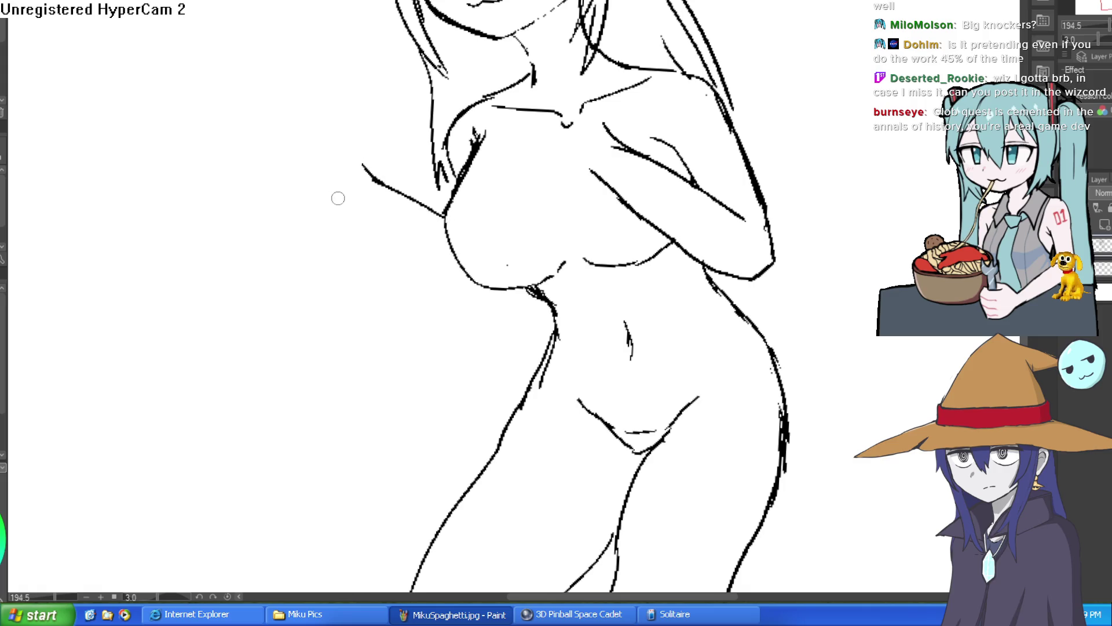
pyautogui.moveTo(332, 189)
pyautogui.mouseDown()
pyautogui.moveTo(388, 243)
pyautogui.moveTo(472, 288)
pyautogui.mouseUp()
pyautogui.moveTo(539, 224)
pyautogui.mouseDown()
pyautogui.moveTo(585, 191)
pyautogui.moveTo(663, 203)
pyautogui.mouseUp()
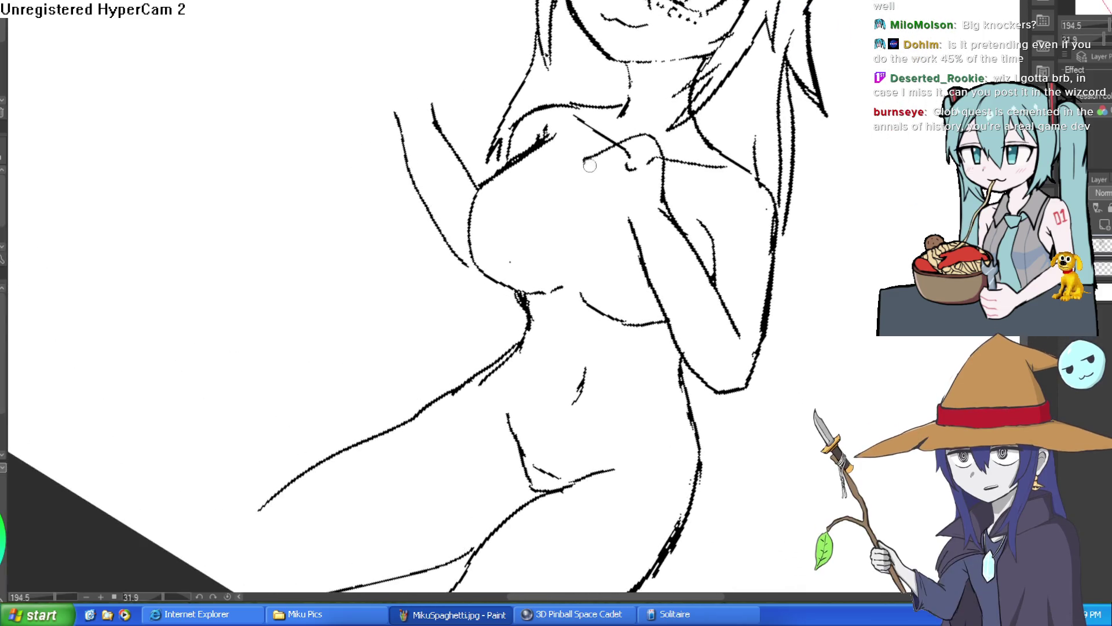
pyautogui.moveTo(660, 165)
pyautogui.mouseDown()
pyautogui.moveTo(626, 170)
pyautogui.moveTo(636, 225)
pyautogui.mouseUp()
pyautogui.moveTo(629, 152); pyautogui.dragTo(618, 186)
pyautogui.moveTo(665, 145)
pyautogui.mouseDown()
pyautogui.moveTo(645, 158)
pyautogui.moveTo(600, 124)
pyautogui.moveTo(573, 171)
pyautogui.moveTo(650, 135)
pyautogui.moveTo(570, 152)
pyautogui.mouseUp()
pyautogui.hotkey('ctrl', 'z')
pyautogui.hotkey('ctrl', 'z')
pyautogui.hotkey('ctrl', 'z')
pyautogui.moveTo(652, 124)
pyautogui.mouseDown()
pyautogui.moveTo(630, 96)
pyautogui.moveTo(624, 138)
pyautogui.mouseUp()
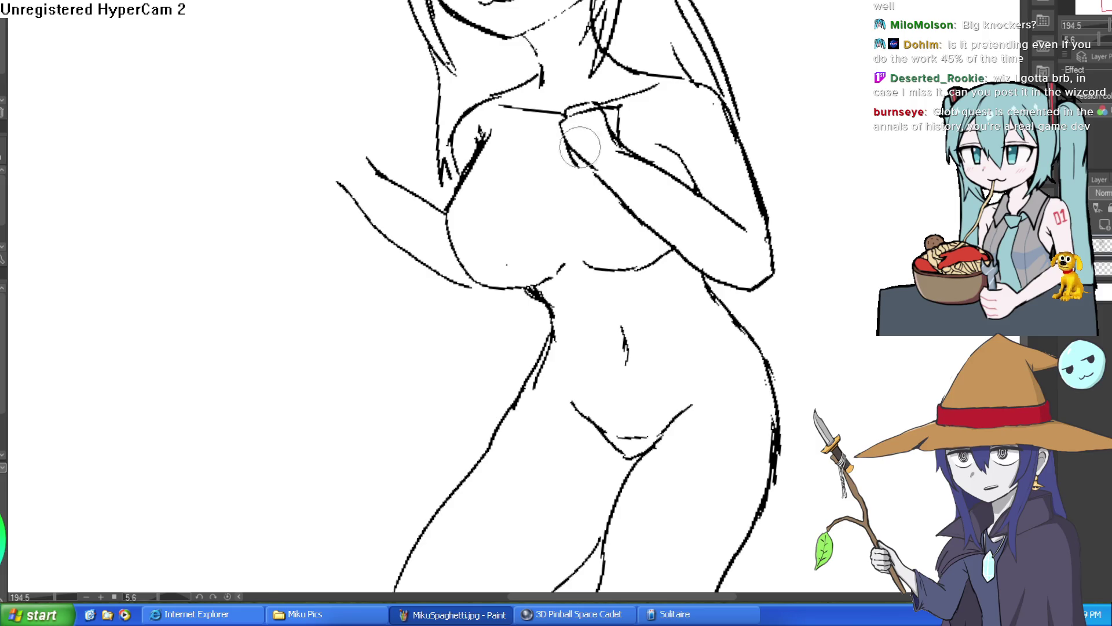
pyautogui.moveTo(600, 101)
pyautogui.mouseDown()
pyautogui.moveTo(576, 105)
pyautogui.moveTo(586, 105)
pyautogui.mouseUp()
pyautogui.moveTo(641, 174)
pyautogui.mouseDown()
pyautogui.moveTo(596, 168)
pyautogui.moveTo(596, 181)
pyautogui.moveTo(606, 131)
pyautogui.mouseUp()
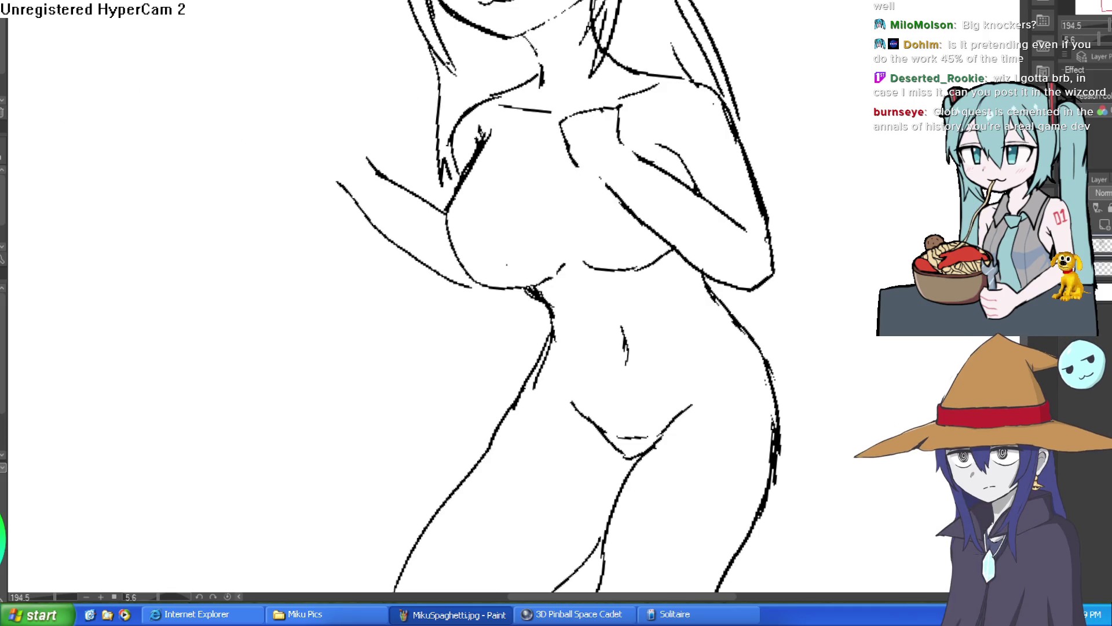
# Draw the angular raised-fist outline and erase its inner stroke, then zoom out.
pyautogui.click(379, 131)
pyautogui.click(379, 132)
pyautogui.moveTo(388, 203)
pyautogui.mouseDown()
pyautogui.moveTo(380, 154)
pyautogui.moveTo(311, 117)
pyautogui.moveTo(316, 229)
pyautogui.mouseUp()
pyautogui.press('e')
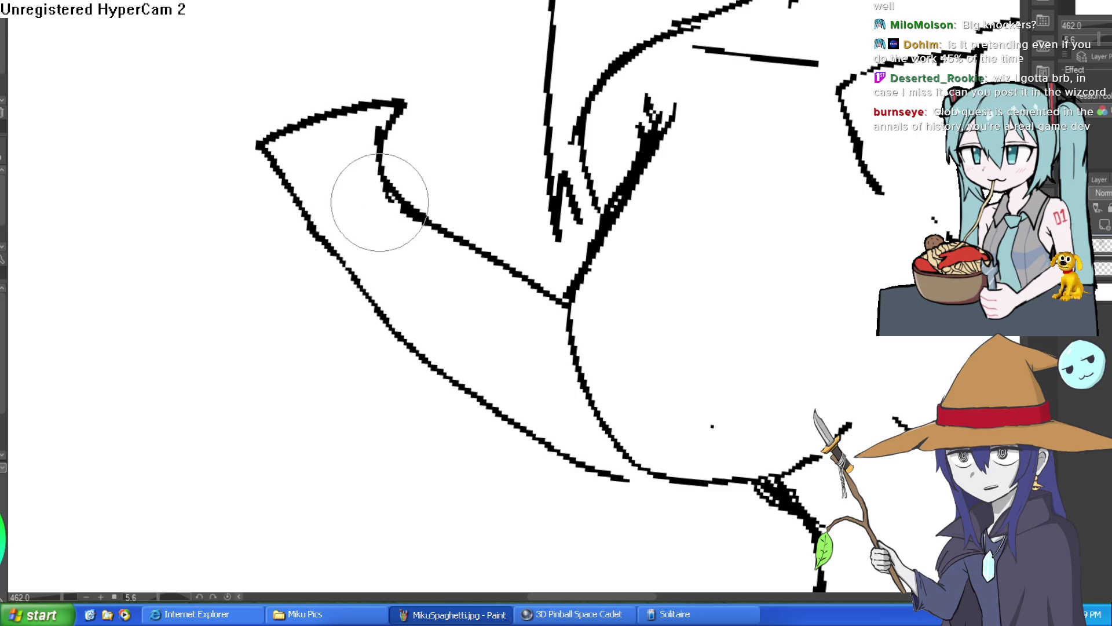
pyautogui.moveTo(372, 186)
pyautogui.mouseDown()
pyautogui.moveTo(398, 211)
pyautogui.moveTo(380, 150)
pyautogui.mouseUp()
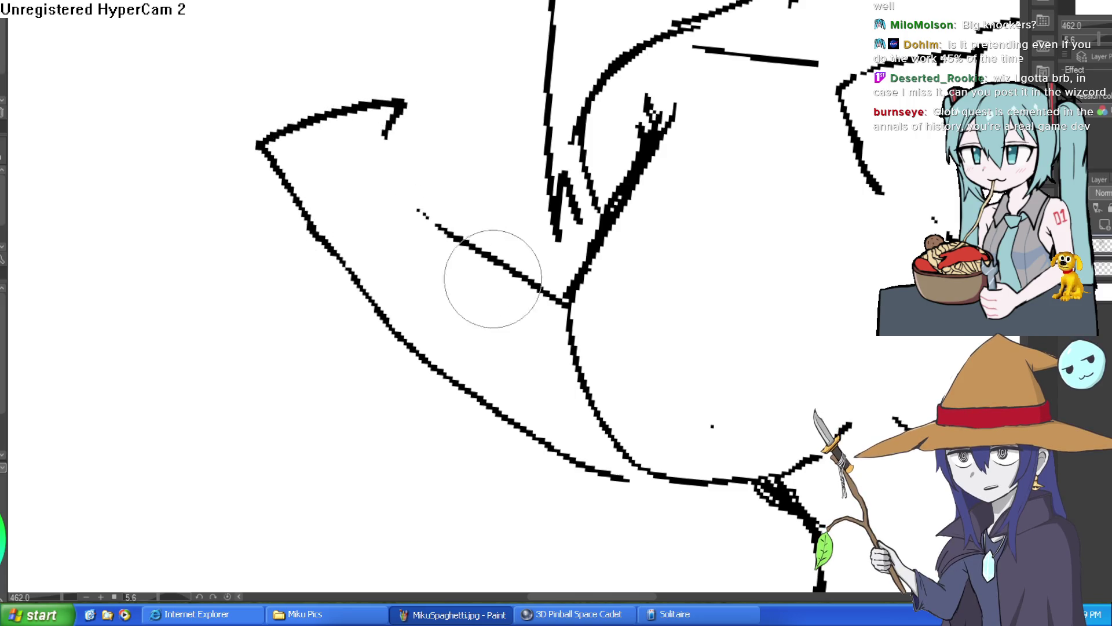
pyautogui.scroll(-5, 497, 278)
pyautogui.moveTo(720, 248); pyautogui.dragTo(731, 288)
pyautogui.scroll(-1, 731, 288)
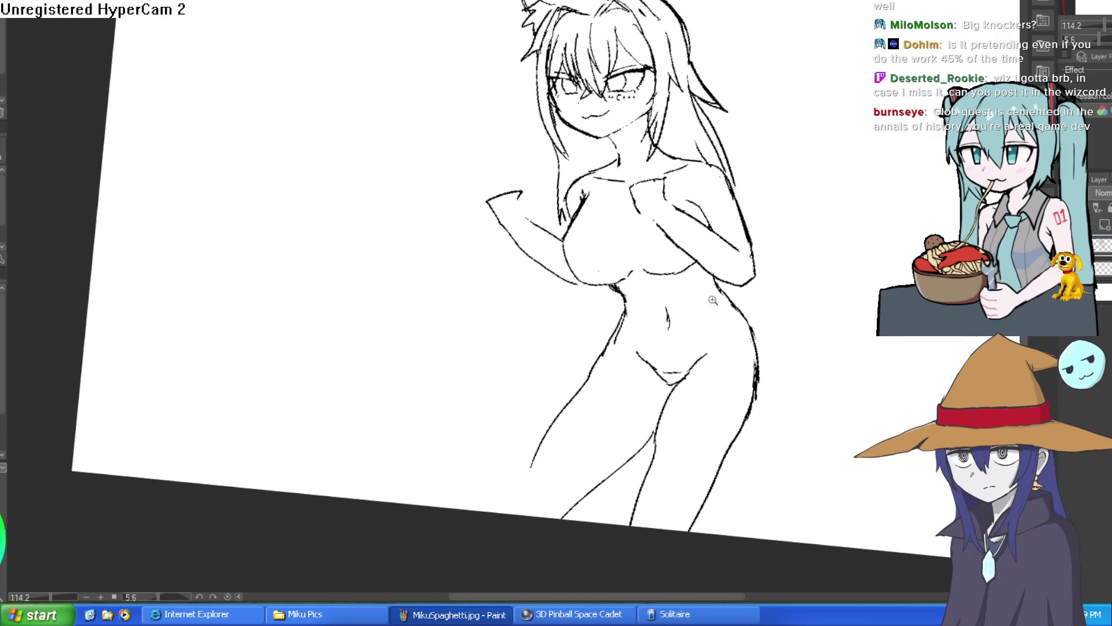
pyautogui.scroll(-2, 736, 287)
pyautogui.press('p')
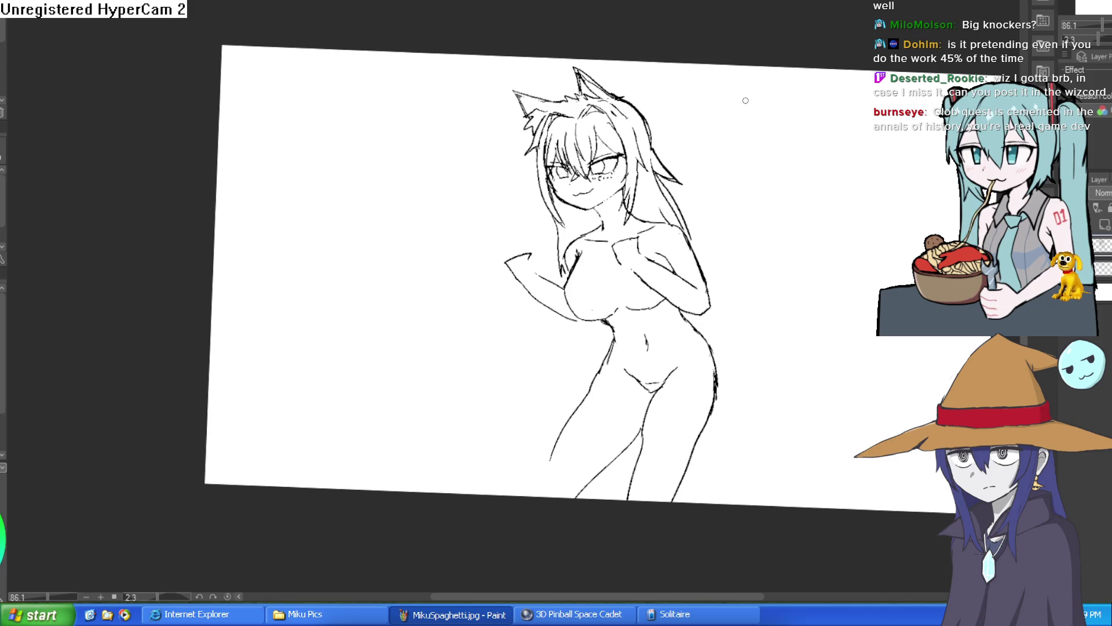
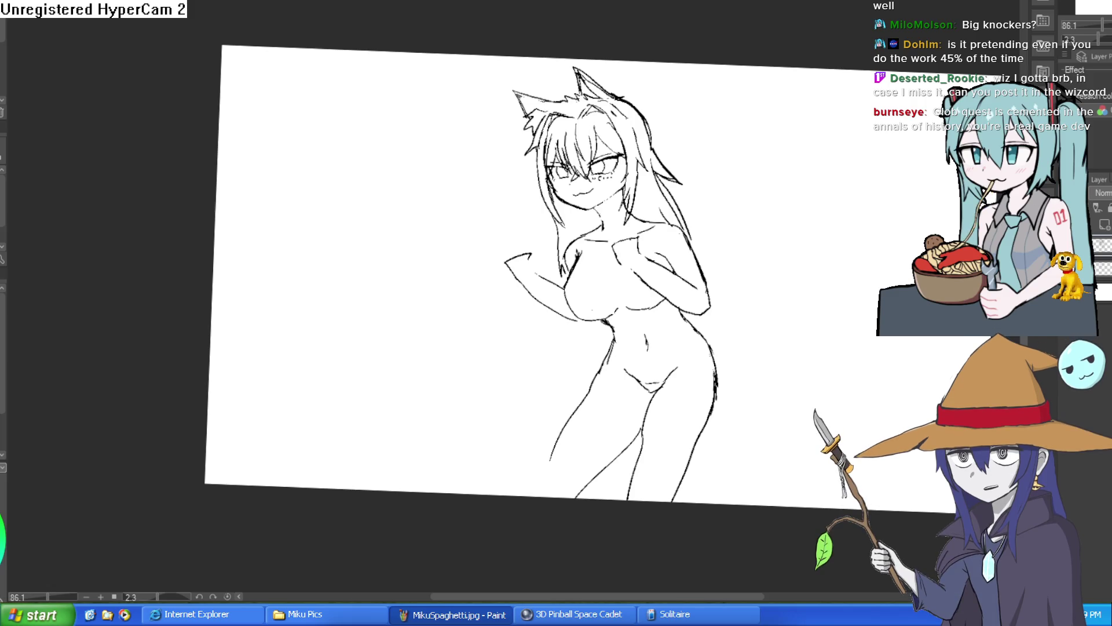
# Try and undo a trial stroke on the figure, then zoom in on the torso.
pyautogui.moveTo(438, 373); pyautogui.dragTo(484, 416)
pyautogui.hotkey('ctrl', 'z')
pyautogui.moveTo(802, 237); pyautogui.dragTo(813, 309)
pyautogui.moveTo(652, 328); pyautogui.dragTo(624, 414)
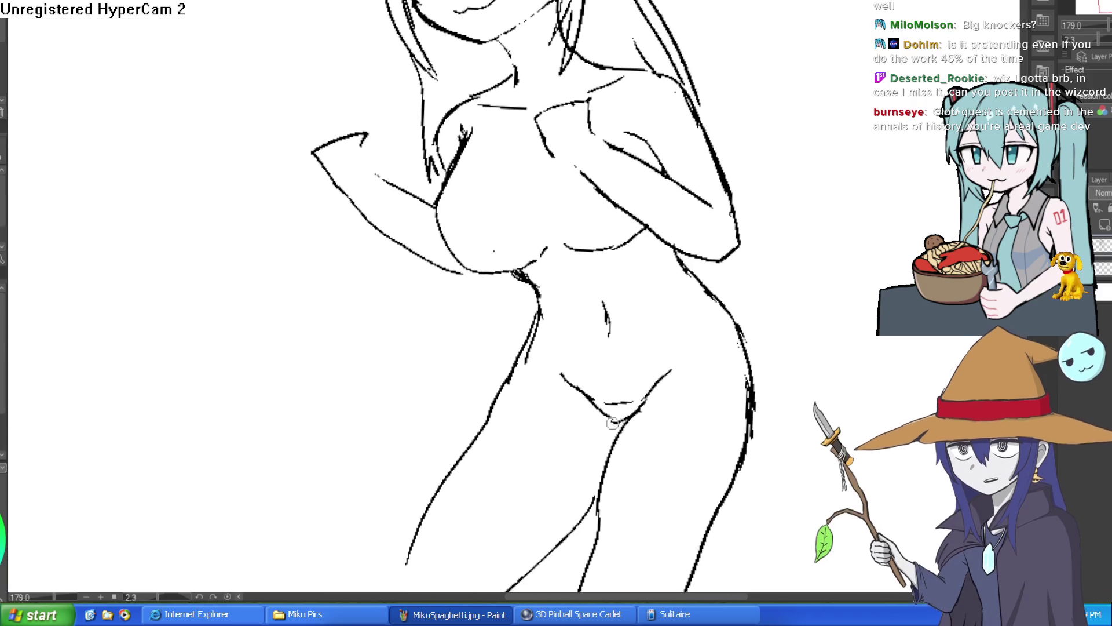
pyautogui.scroll(-3, 735, 342)
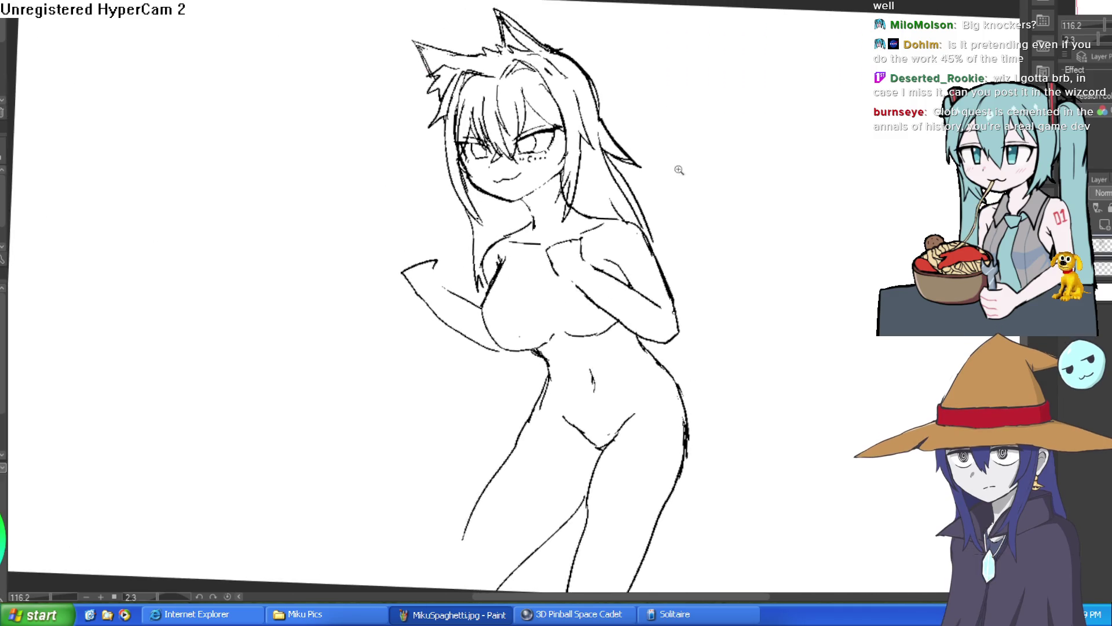
pyautogui.scroll(4, 588, 254)
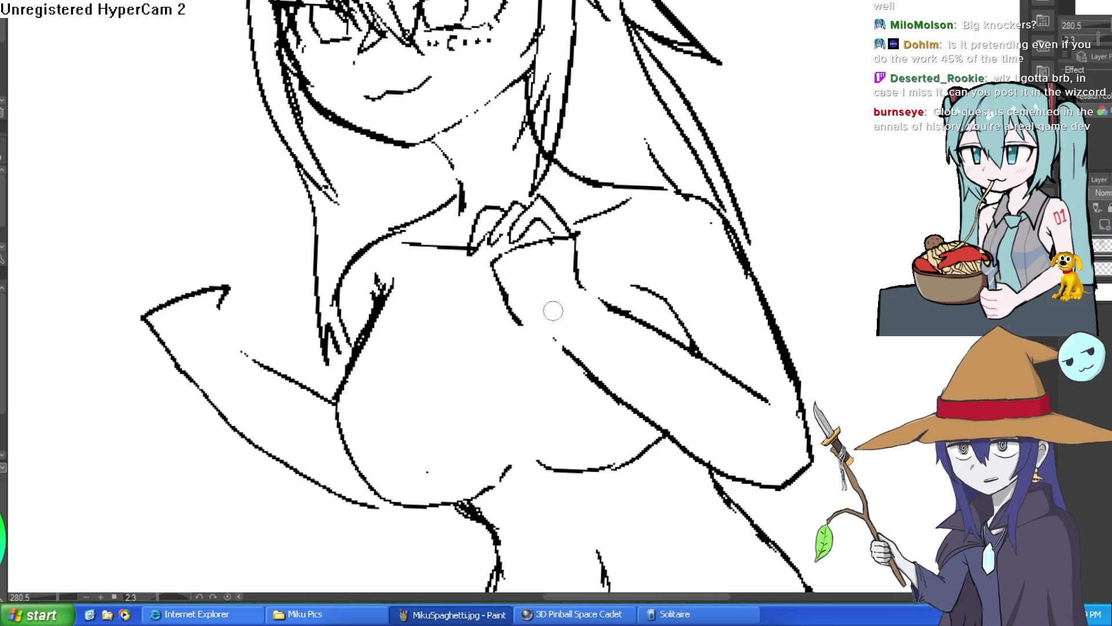
# Ink short lines on both sides of the collar, rotating the canvas for easier inking.
pyautogui.moveTo(559, 343); pyautogui.dragTo(536, 313)
pyautogui.moveTo(542, 212); pyautogui.dragTo(489, 233)
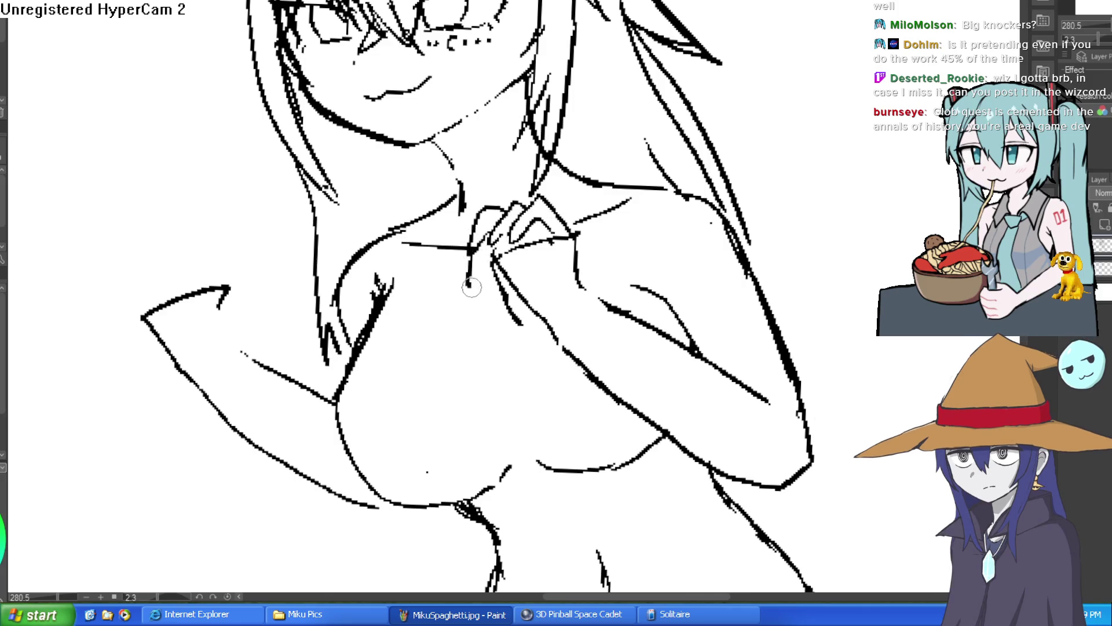
pyautogui.scroll(-5, 591, 289)
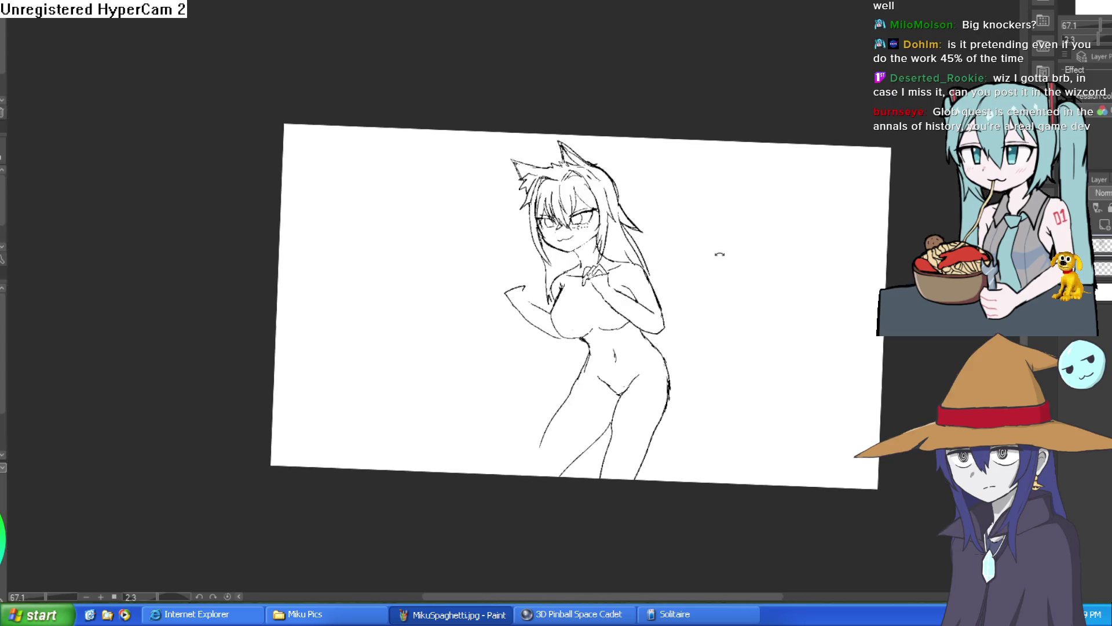
pyautogui.scroll(8, 717, 247)
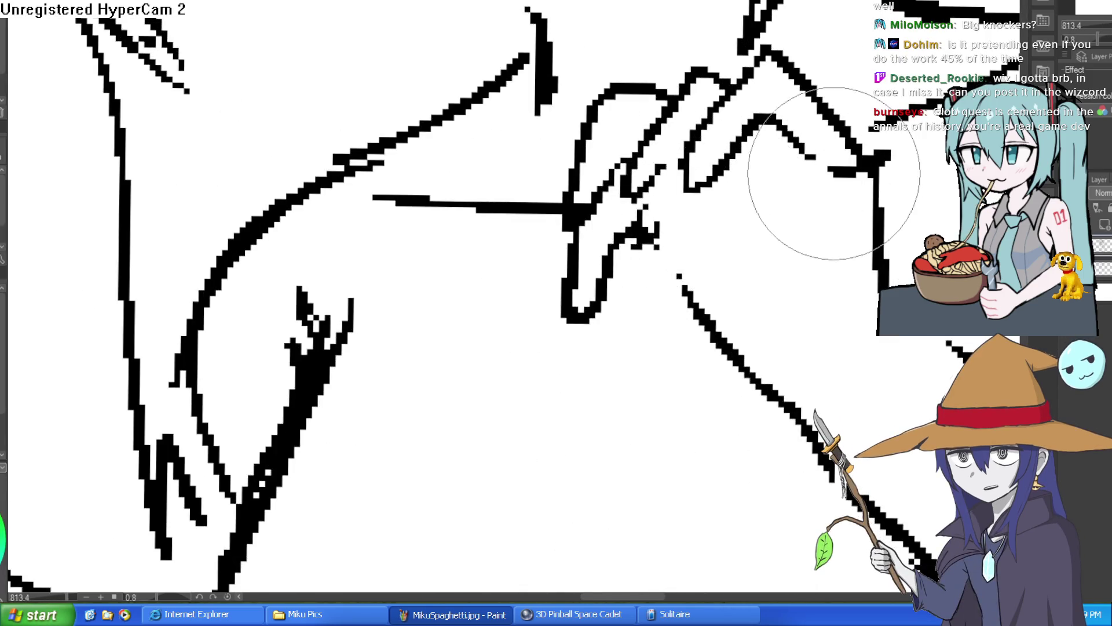
pyautogui.scroll(-5, 770, 209)
pyautogui.scroll(1, 782, 226)
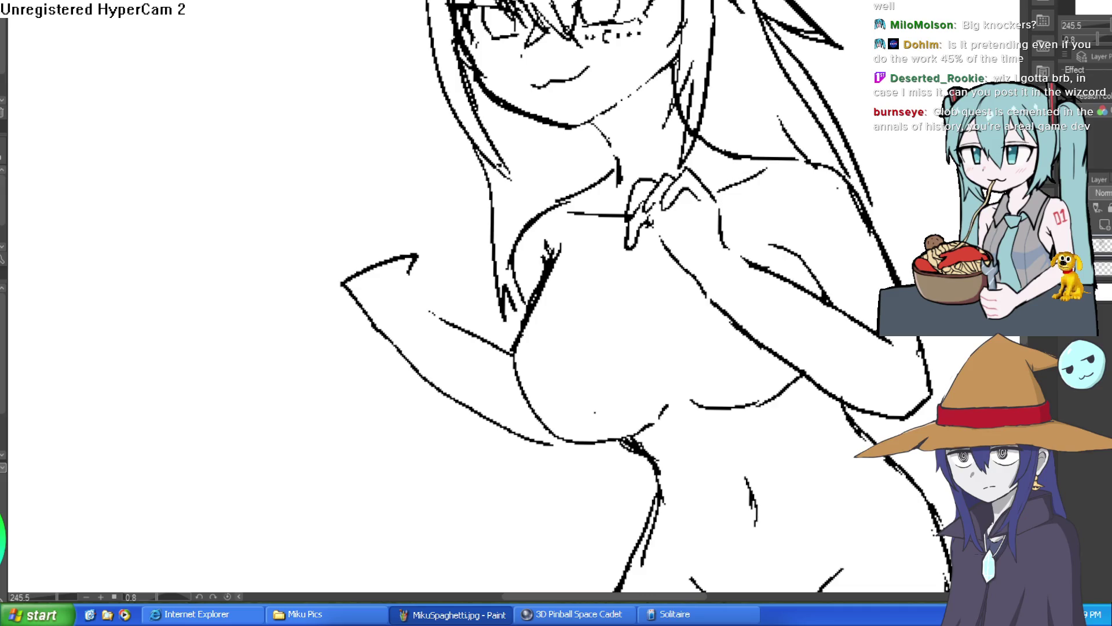
pyautogui.scroll(3, 689, 214)
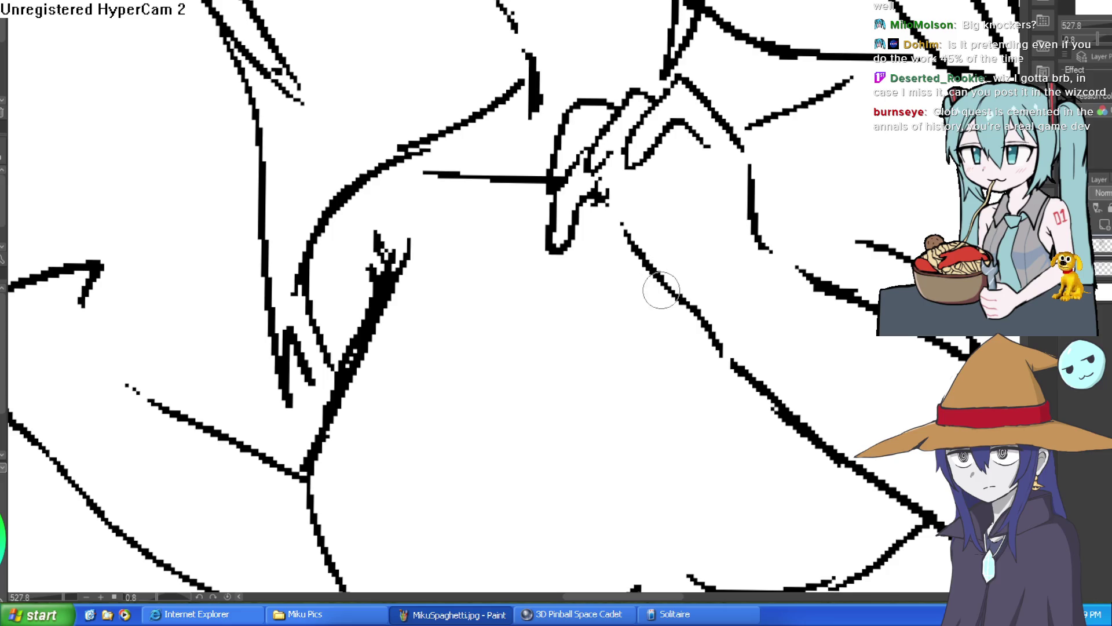
pyautogui.moveTo(653, 198); pyautogui.dragTo(640, 254)
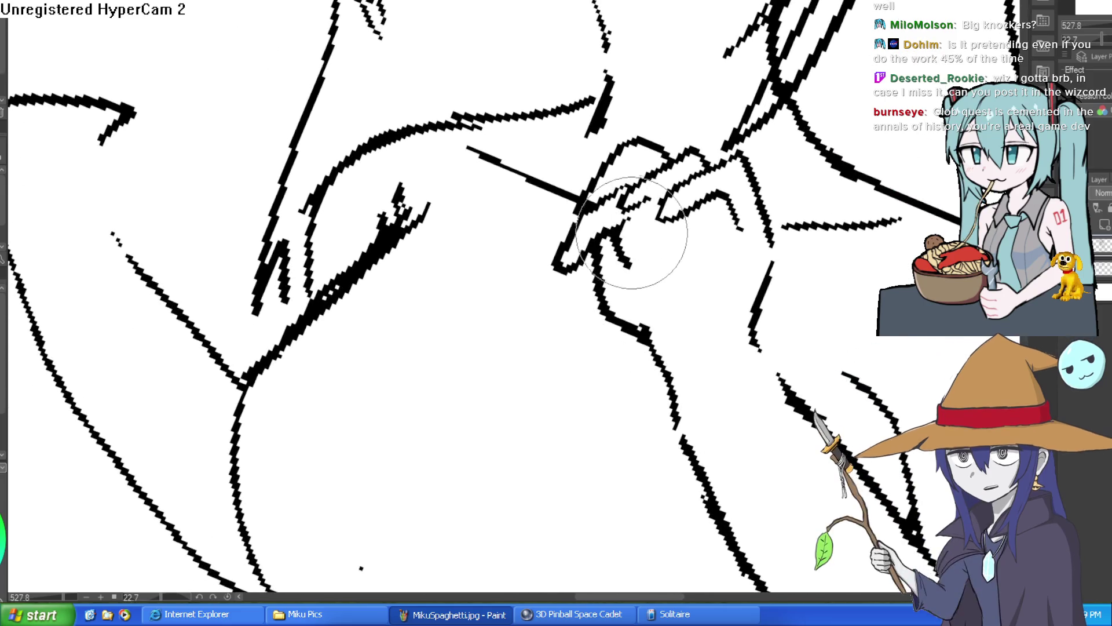
pyautogui.hotkey('ctrl', '0')
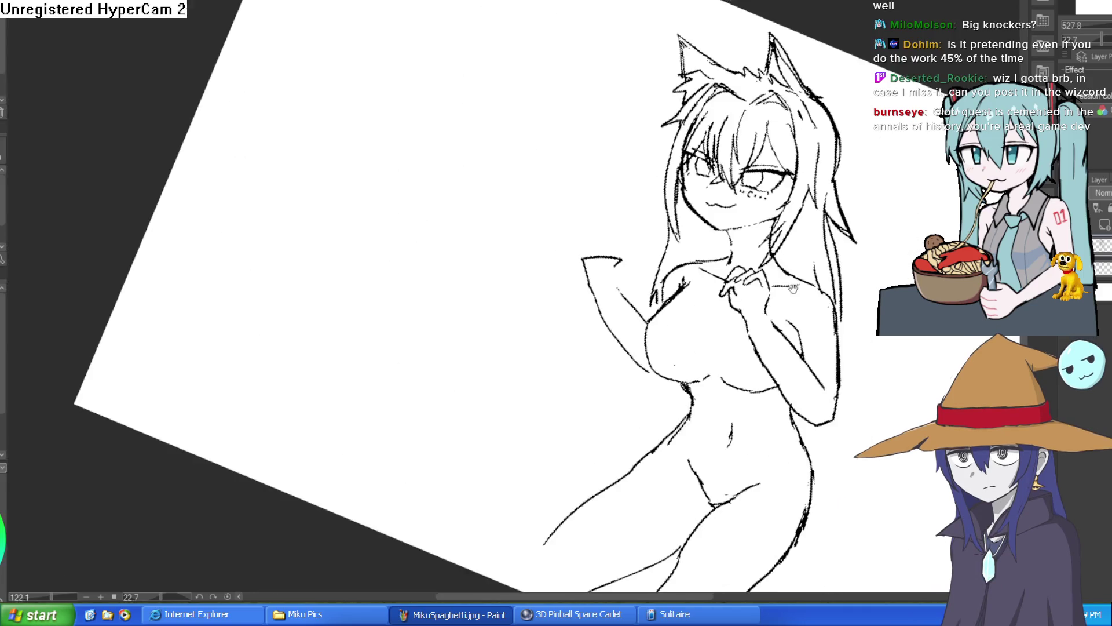
# Add hatching around the hand, erase the excess, and join the lower line to the upper one.
pyautogui.scroll(4, 822, 258)
pyautogui.moveTo(823, 259)
pyautogui.mouseDown()
pyautogui.moveTo(749, 228)
pyautogui.moveTo(571, 193)
pyautogui.mouseUp()
pyautogui.moveTo(632, 58)
pyautogui.mouseDown()
pyautogui.moveTo(573, 99)
pyautogui.moveTo(538, 185)
pyautogui.mouseUp()
pyautogui.moveTo(534, 148)
pyautogui.mouseDown()
pyautogui.moveTo(544, 23)
pyautogui.moveTo(541, 177)
pyautogui.moveTo(564, 118)
pyautogui.moveTo(624, 231)
pyautogui.moveTo(536, 256)
pyautogui.moveTo(725, 273)
pyautogui.moveTo(856, 414)
pyautogui.moveTo(845, 440)
pyautogui.mouseUp()
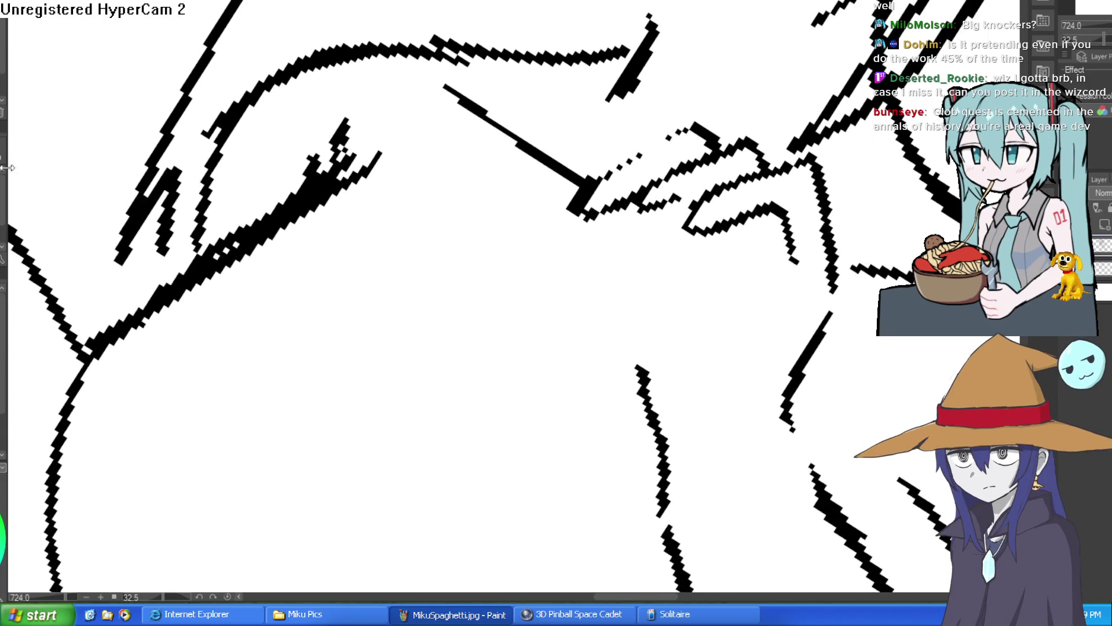
pyautogui.moveTo(807, 308); pyautogui.dragTo(832, 272)
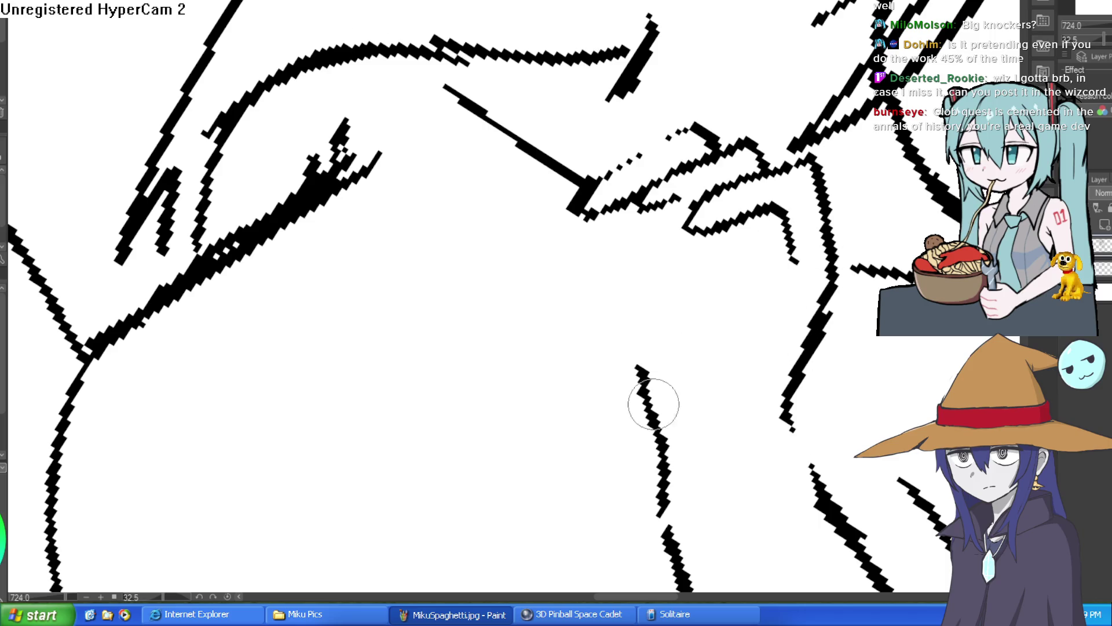
# Draw a stroke up toward the fingers and connect the lower line to the junction.
pyautogui.moveTo(640, 319); pyautogui.dragTo(717, 106)
pyautogui.moveTo(606, 150); pyautogui.dragTo(672, 105)
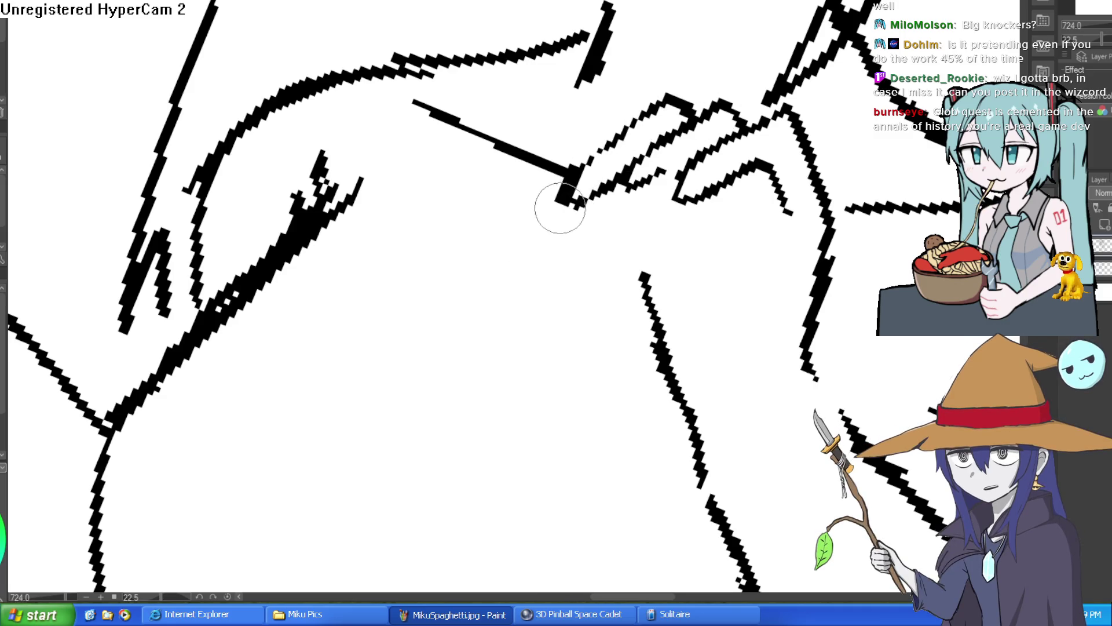
pyautogui.moveTo(645, 274); pyautogui.dragTo(606, 195)
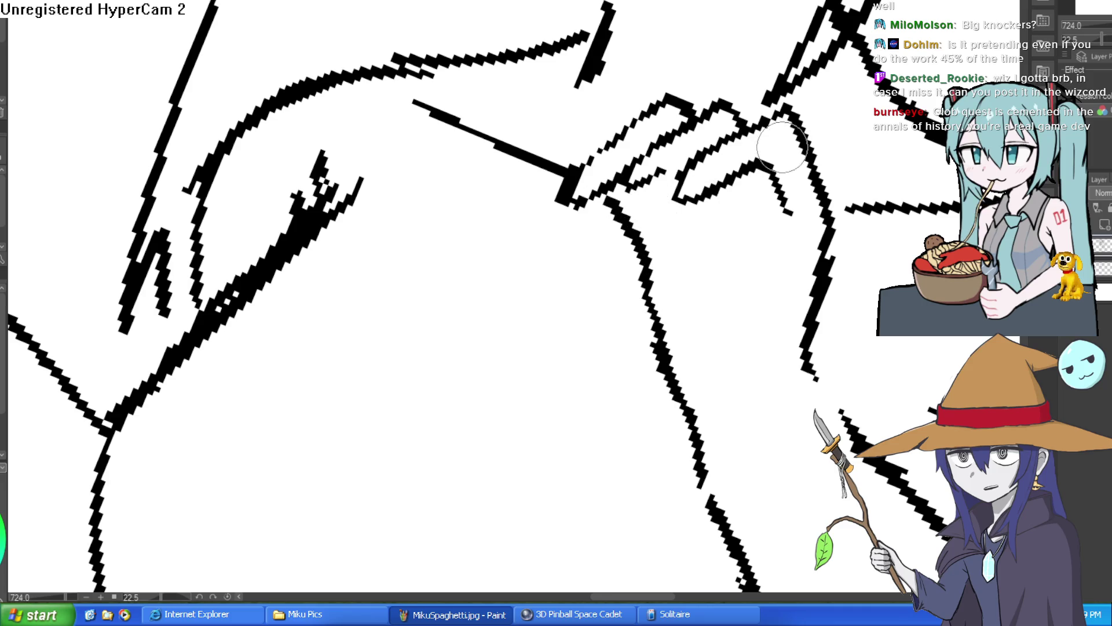
pyautogui.scroll(-10, 781, 147)
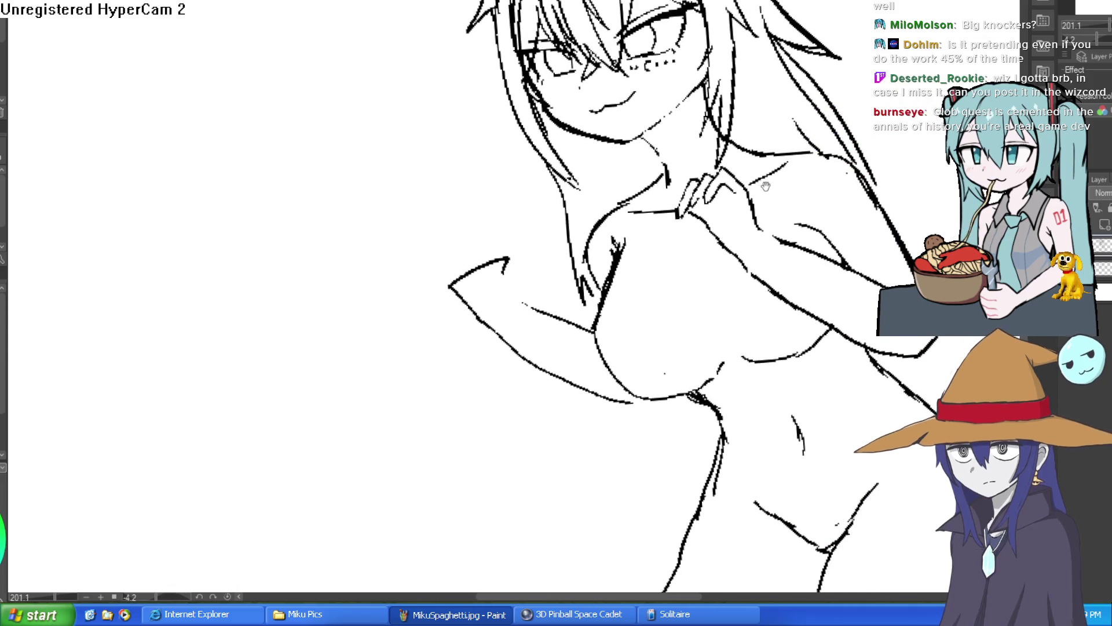
pyautogui.scroll(10, 794, 179)
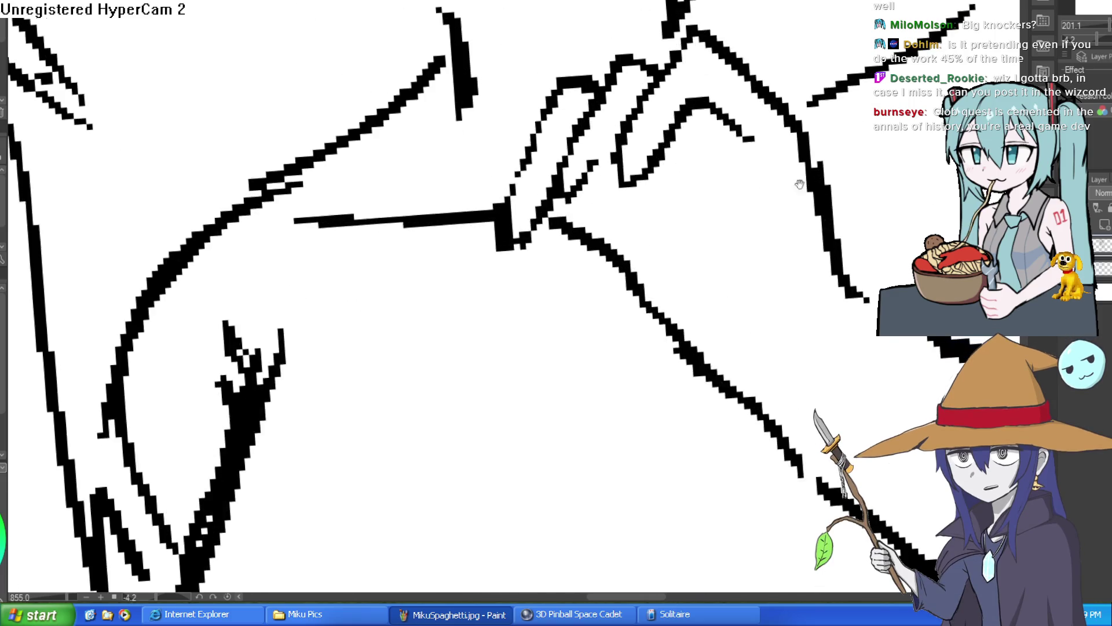
# Draw a closed loop outlining one finger of the clasped hands.
pyautogui.moveTo(815, 173); pyautogui.dragTo(847, 124)
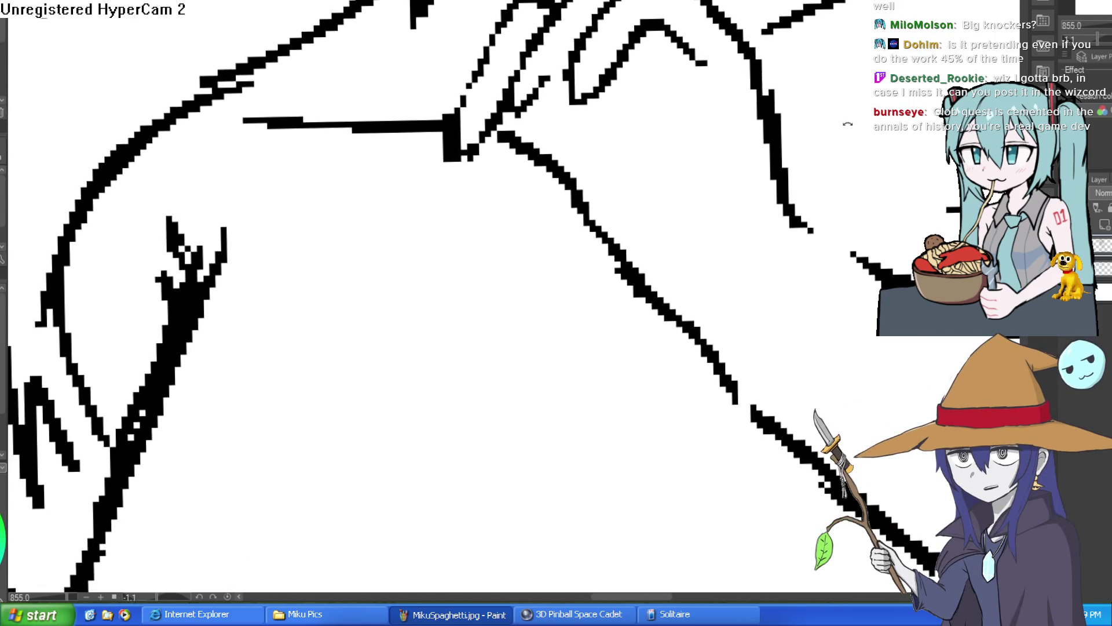
pyautogui.scroll(-10, 717, 200)
pyautogui.moveTo(757, 261); pyautogui.dragTo(737, 226)
pyautogui.scroll(10, 645, 225)
pyautogui.moveTo(666, 330)
pyautogui.mouseDown()
pyautogui.moveTo(576, 293)
pyautogui.moveTo(538, 240)
pyautogui.moveTo(637, 272)
pyautogui.mouseUp()
# Add a short line down from the hand and redraw the finger lines.
pyautogui.scroll(-10, 642, 286)
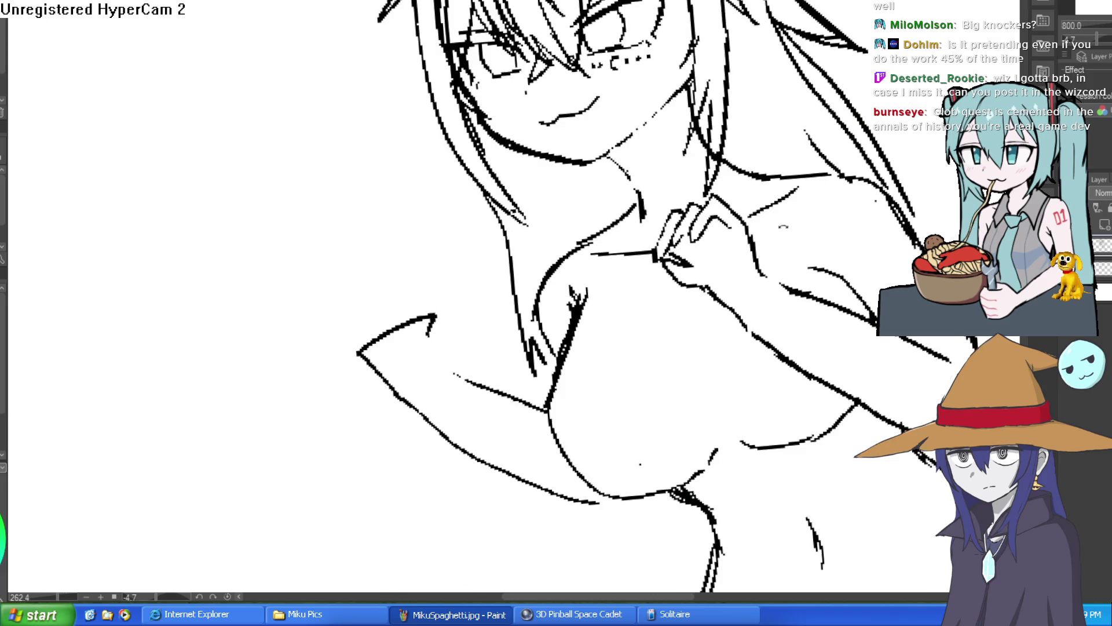
pyautogui.moveTo(802, 272); pyautogui.dragTo(799, 303)
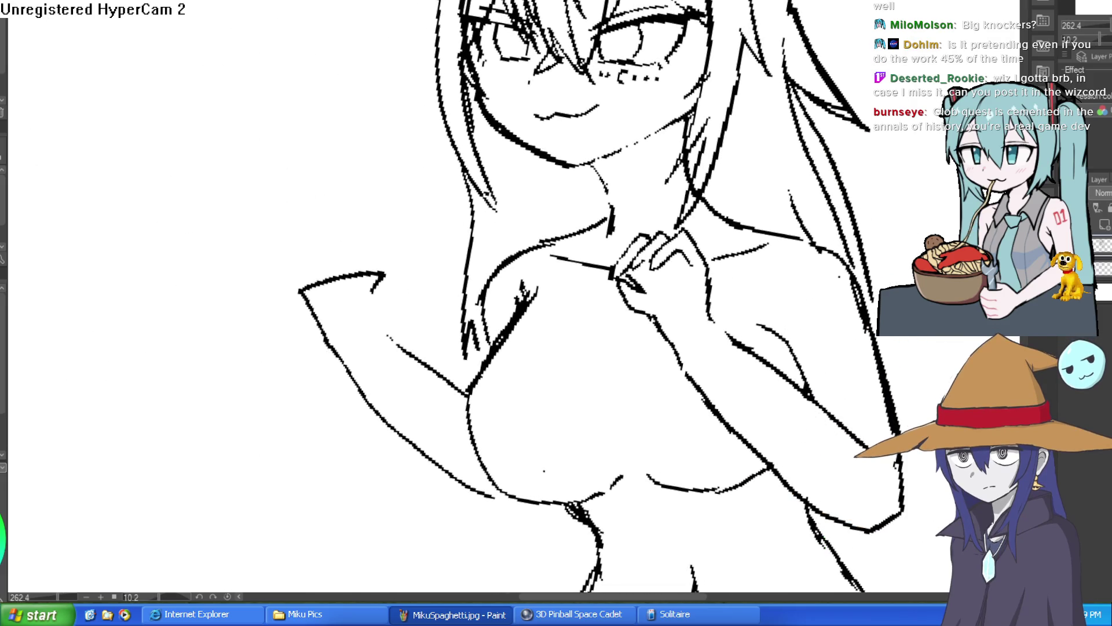
pyautogui.scroll(11, 631, 269)
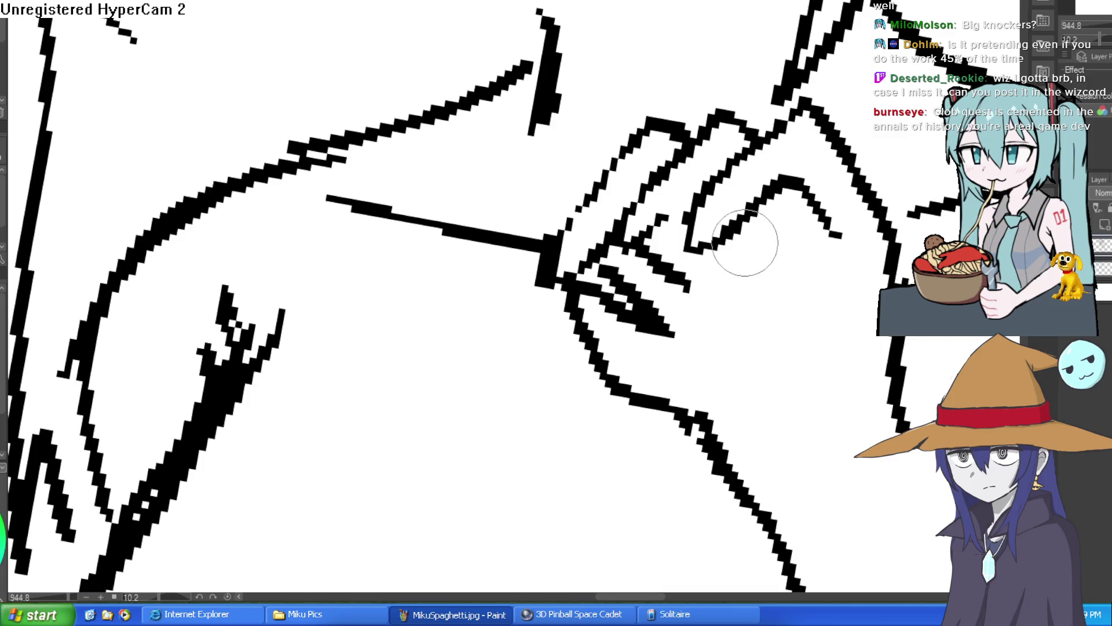
pyautogui.moveTo(745, 243); pyautogui.dragTo(781, 272)
pyautogui.moveTo(638, 206)
pyautogui.mouseDown()
pyautogui.moveTo(651, 219)
pyautogui.moveTo(659, 211)
pyautogui.mouseUp()
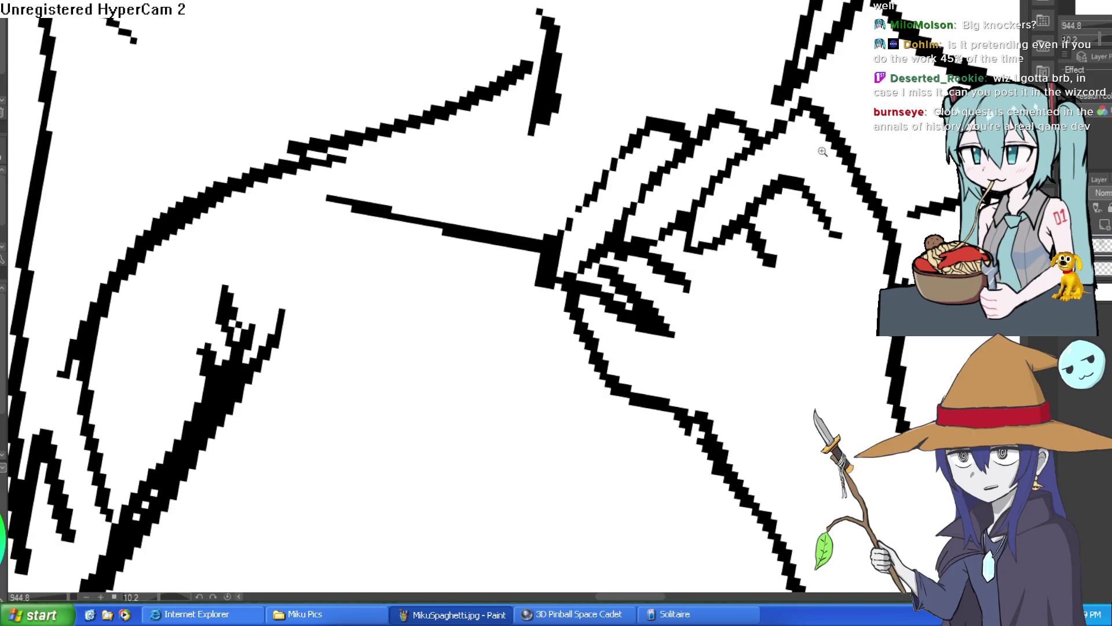
# Erase a stray line segment and draw a thick stroke up along the arm line.
pyautogui.scroll(-8, 823, 151)
pyautogui.scroll(9, 820, 183)
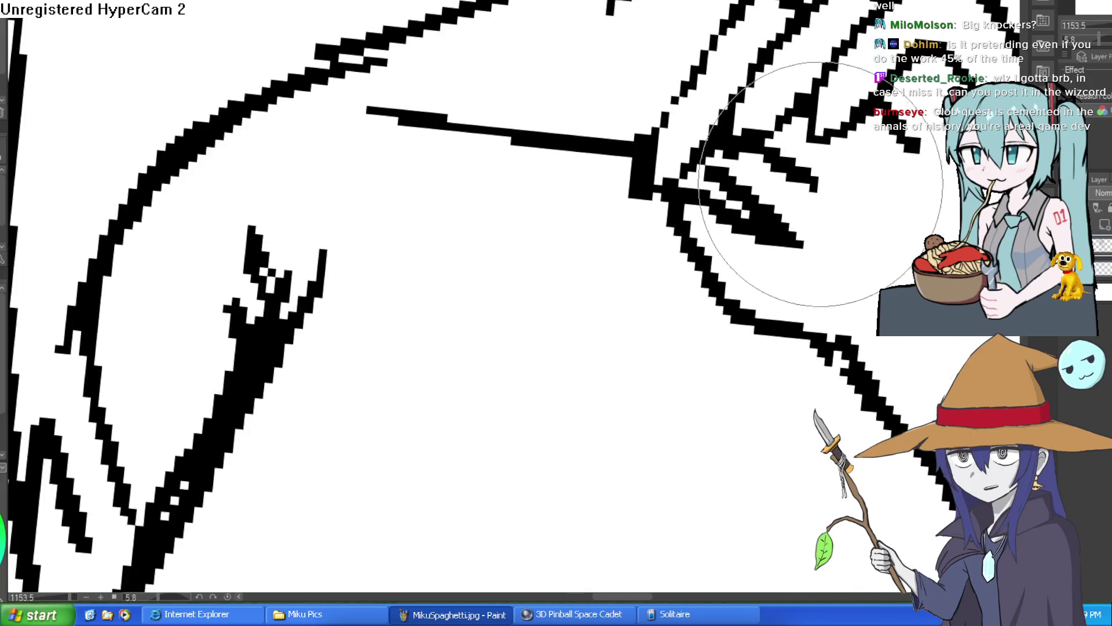
pyautogui.scroll(-5, 770, 238)
pyautogui.moveTo(850, 258); pyautogui.dragTo(836, 231)
pyautogui.moveTo(775, 286)
pyautogui.mouseDown()
pyautogui.moveTo(803, 348)
pyautogui.moveTo(782, 267)
pyautogui.moveTo(724, 215)
pyautogui.moveTo(570, 261)
pyautogui.mouseUp()
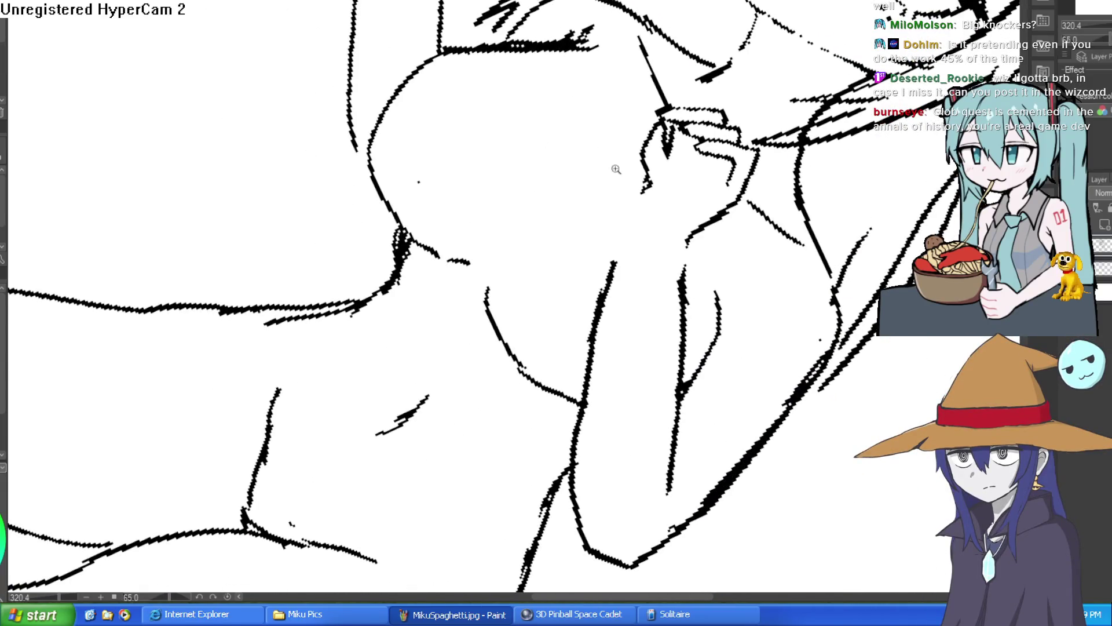
pyautogui.click(616, 168)
pyautogui.moveTo(582, 405)
pyautogui.mouseDown()
pyautogui.moveTo(650, 158)
pyautogui.moveTo(660, 184)
pyautogui.moveTo(576, 347)
pyautogui.moveTo(595, 328)
pyautogui.mouseUp()
# Erase the duplicate strokes along the arm line and thin the doubled stroke below it.
pyautogui.press('e')
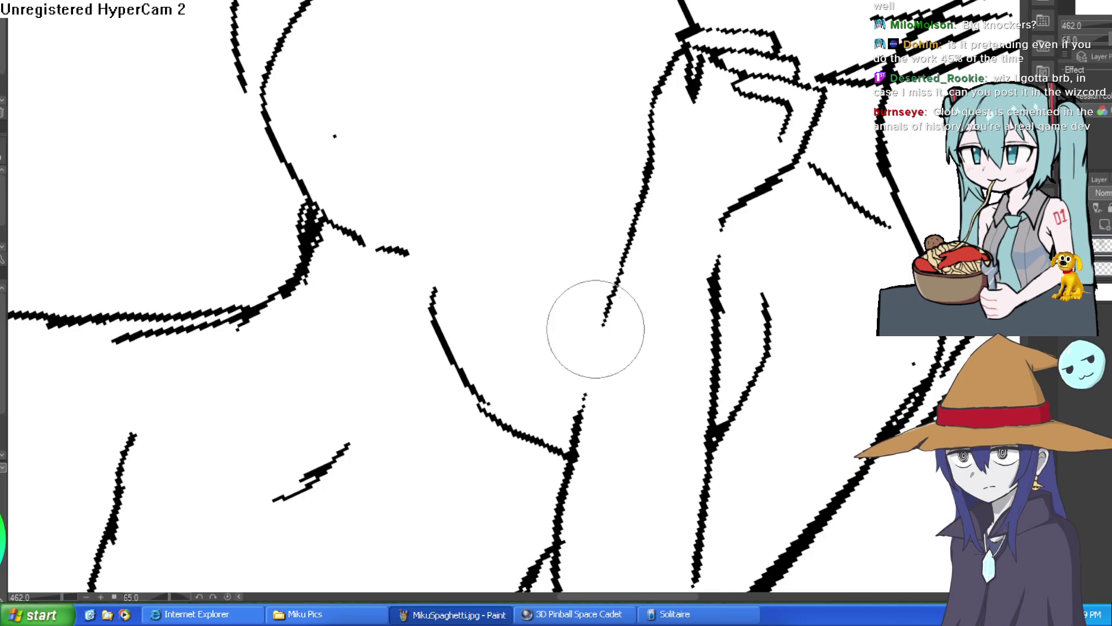
pyautogui.scroll(-5, 596, 329)
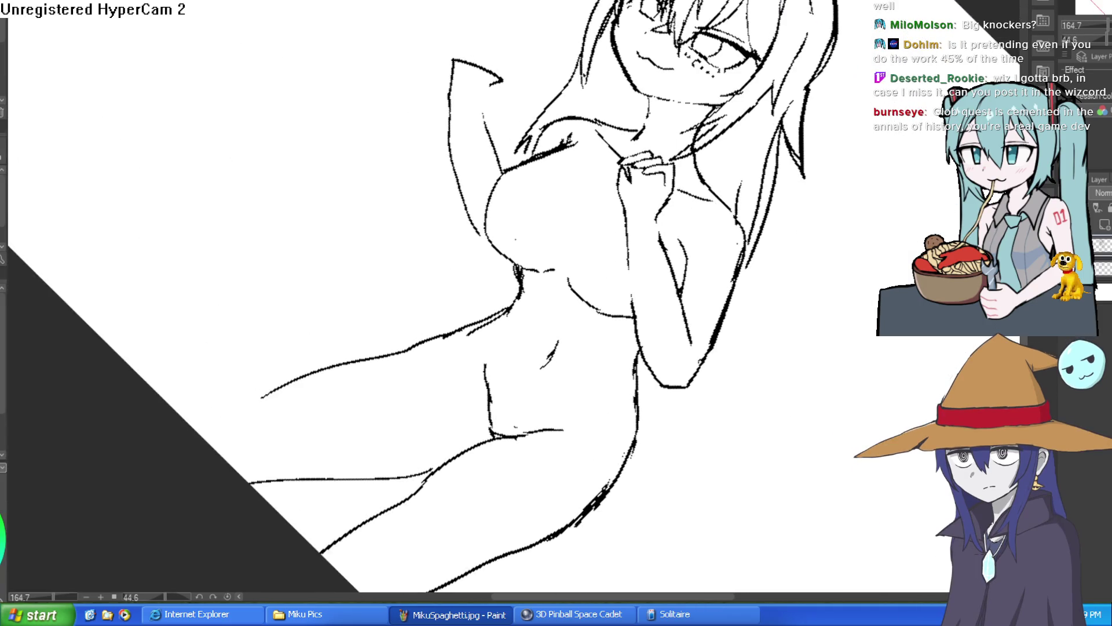
pyautogui.scroll(5, 626, 205)
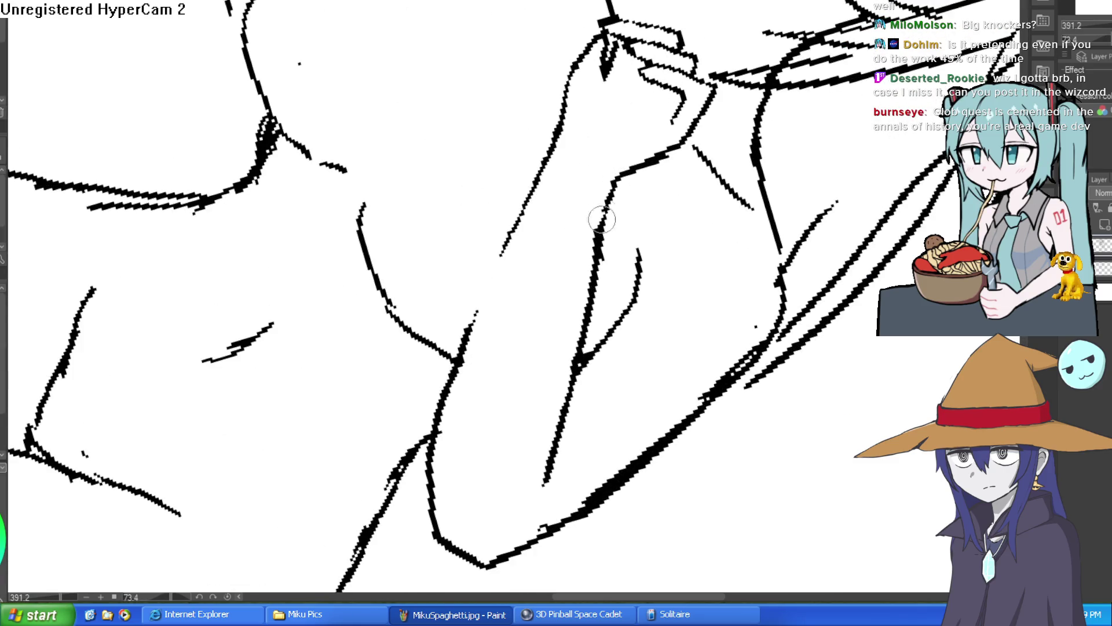
pyautogui.press('e')
pyautogui.moveTo(570, 365); pyautogui.dragTo(619, 208)
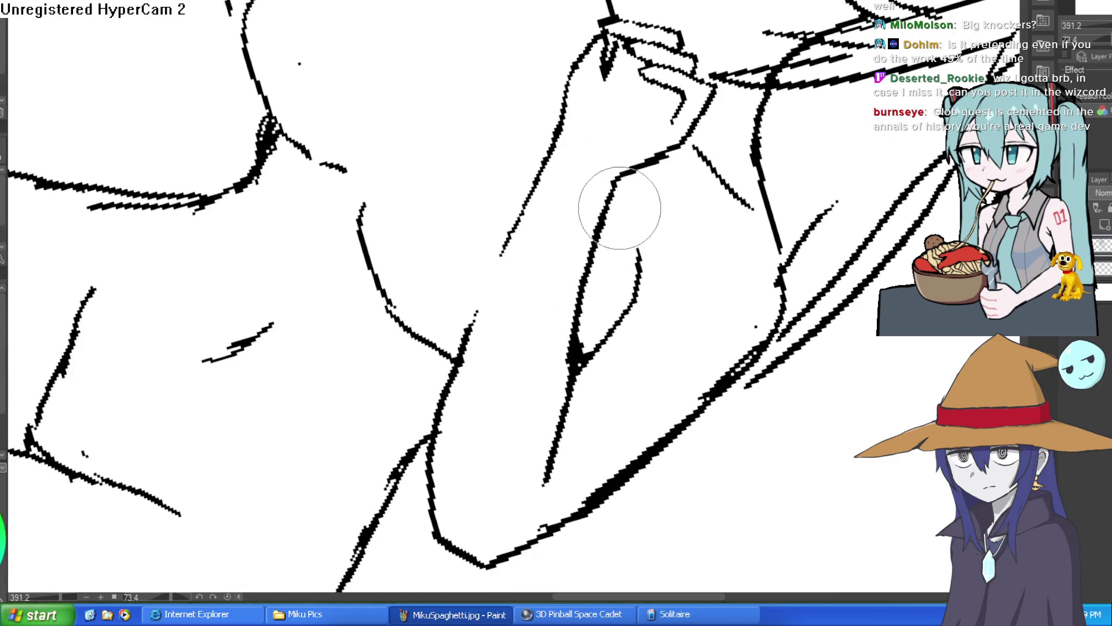
pyautogui.moveTo(587, 331); pyautogui.dragTo(567, 336)
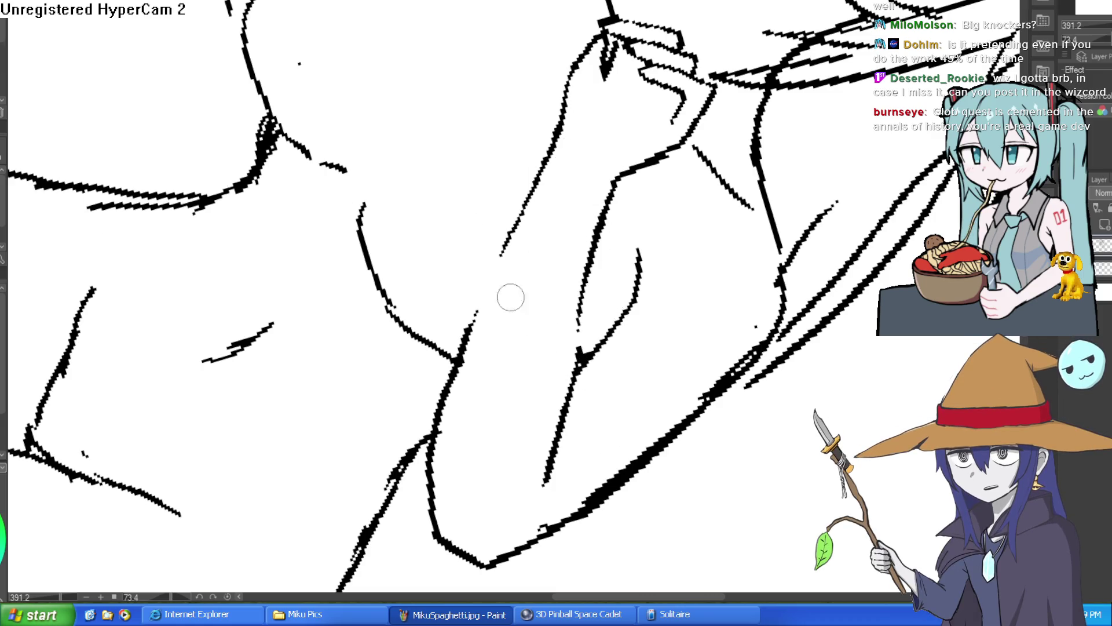
pyautogui.hotkey('ctrl', '0')
pyautogui.scroll(5, 637, 150)
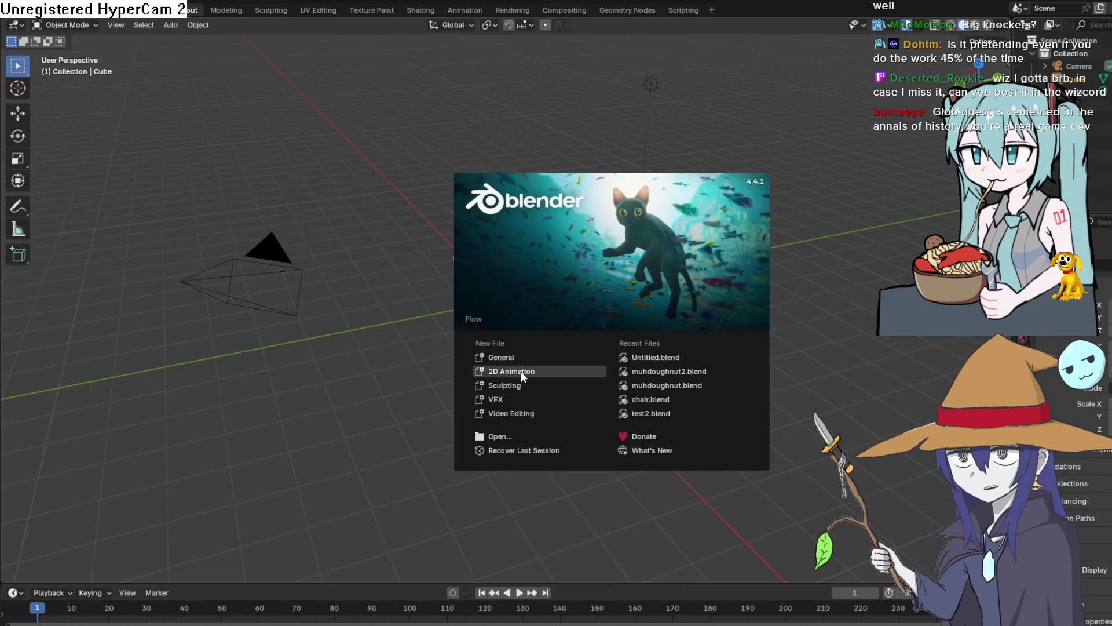
# Choose 2D Animation on the Blender splash screen to start a new file.
pyautogui.click(551, 370)
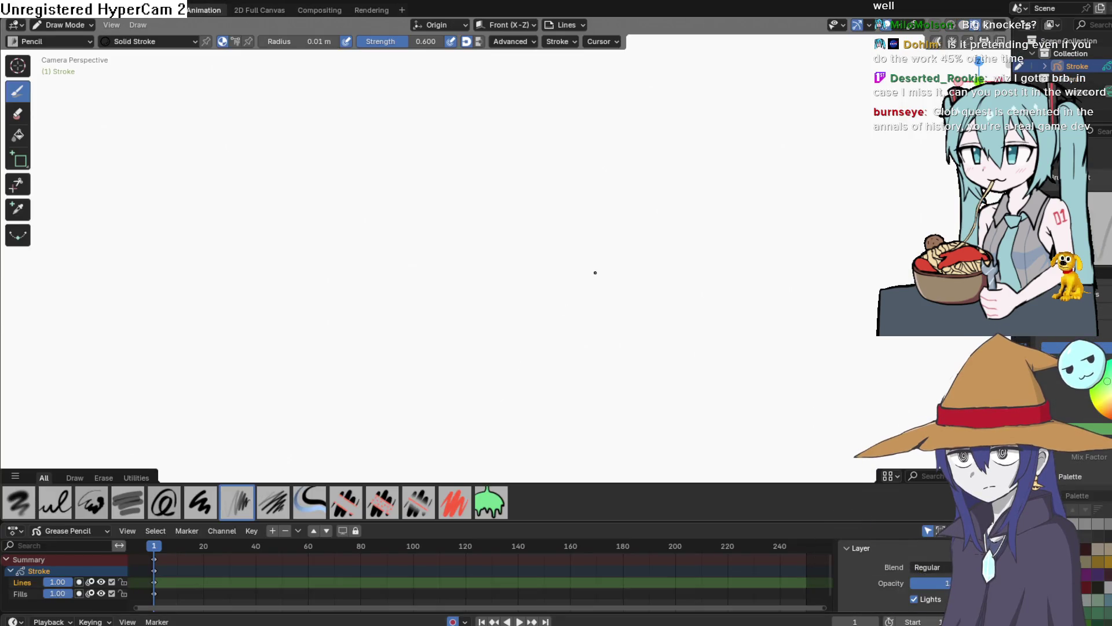
# Raise the pencil strength to 1.000 and undo the test strokes.
pyautogui.hotkey('ctrl', 'z')
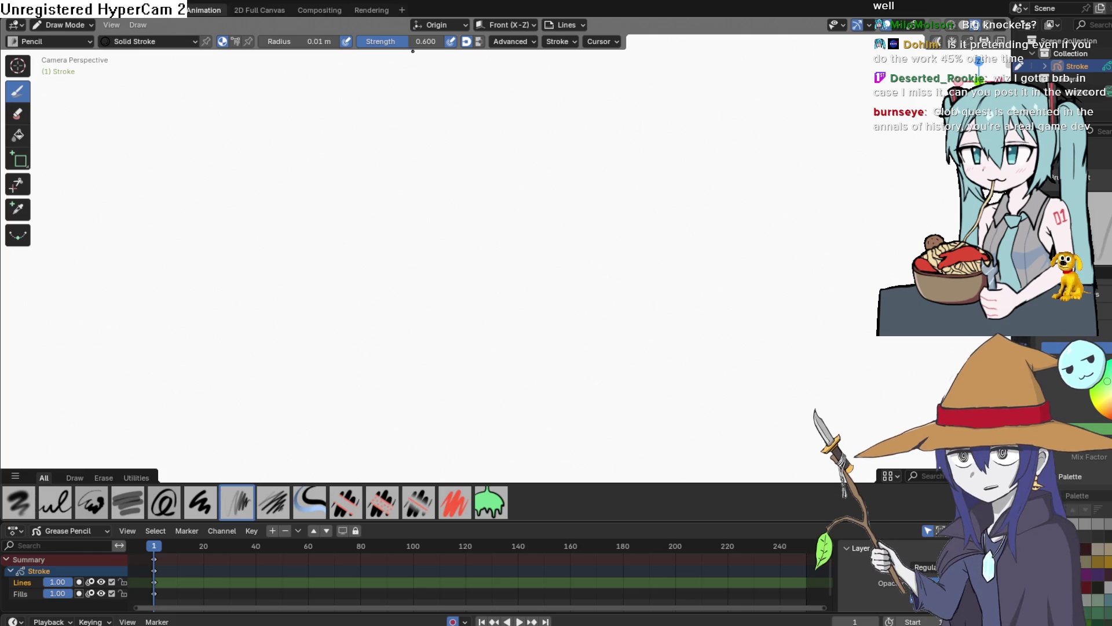
pyautogui.moveTo(412, 42); pyautogui.dragTo(437, 42)
pyautogui.moveTo(397, 180); pyautogui.dragTo(452, 290)
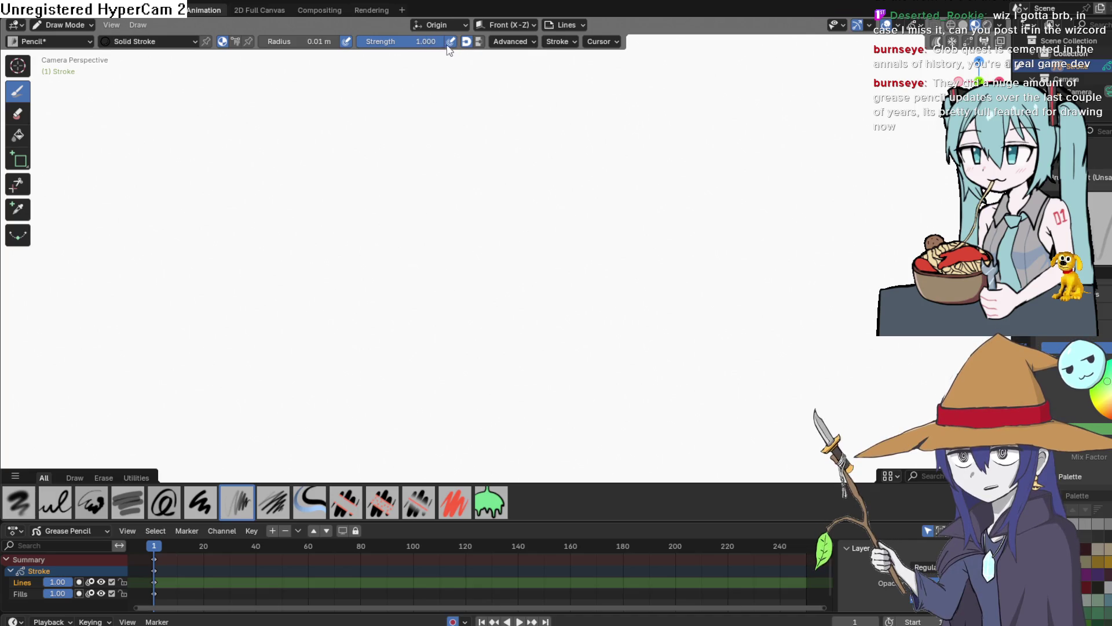
pyautogui.hotkey('ctrl', 'z')
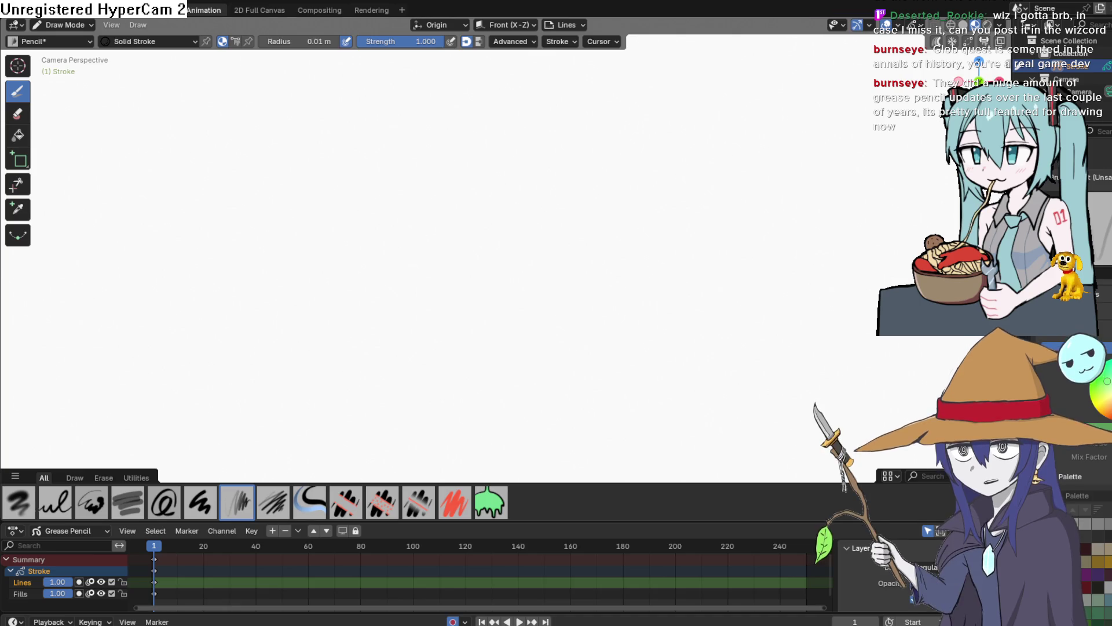
pyautogui.hotkey('ctrl', 'z')
# Draw a long zigzag stroke, then erase the upper stroke's right end with the hard eraser.
pyautogui.moveTo(595, 207)
pyautogui.mouseDown()
pyautogui.moveTo(431, 284)
pyautogui.moveTo(614, 318)
pyautogui.mouseUp()
pyautogui.scroll(4, 615, 319)
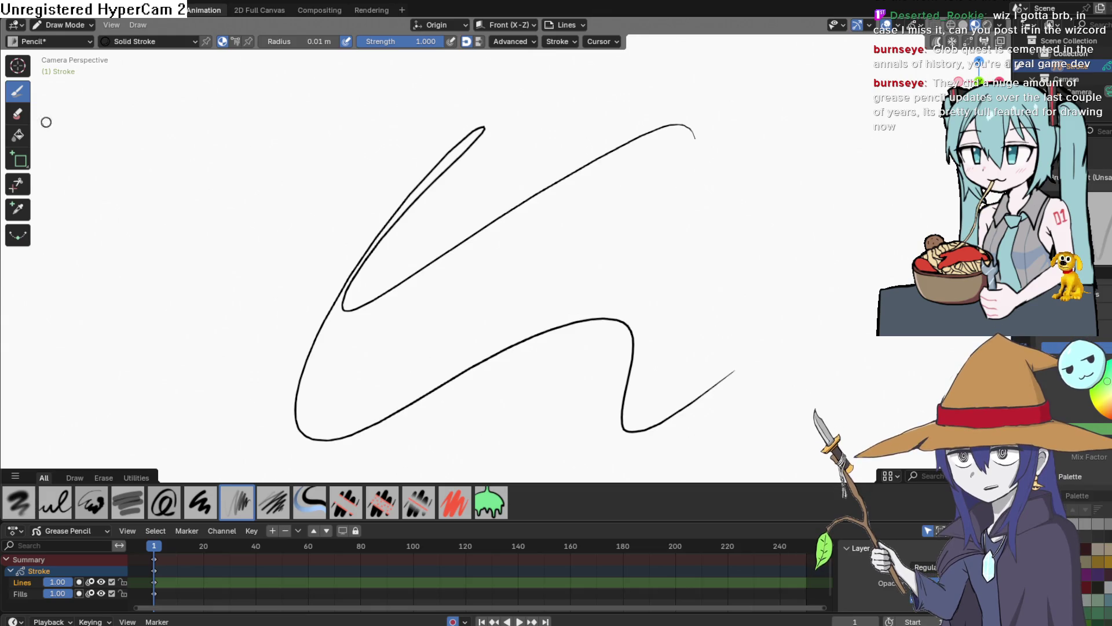
pyautogui.click(23, 117)
pyautogui.moveTo(692, 132); pyautogui.dragTo(606, 164)
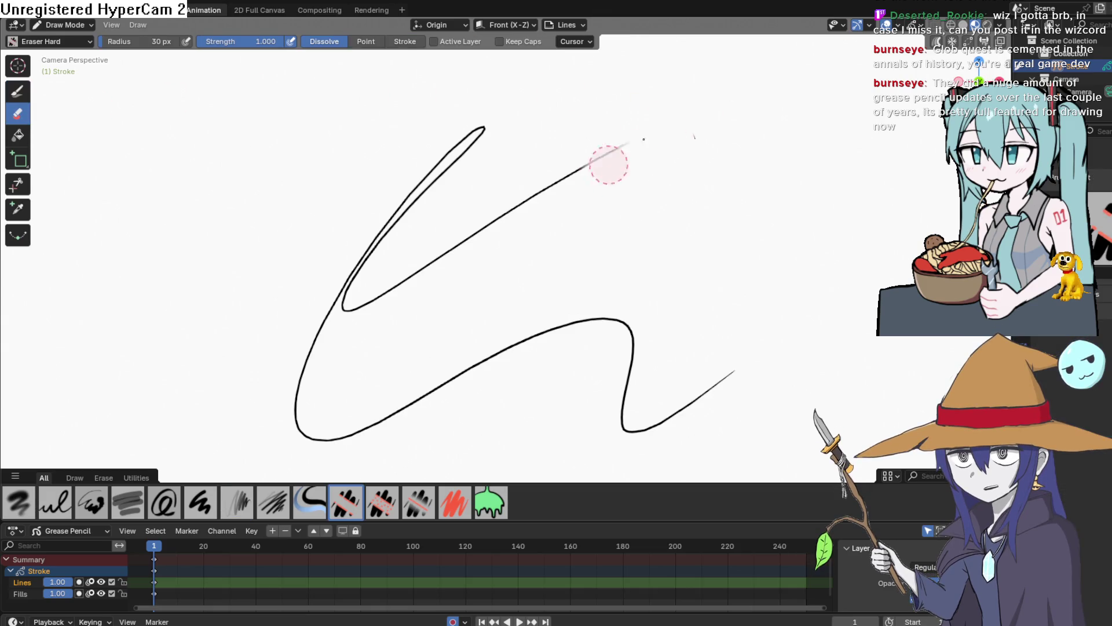
# Cut a gap in the upper diagonal stroke and trim the upper tips.
pyautogui.moveTo(544, 188); pyautogui.dragTo(507, 223)
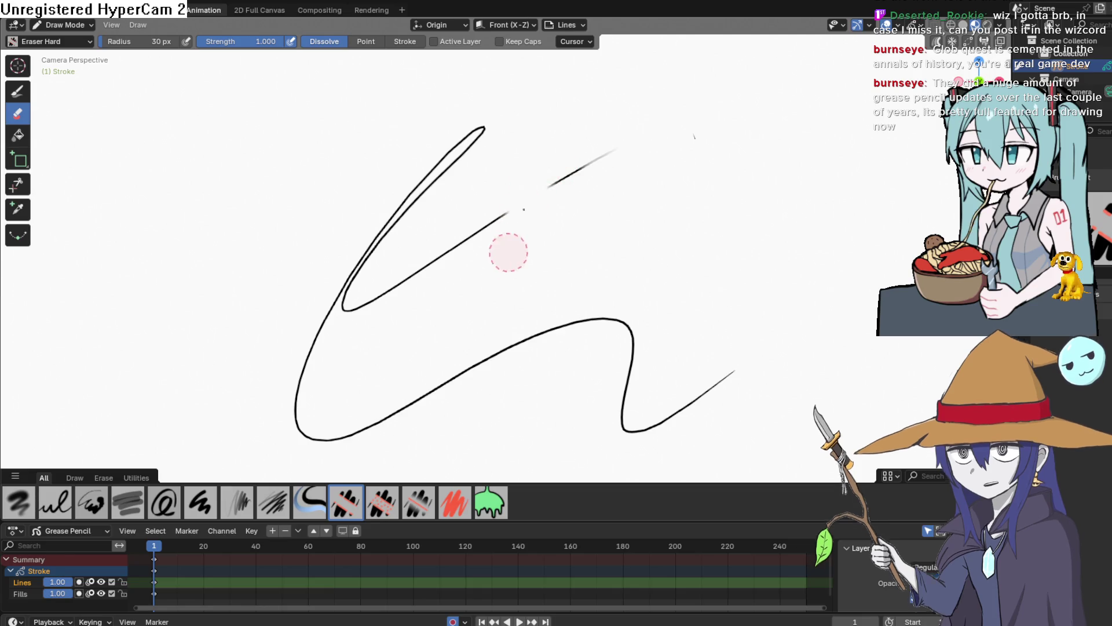
pyautogui.moveTo(487, 141); pyautogui.dragTo(419, 179)
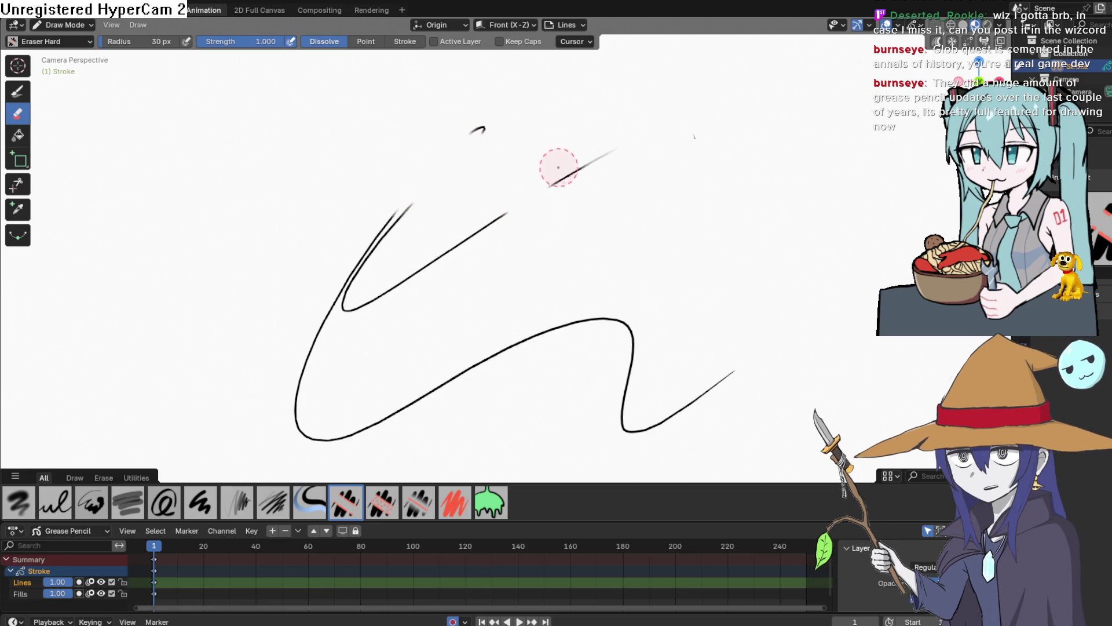
pyautogui.scroll(3, 500, 265)
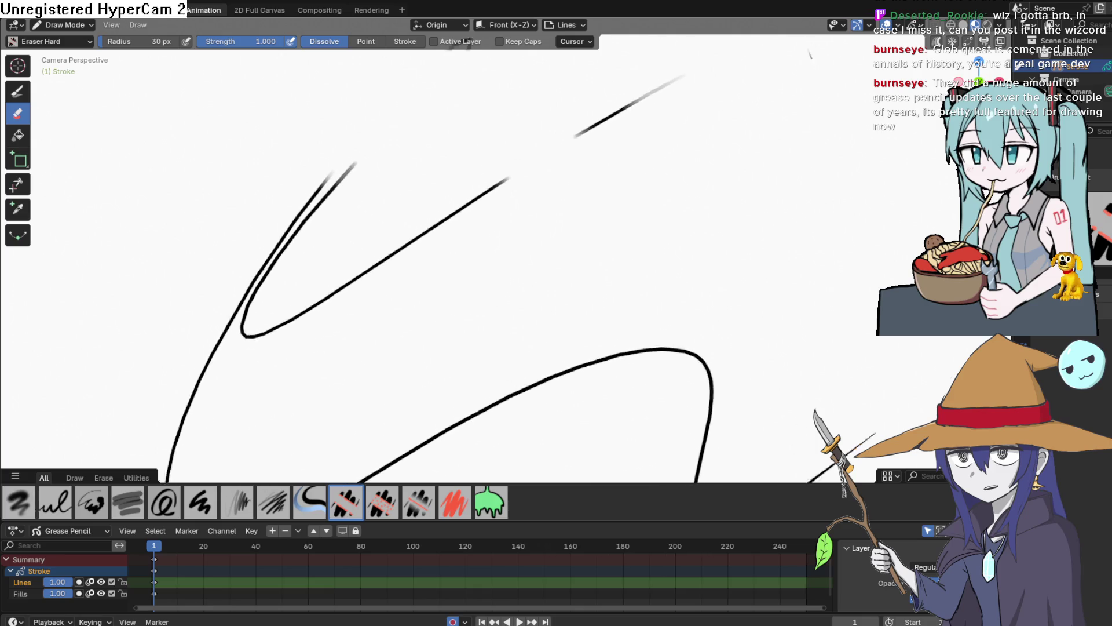
pyautogui.moveTo(473, 174); pyautogui.dragTo(496, 219)
pyautogui.press('space')
pyautogui.press('space')
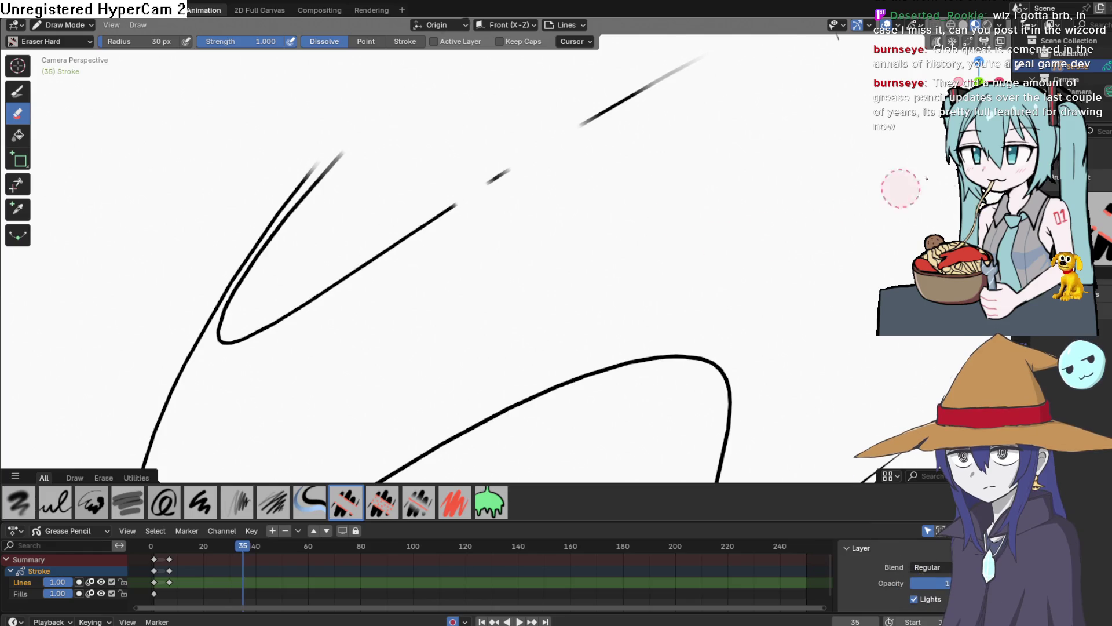
# Partly erase several sections of the lower curve.
pyautogui.moveTo(693, 250)
pyautogui.mouseDown()
pyautogui.moveTo(653, 327)
pyautogui.moveTo(698, 270)
pyautogui.mouseUp()
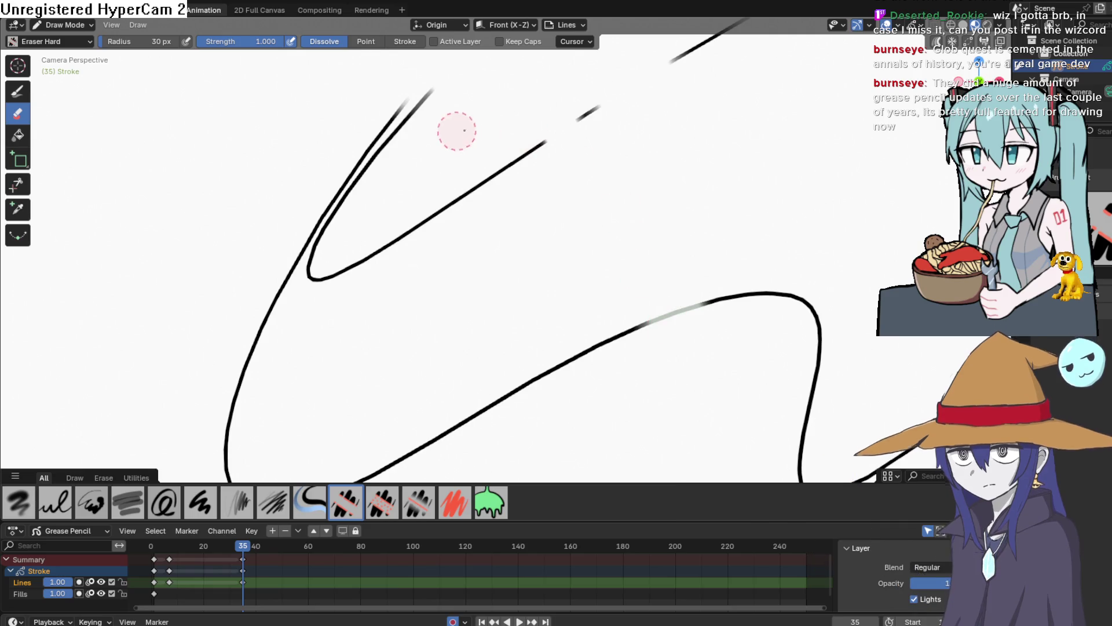
pyautogui.moveTo(665, 308); pyautogui.dragTo(608, 395)
pyautogui.hotkey('ctrl', 'z')
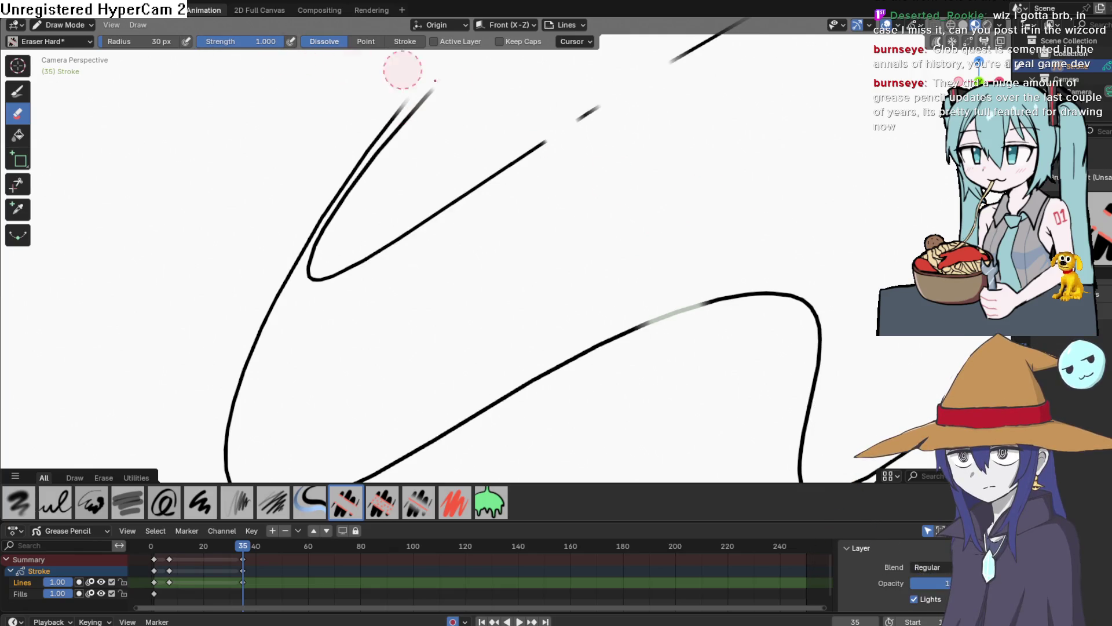
pyautogui.moveTo(663, 335)
pyautogui.mouseDown()
pyautogui.moveTo(773, 264)
pyautogui.moveTo(650, 343)
pyautogui.mouseUp()
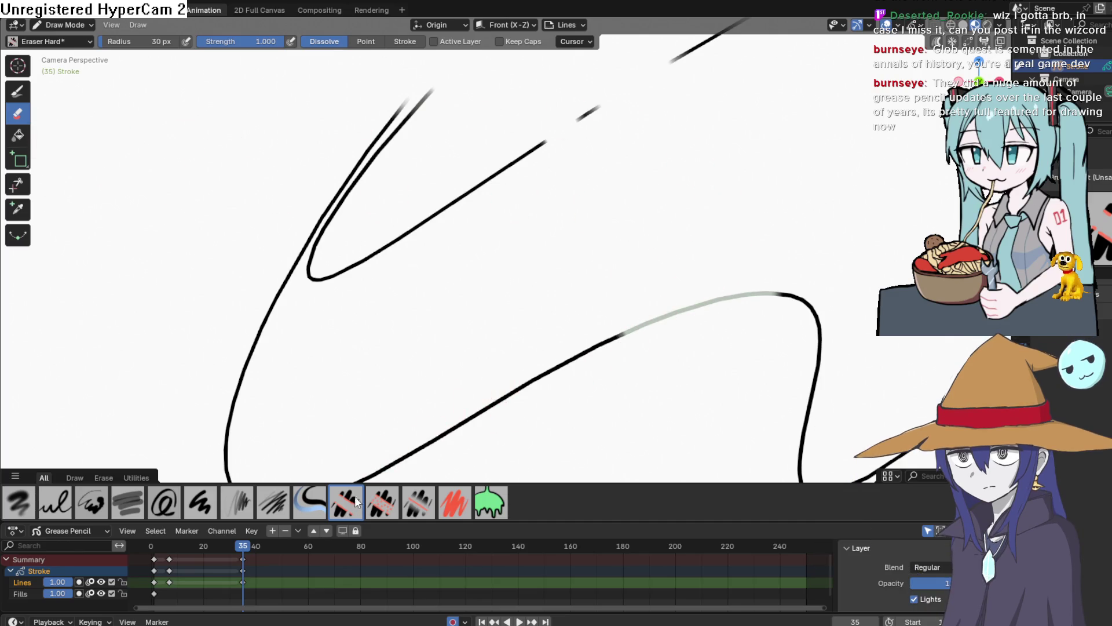
pyautogui.moveTo(568, 325); pyautogui.dragTo(568, 397)
# Erase the short upper stroke and diagonal tip, and cut a gap in the lower stroke.
pyautogui.moveTo(586, 105); pyautogui.dragTo(548, 147)
pyautogui.scroll(-5, 737, 252)
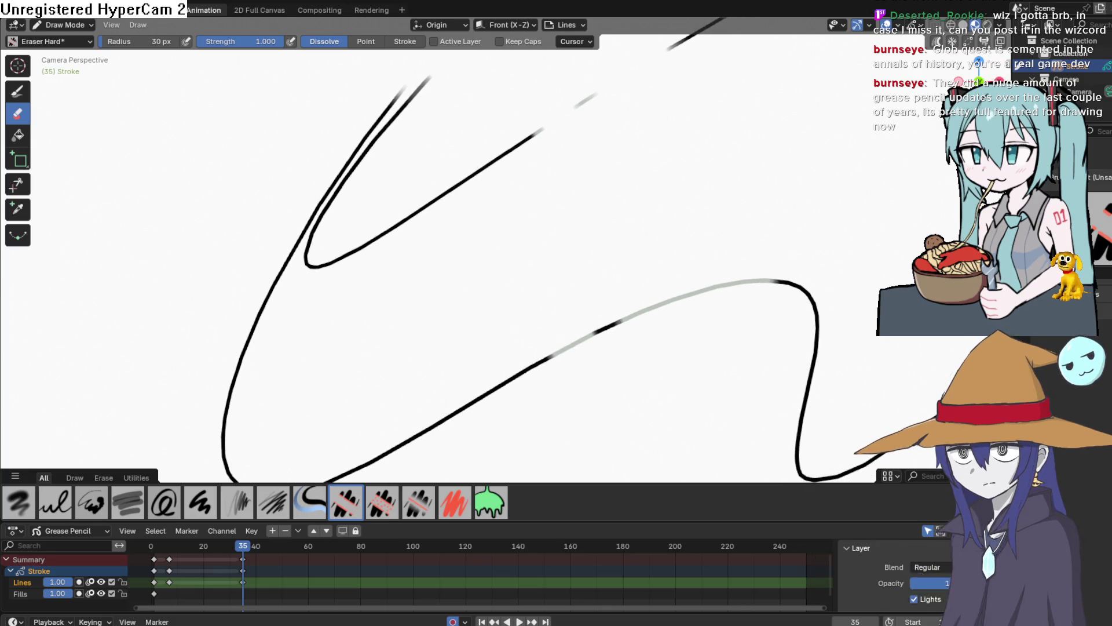
pyautogui.moveTo(680, 253)
pyautogui.mouseDown()
pyautogui.moveTo(631, 307)
pyautogui.moveTo(641, 315)
pyautogui.moveTo(685, 238)
pyautogui.mouseUp()
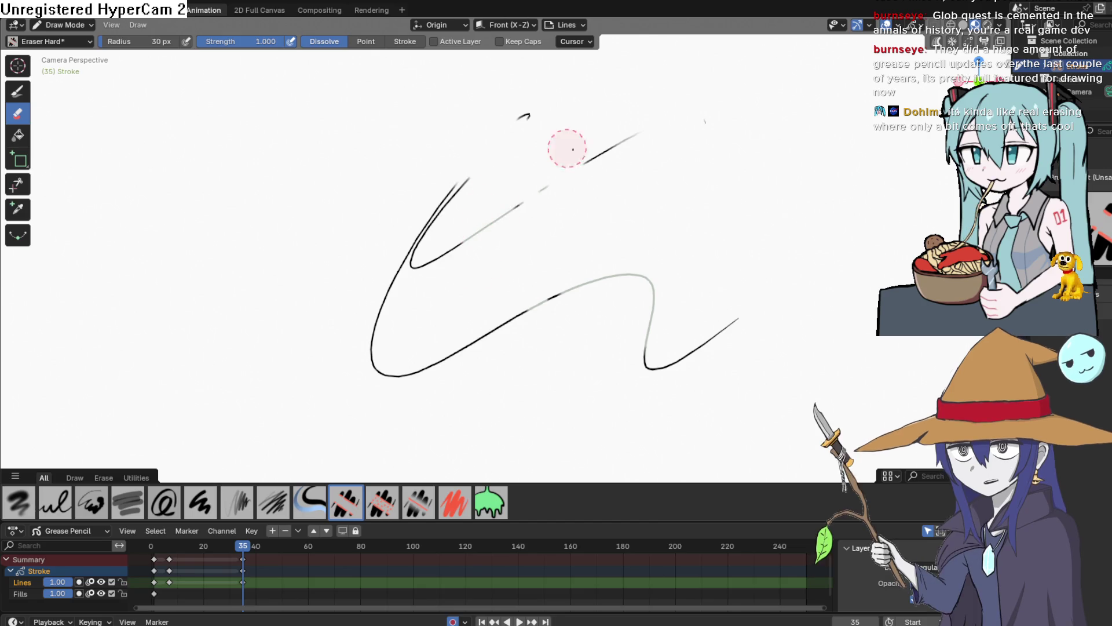
pyautogui.moveTo(666, 348); pyautogui.dragTo(678, 398)
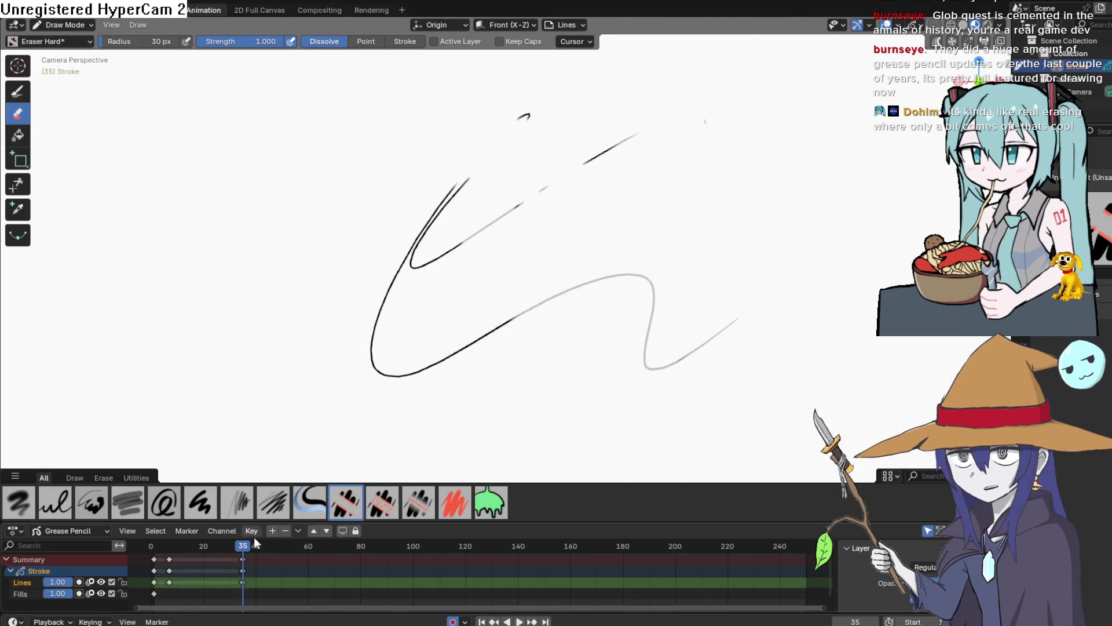
pyautogui.hotkey('ctrl', 'z')
pyautogui.hotkey('ctrl', 'z')
pyautogui.hotkey('ctrl', 'z')
pyautogui.hotkey('ctrl', 'z')
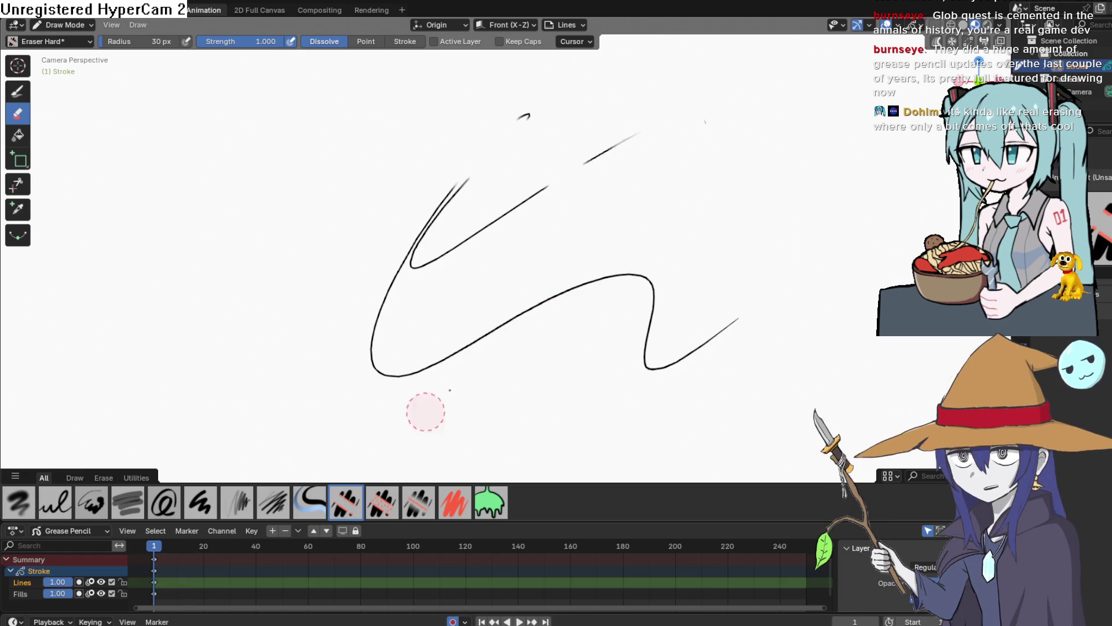
pyautogui.moveTo(536, 342); pyautogui.dragTo(562, 276)
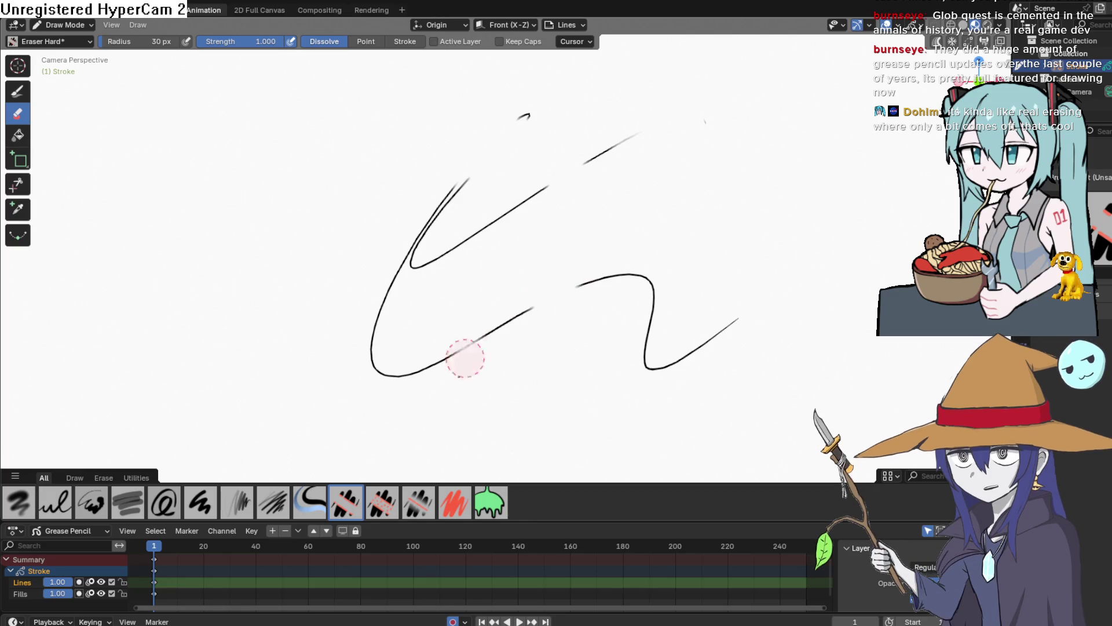
pyautogui.hotkey('ctrl', 'z')
pyautogui.hotkey('ctrl', 'z')
pyautogui.hotkey('ctrl', 'z')
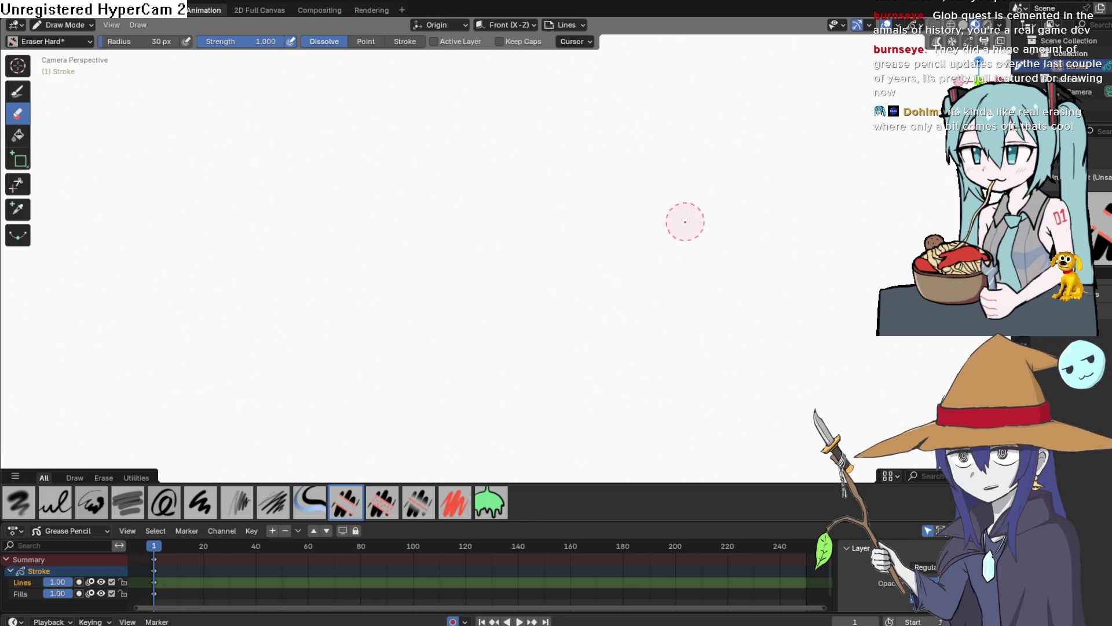
# Draw the head circle with the Pencil, undoing stray strokes and loops.
pyautogui.click(26, 100)
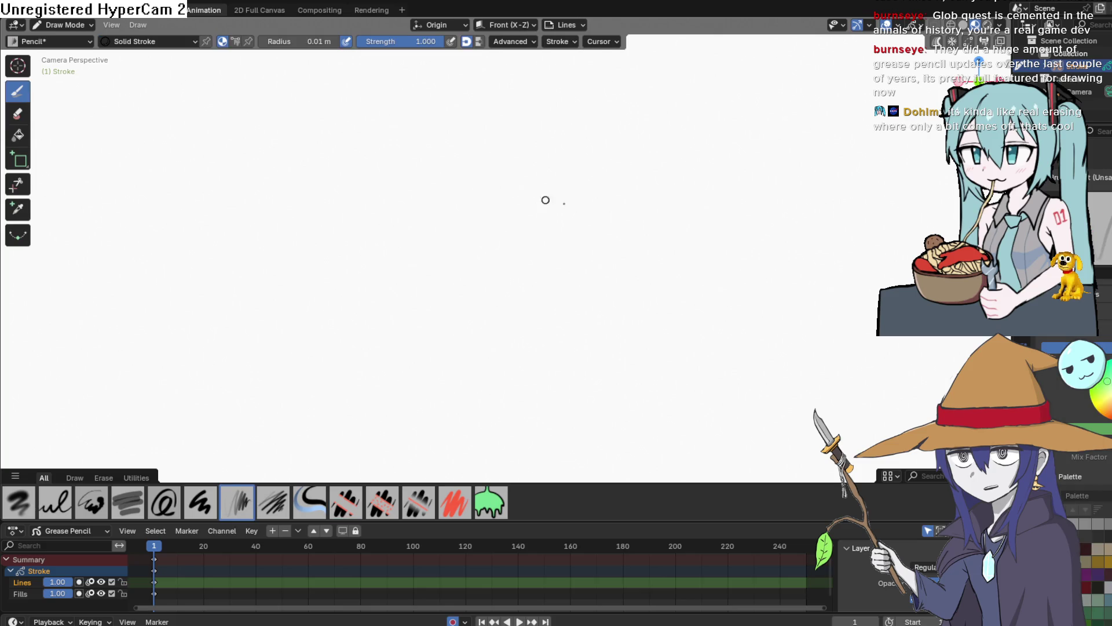
pyautogui.moveTo(523, 312); pyautogui.dragTo(571, 185)
pyautogui.moveTo(505, 249)
pyautogui.mouseDown()
pyautogui.moveTo(551, 239)
pyautogui.moveTo(512, 267)
pyautogui.mouseUp()
pyautogui.hotkey('ctrl', 'z')
pyautogui.hotkey('ctrl', 'z')
pyautogui.hotkey('ctrl', 'z')
pyautogui.moveTo(563, 147); pyautogui.dragTo(526, 149)
pyautogui.moveTo(611, 253)
pyautogui.mouseDown()
pyautogui.moveTo(573, 149)
pyautogui.moveTo(640, 226)
pyautogui.mouseUp()
pyautogui.hotkey('ctrl', 'z')
# Add a curved vertical and a horizontal construction line across the circle.
pyautogui.moveTo(540, 146); pyautogui.dragTo(584, 267)
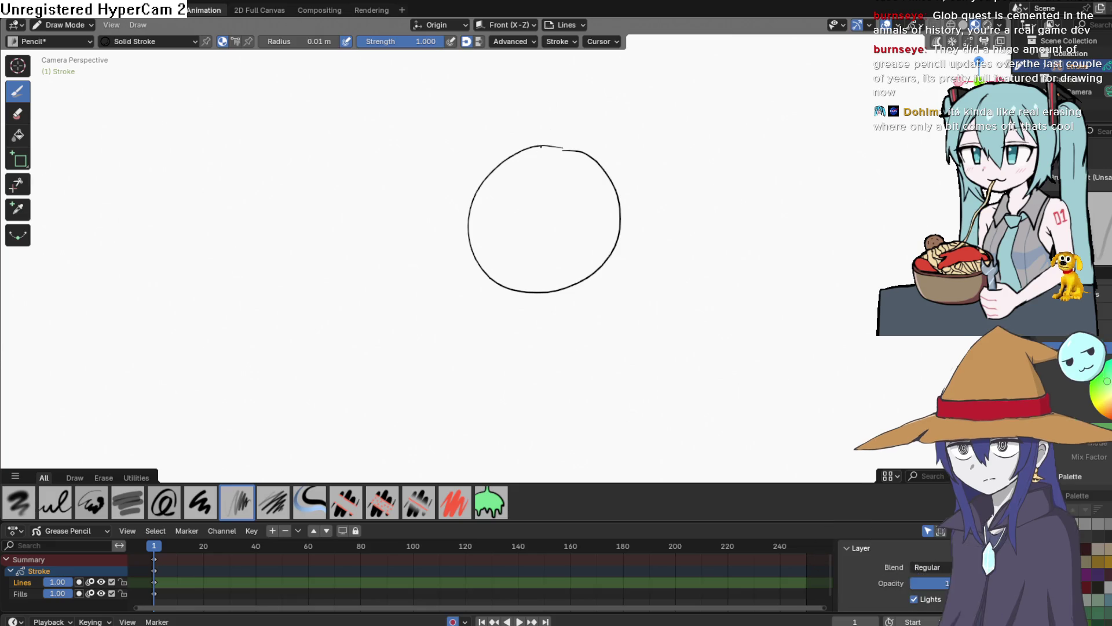
pyautogui.moveTo(605, 217)
pyautogui.mouseDown()
pyautogui.moveTo(617, 215)
pyautogui.moveTo(571, 216)
pyautogui.mouseUp()
pyautogui.moveTo(617, 253)
pyautogui.mouseDown()
pyautogui.moveTo(581, 297)
pyautogui.moveTo(581, 231)
pyautogui.mouseUp()
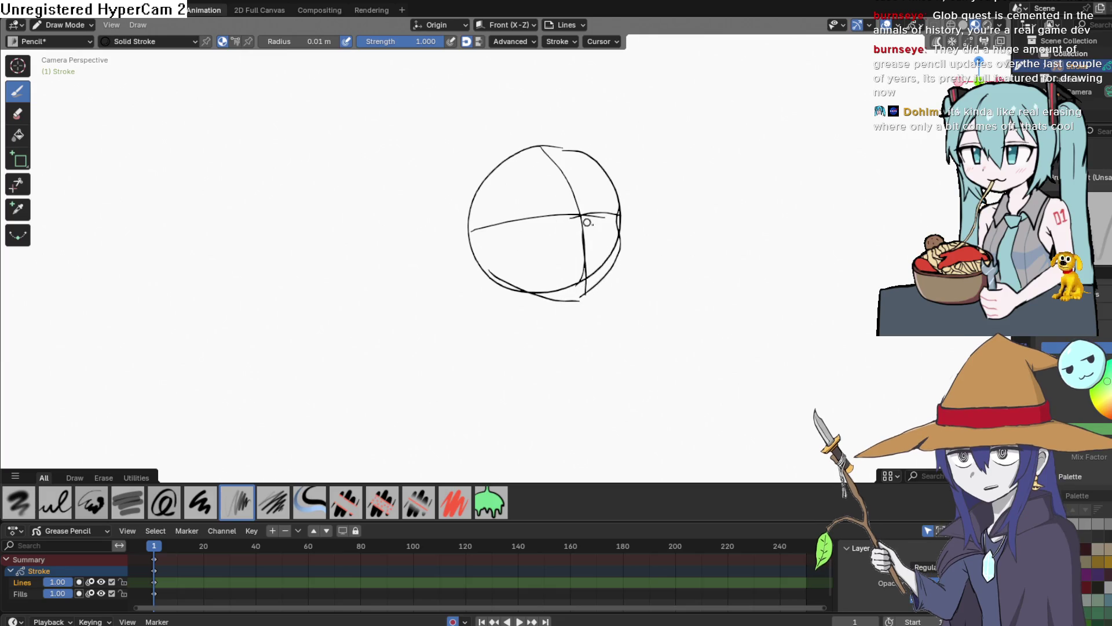
pyautogui.click(18, 114)
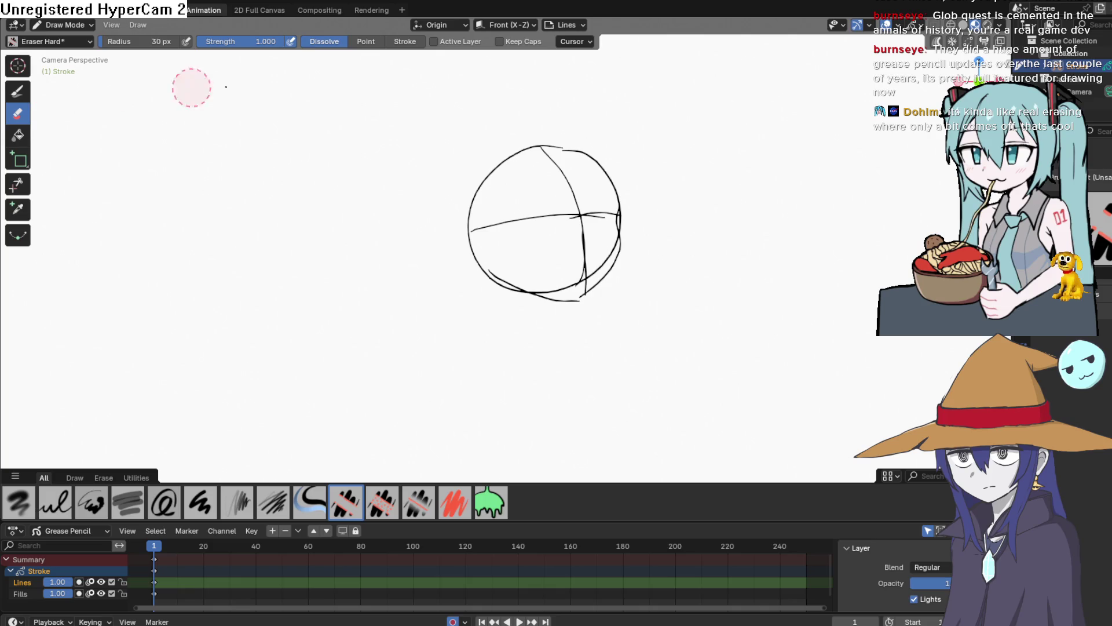
# Lighten the circle's doubled right edge and redraw its faded part.
pyautogui.scroll(5, 701, 237)
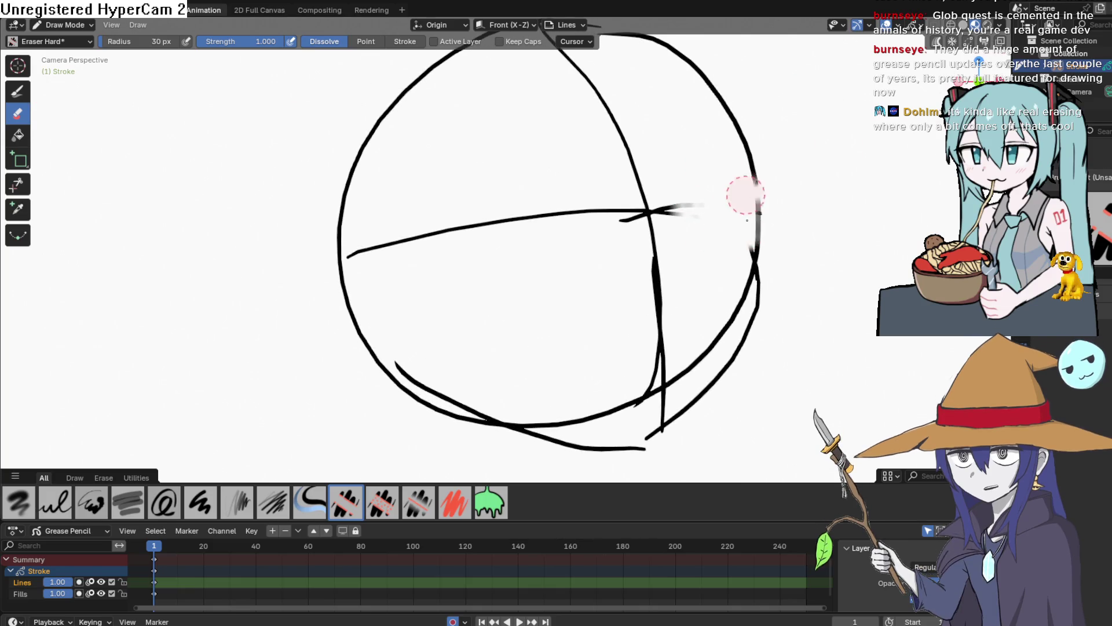
pyautogui.moveTo(767, 231)
pyautogui.mouseDown()
pyautogui.moveTo(772, 178)
pyautogui.moveTo(770, 254)
pyautogui.mouseUp()
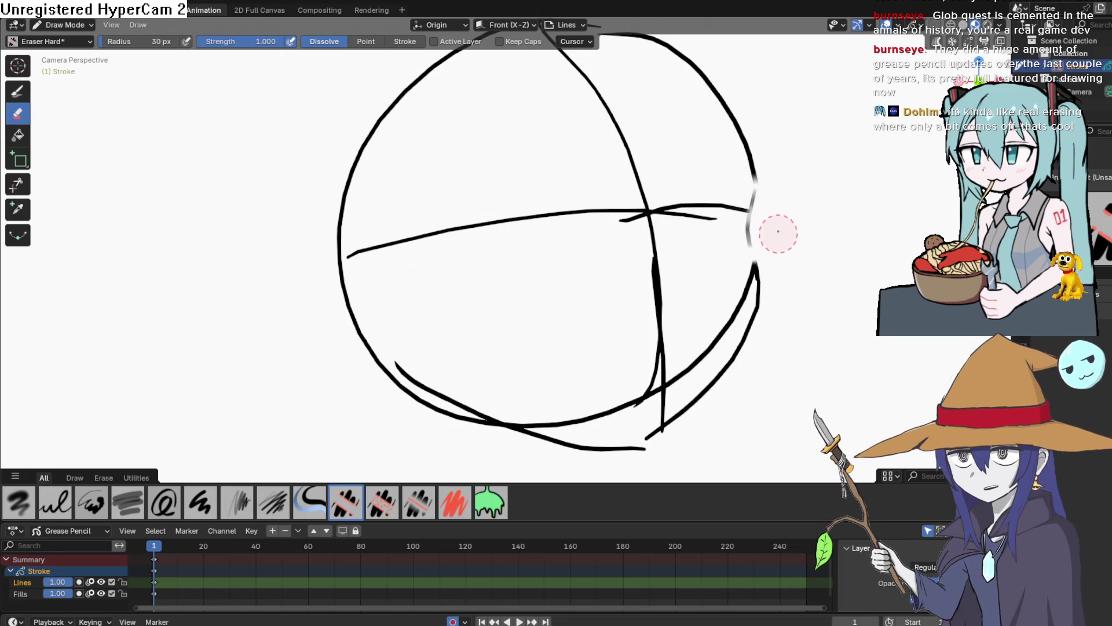
pyautogui.hotkey('ctrl', 'z')
pyautogui.moveTo(772, 243)
pyautogui.mouseDown()
pyautogui.moveTo(777, 182)
pyautogui.moveTo(769, 250)
pyautogui.mouseUp()
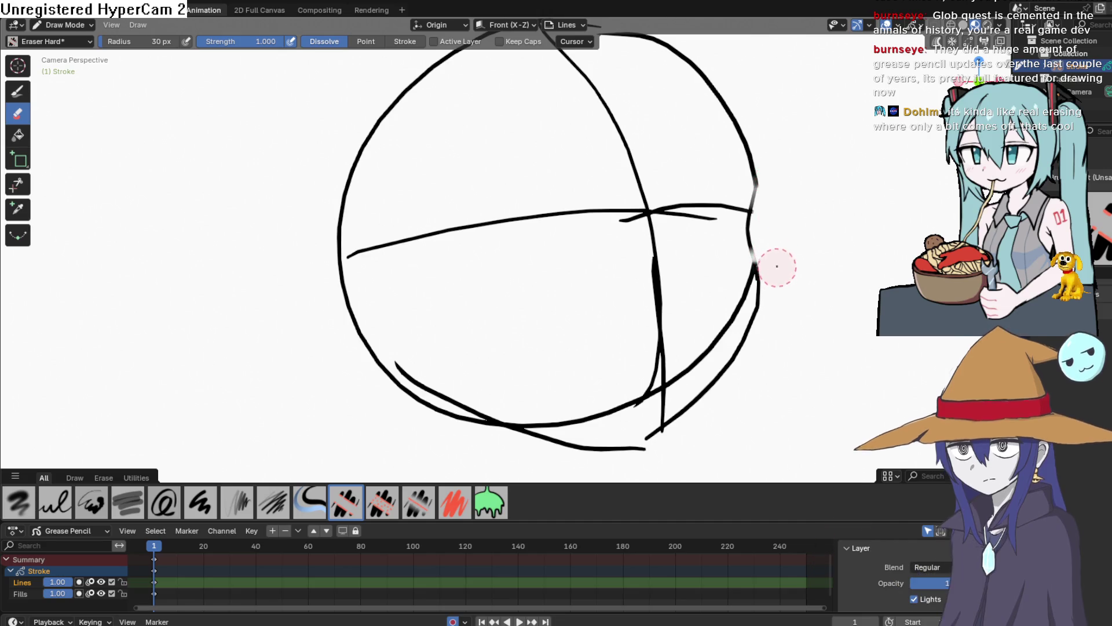
pyautogui.click(27, 91)
pyautogui.moveTo(755, 184); pyautogui.dragTo(758, 287)
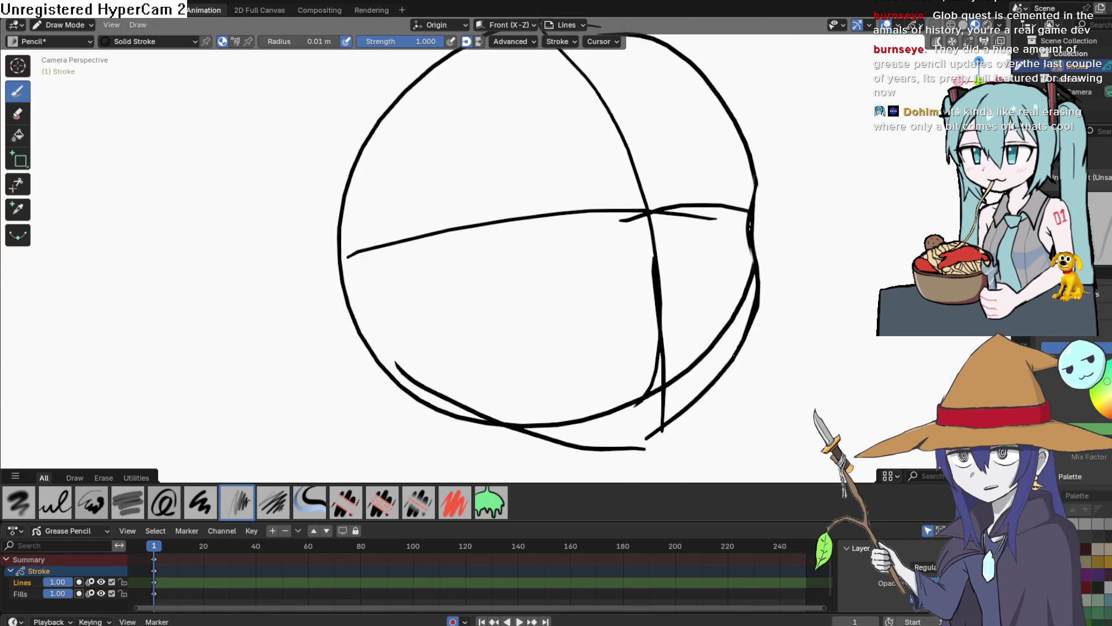
# Stop playback, return toward frame 1, and trim the horizontal line ends and right-edge stroke.
pyautogui.press('space')
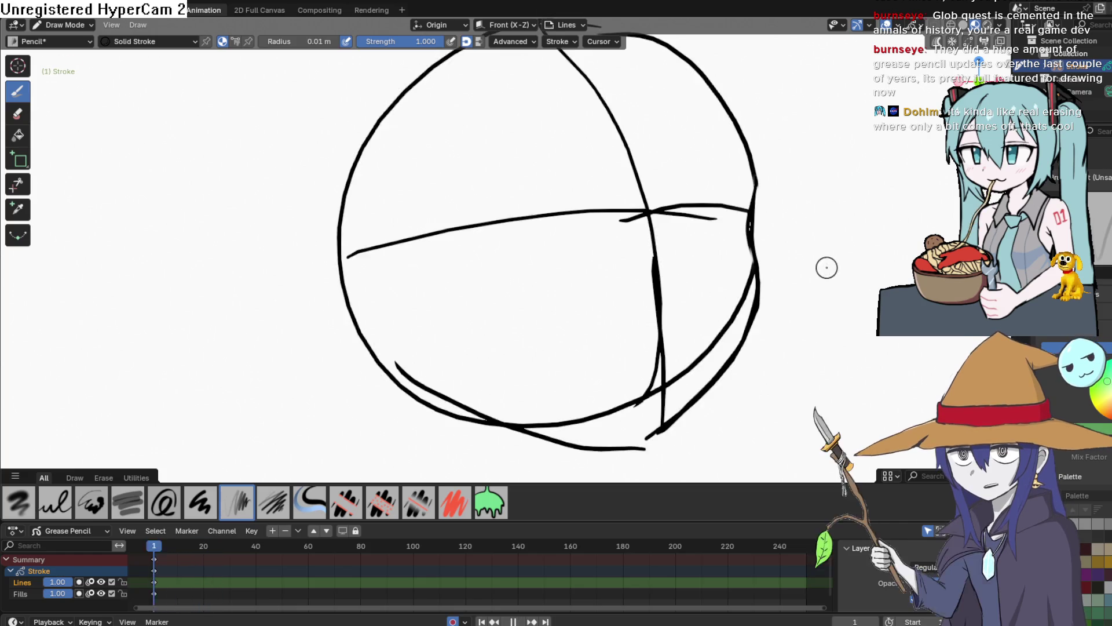
pyautogui.press('space')
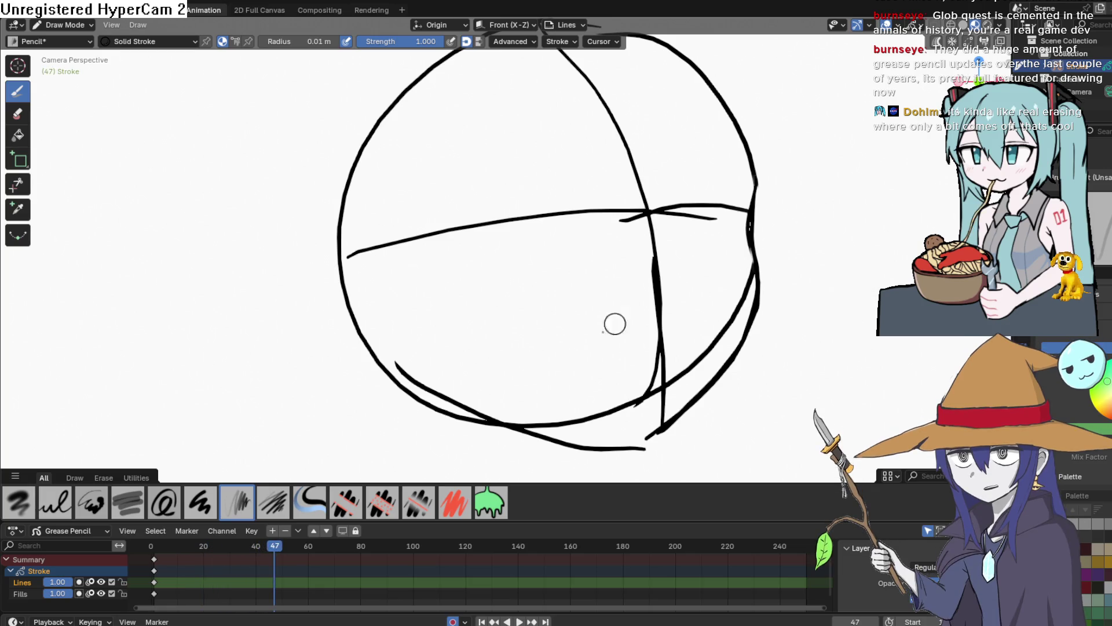
pyautogui.moveTo(278, 539); pyautogui.dragTo(248, 554)
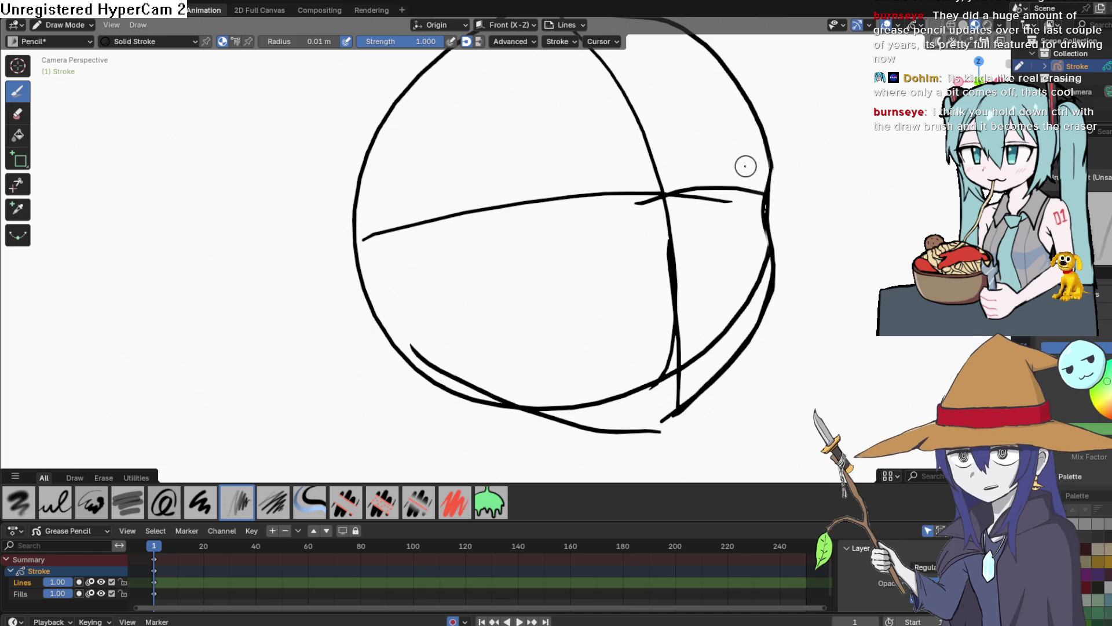
pyautogui.moveTo(739, 176)
pyautogui.mouseDown()
pyautogui.moveTo(728, 184)
pyautogui.moveTo(715, 172)
pyautogui.moveTo(692, 200)
pyautogui.moveTo(685, 182)
pyautogui.moveTo(702, 167)
pyautogui.mouseUp()
pyautogui.moveTo(779, 228); pyautogui.dragTo(774, 193)
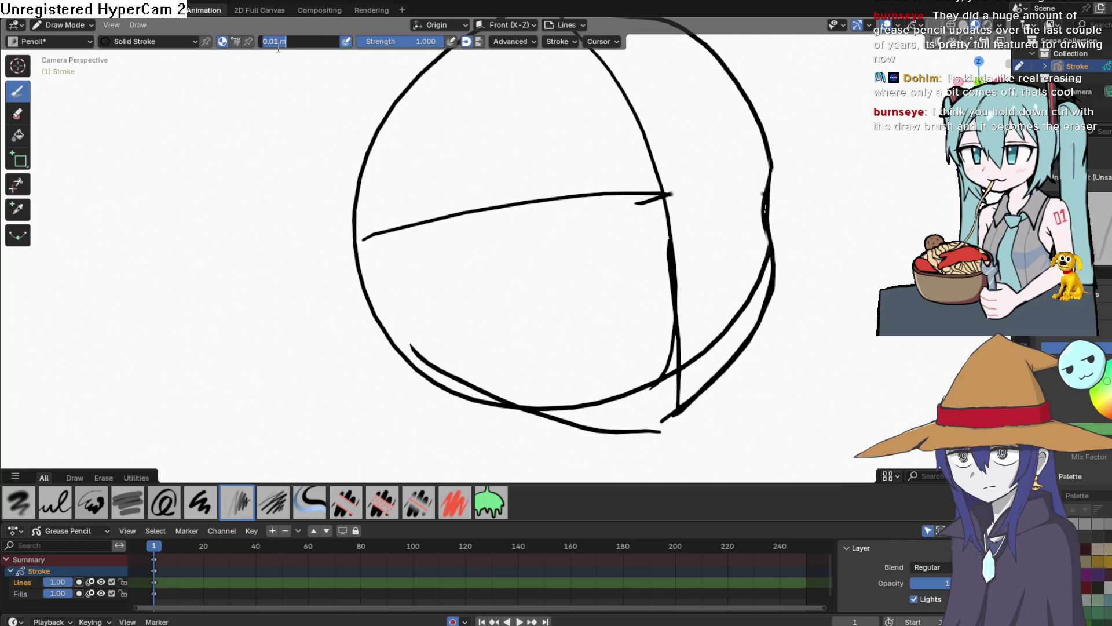
pyautogui.click(289, 86)
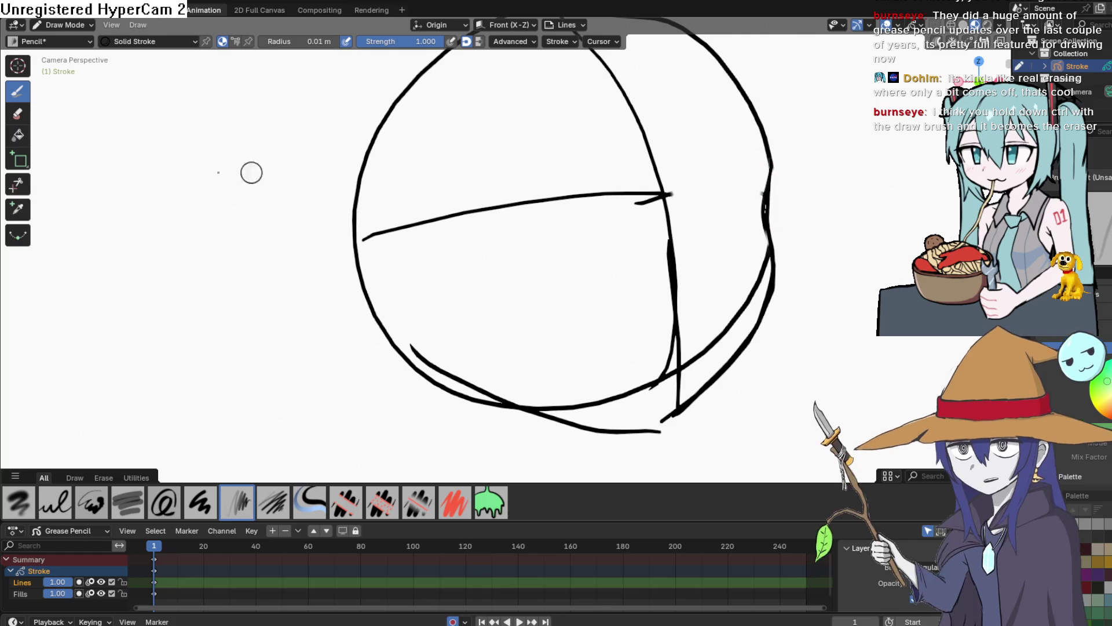
pyautogui.press('e')
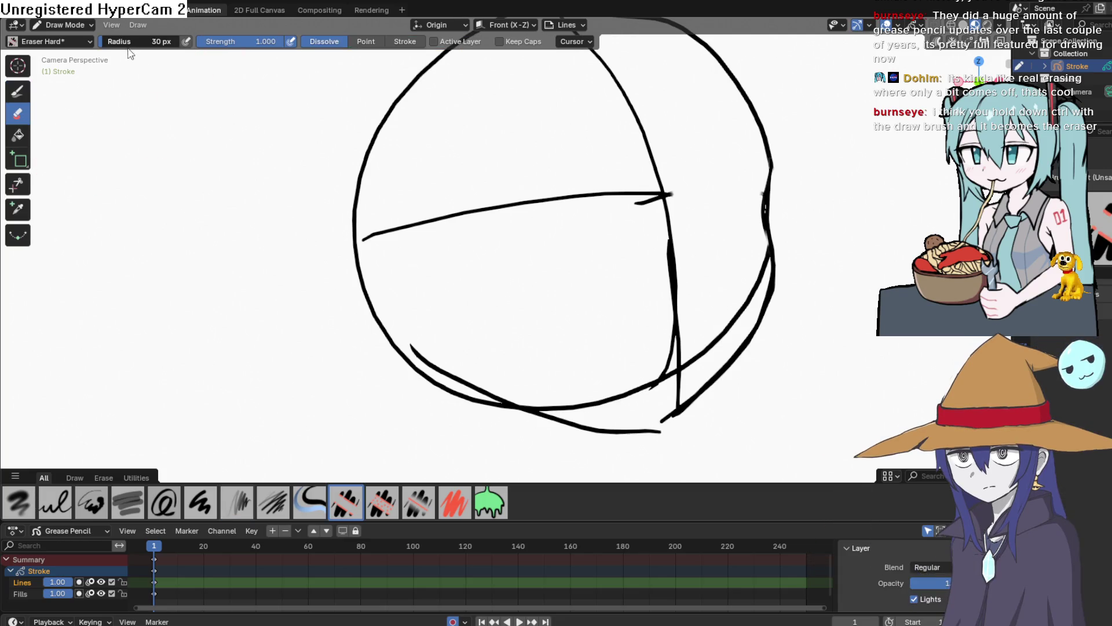
# Confirm the 30 px eraser radius and erase a short piece of the circle's right edge.
pyautogui.press('Return')
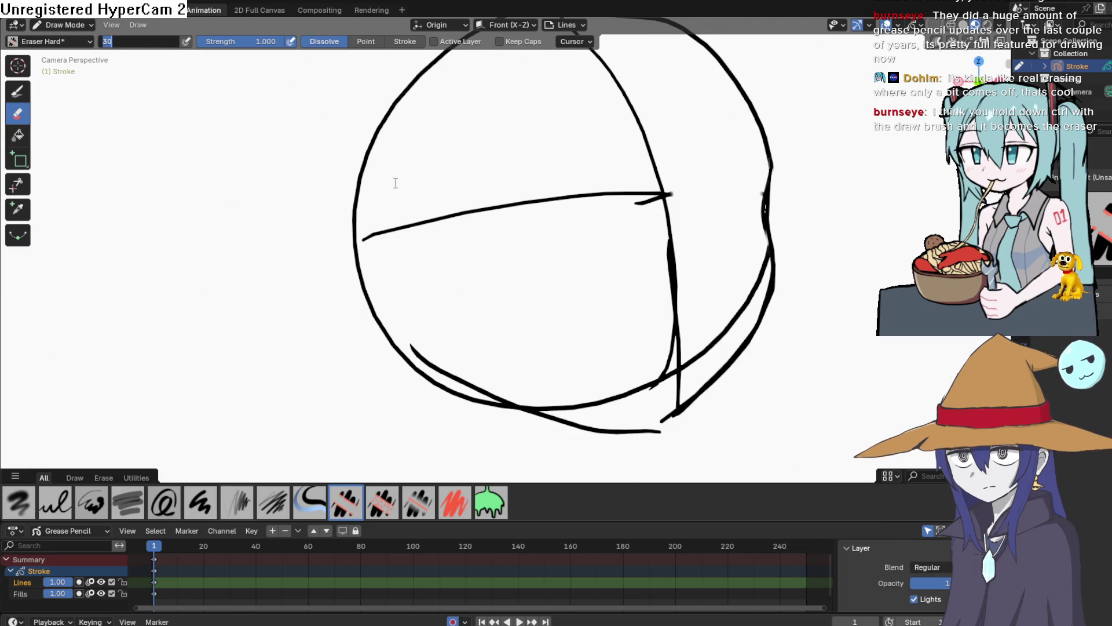
pyautogui.write('10')
pyautogui.write('d')
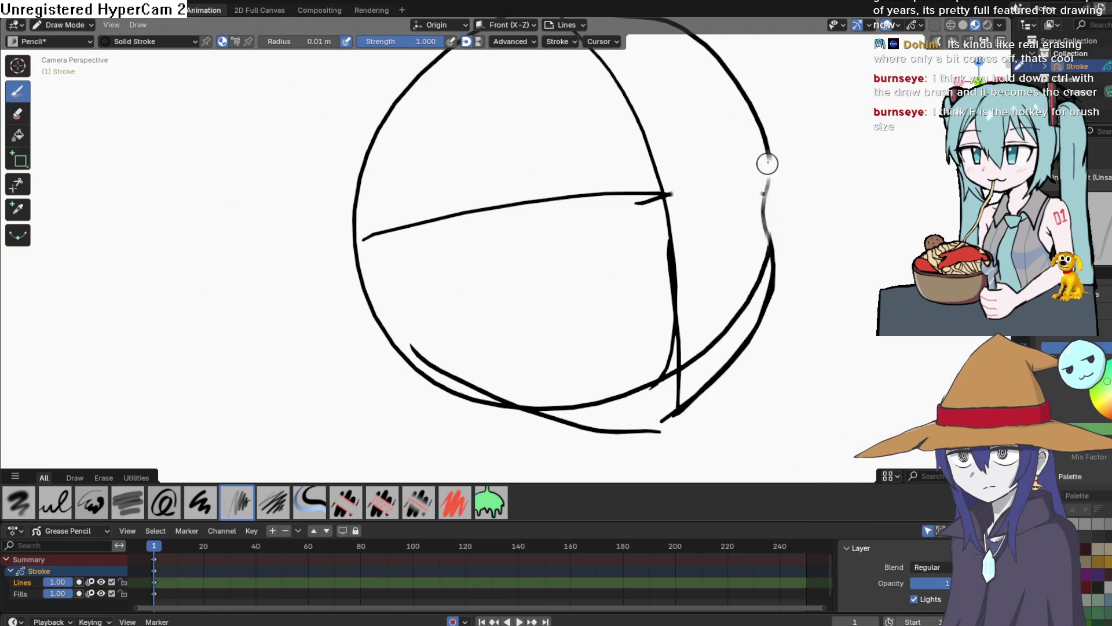
pyautogui.moveTo(780, 149); pyautogui.dragTo(794, 174)
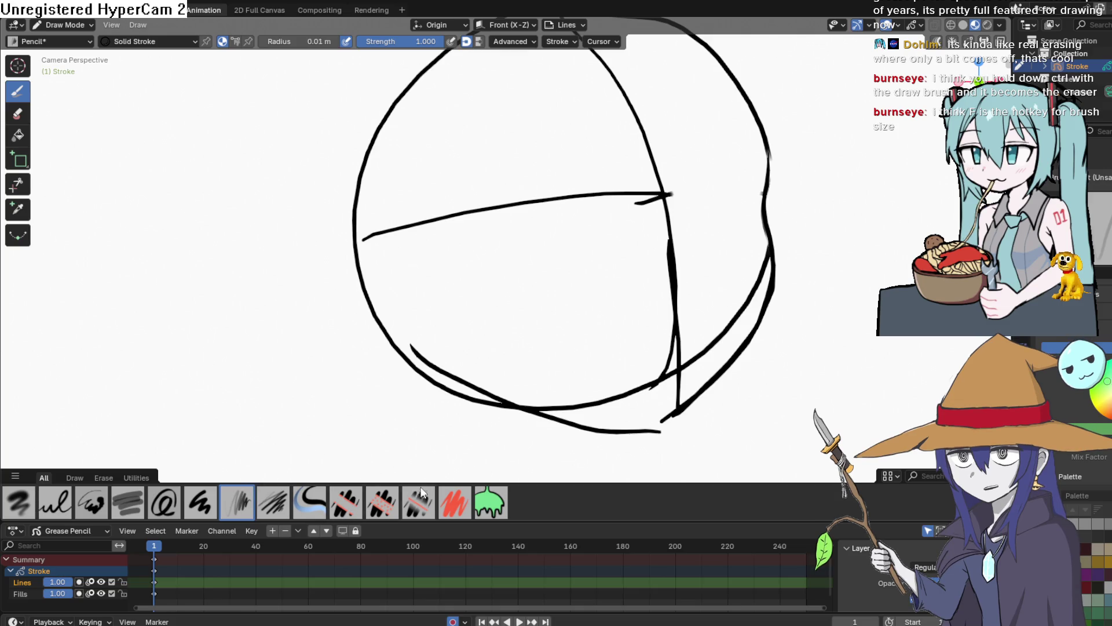
# With the Eraser Point brush, cut a gap in the circle's doubled upper-right outline.
pyautogui.click(26, 121)
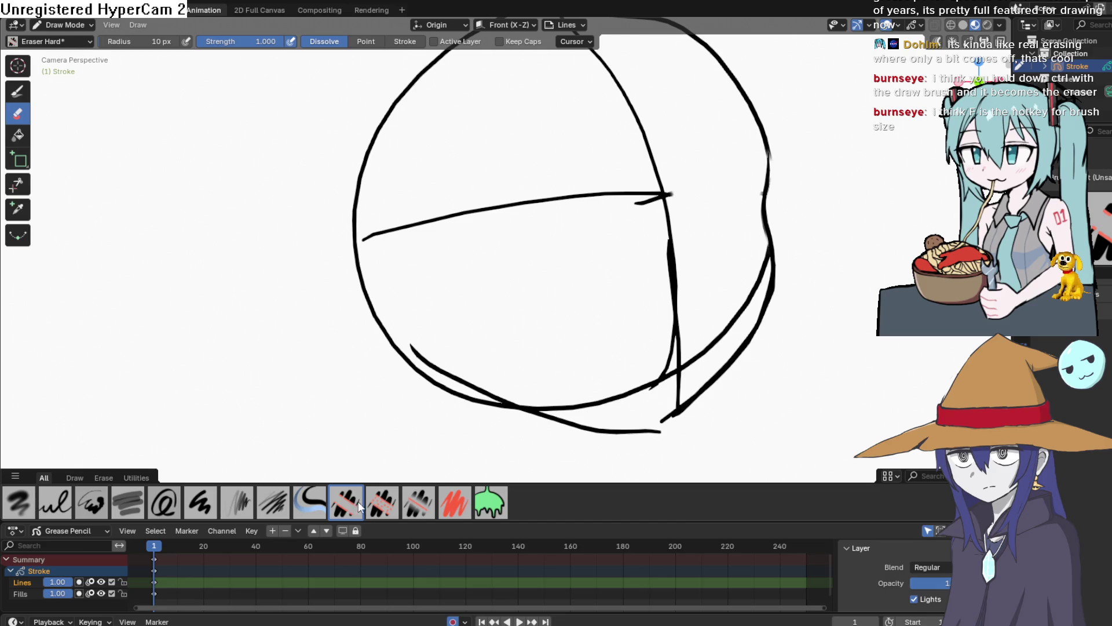
pyautogui.click(394, 498)
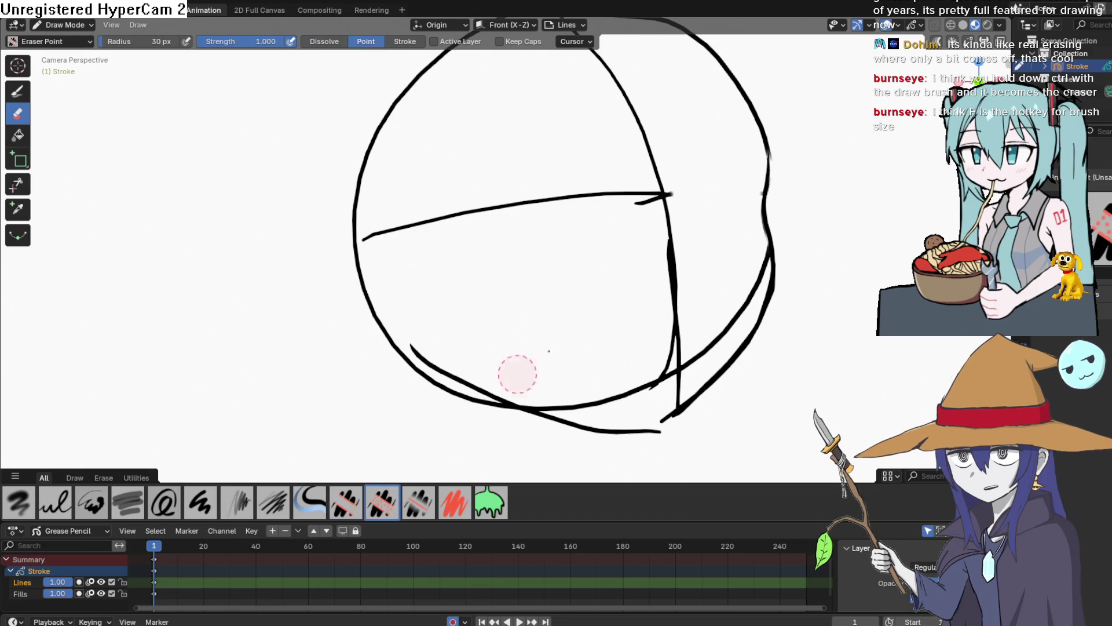
pyautogui.click(766, 209)
pyautogui.hotkey('ctrl', 'z')
pyautogui.moveTo(777, 168); pyautogui.dragTo(762, 124)
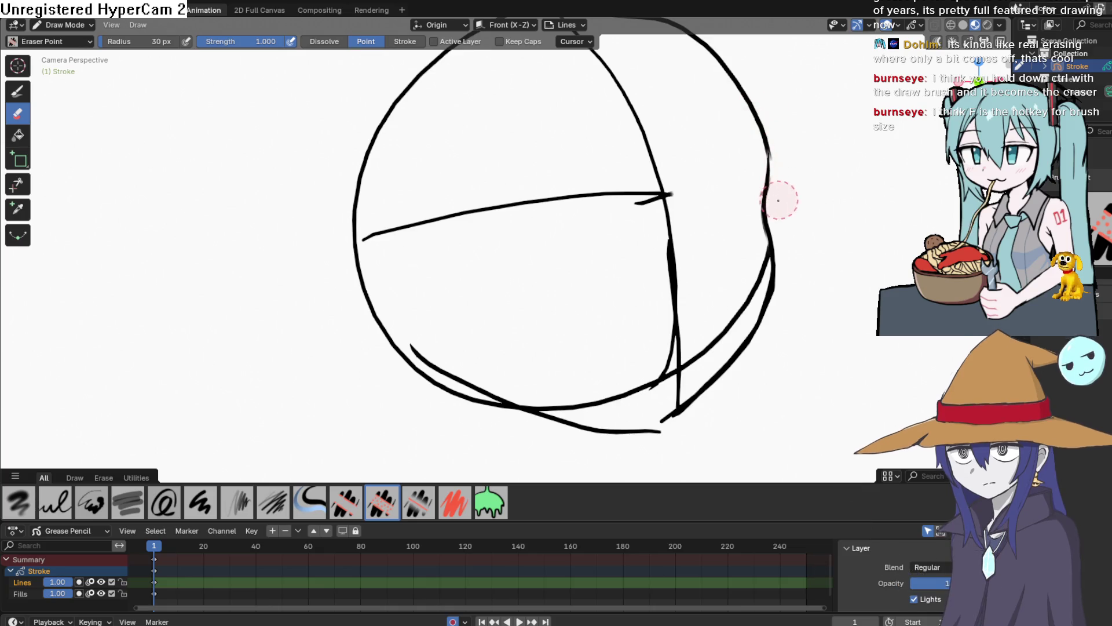
pyautogui.moveTo(784, 186); pyautogui.dragTo(765, 148)
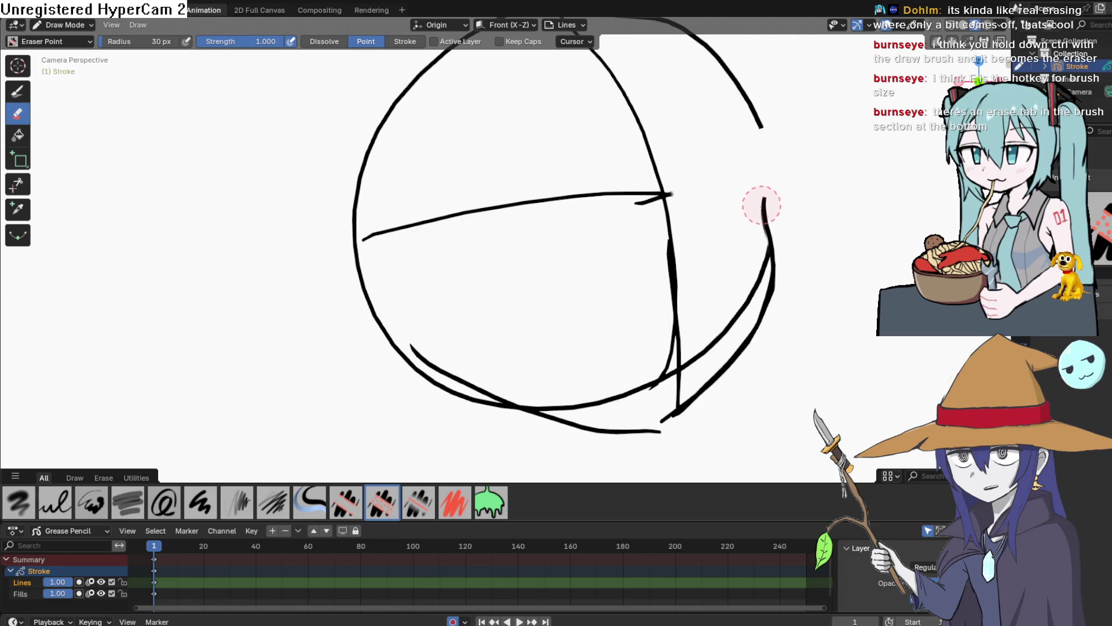